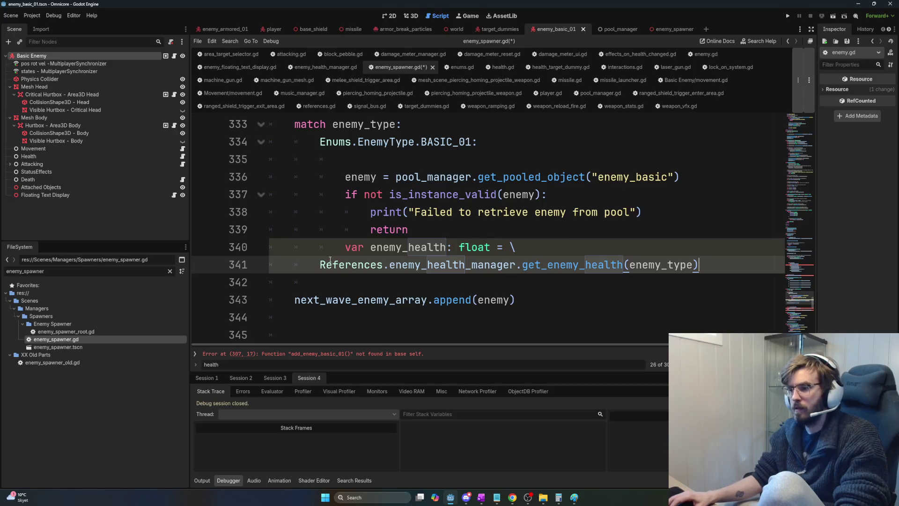
- Indent the health lookup line two levels and delete the empty line under BASIC_01
{"action": "left_click", "coordinate": [319, 265]}
{"action": "key", "text": "Tab"}
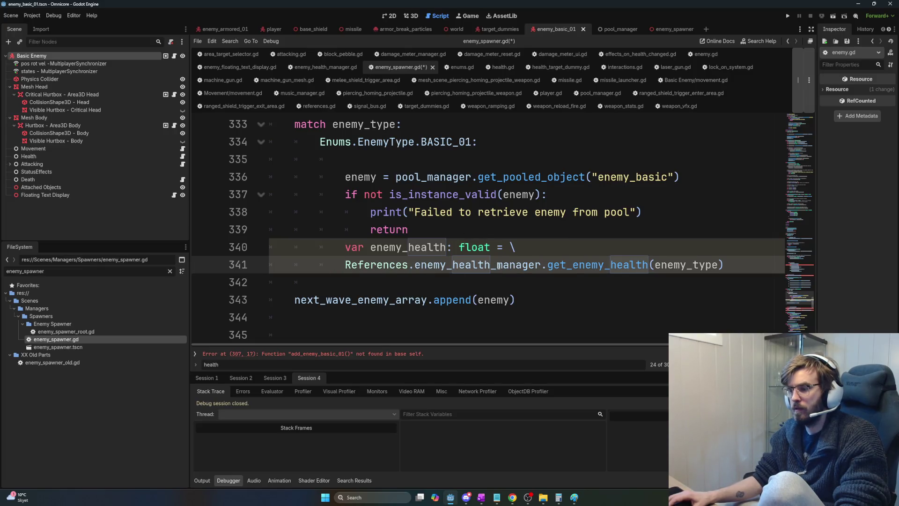
{"action": "key", "text": "Tab"}
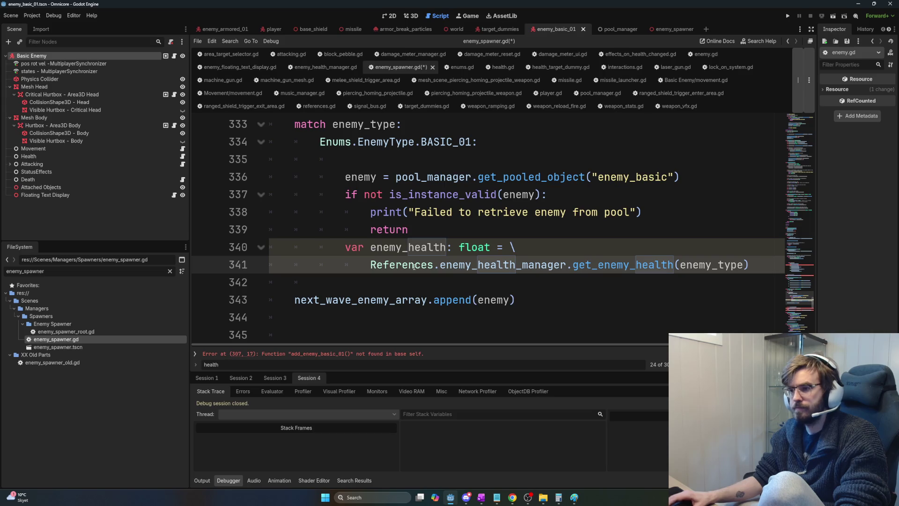
{"action": "left_click", "coordinate": [367, 164]}
{"action": "key", "text": "BackSpace"}
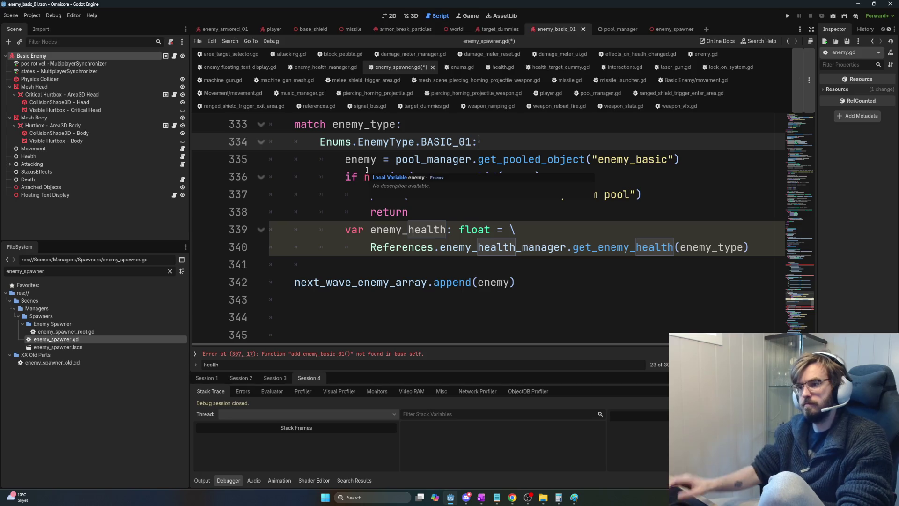
- Move the 'var enemy_health: float' declaration to the top of add_enemy
{"action": "scroll", "coordinate": [367, 170], "scroll_direction": "up", "scroll_amount": 1}
{"action": "mouse_move", "coordinate": [492, 282]}
{"action": "left_mouse_down"}
{"action": "mouse_move", "coordinate": [323, 282]}
{"action": "mouse_move", "coordinate": [336, 282]}
{"action": "left_mouse_up"}
{"action": "key", "text": "ctrl+x"}
{"action": "left_click", "coordinate": [384, 159]}
{"action": "key", "text": "ctrl+v"}
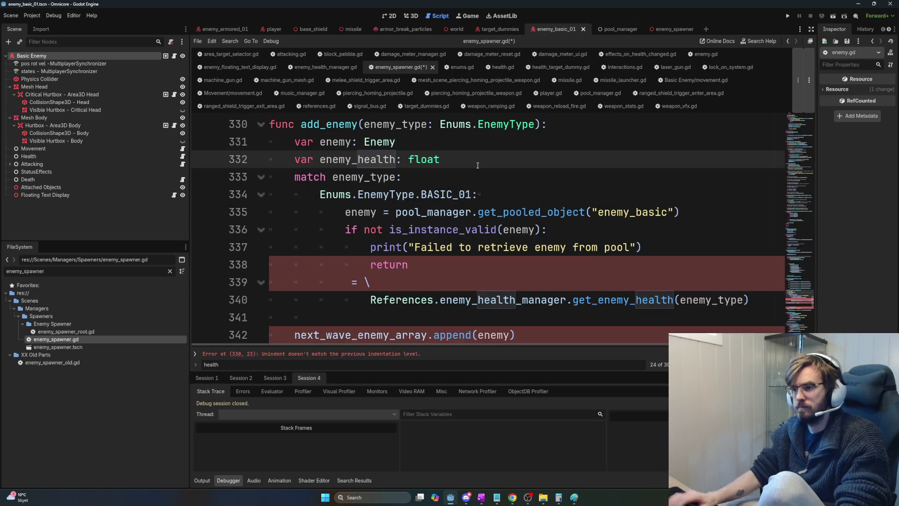
{"action": "key", "text": "Return"}
- Assign enemy_health on the health lookup line and fix its indentation after the return check
{"action": "double_click", "coordinate": [369, 159]}
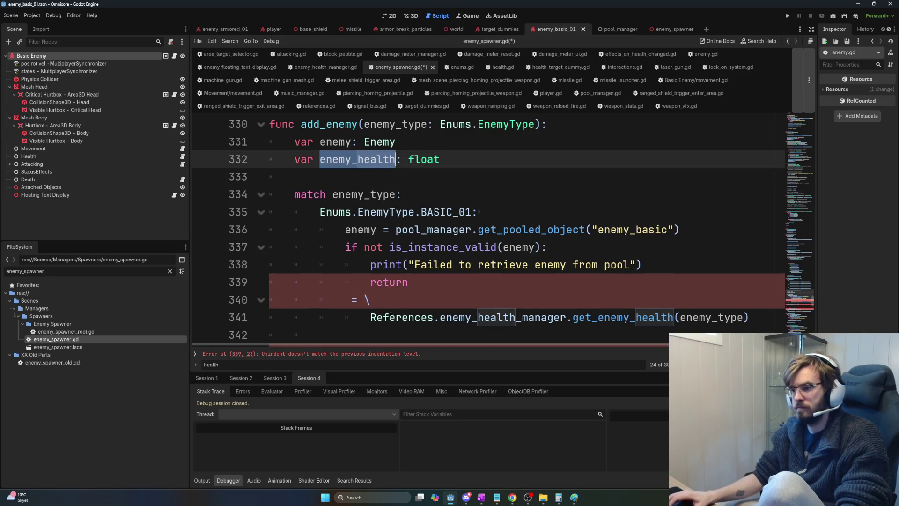
{"action": "left_click", "coordinate": [350, 298]}
{"action": "key", "text": "ctrl+v"}
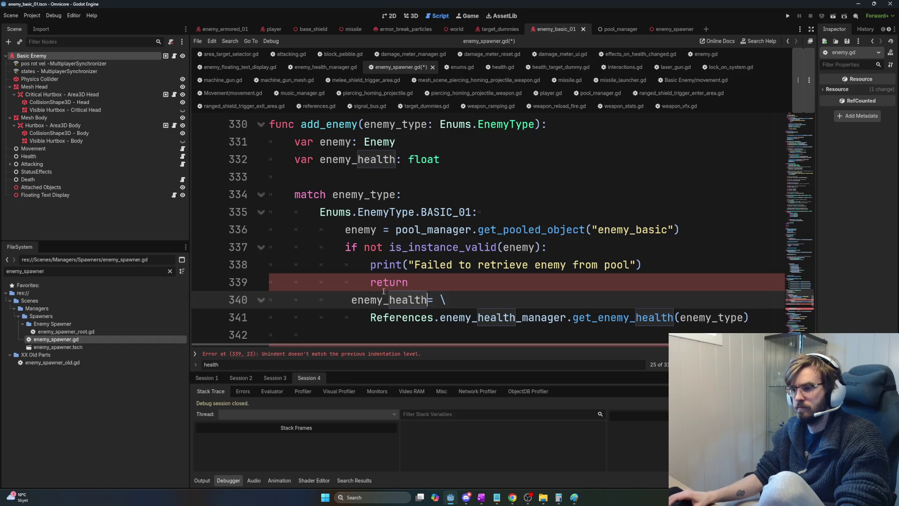
{"action": "key", "text": "BackSpace"}
{"action": "key", "text": "BackSpace"}
{"action": "key", "text": "BackSpace"}
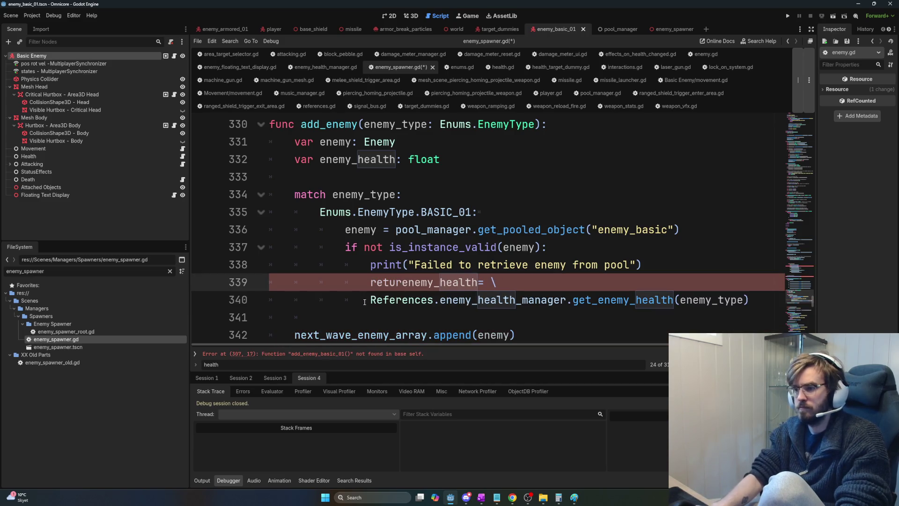
{"action": "type", "text": "n"}
{"action": "key", "text": "Return"}
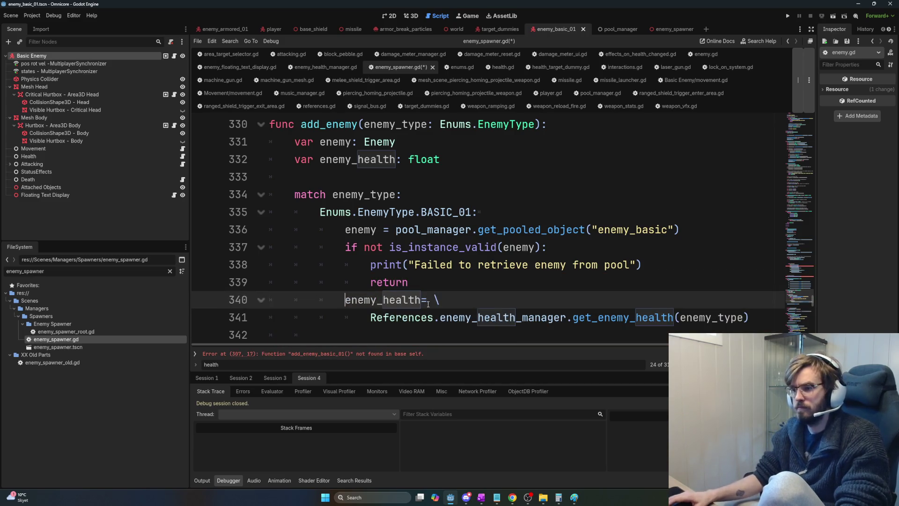
{"action": "key", "text": "Home"}
{"action": "scroll", "coordinate": [452, 320], "scroll_direction": "down", "scroll_amount": 1}
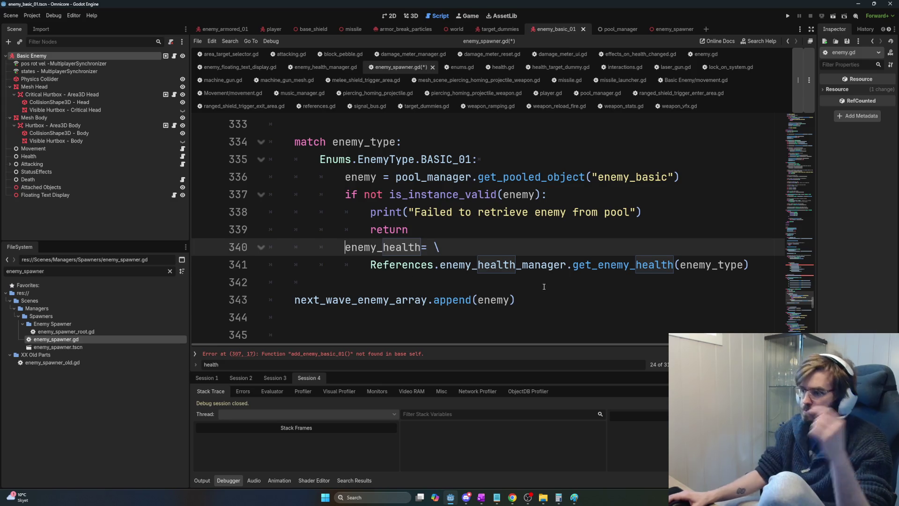
{"action": "scroll", "coordinate": [473, 266], "scroll_direction": "up", "scroll_amount": 1}
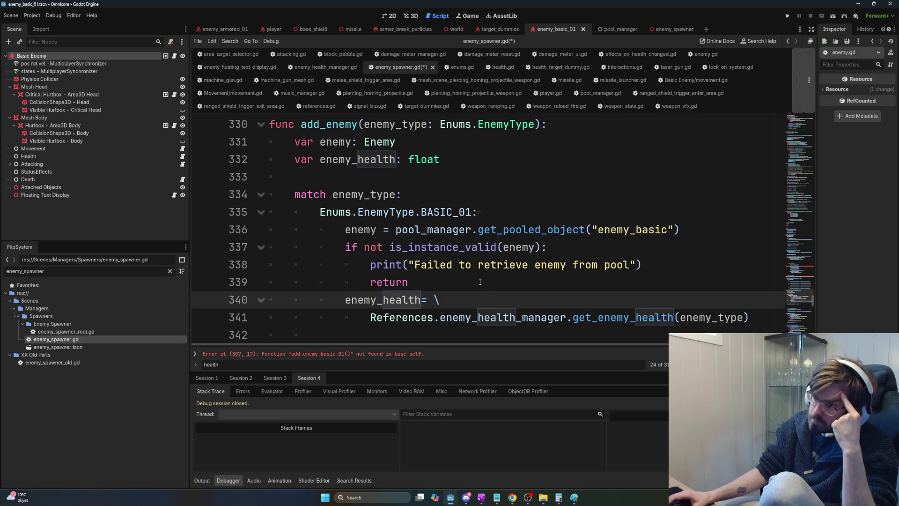
- Collapse the pool-retrieval failure check at line 337
{"action": "left_click", "coordinate": [262, 247]}
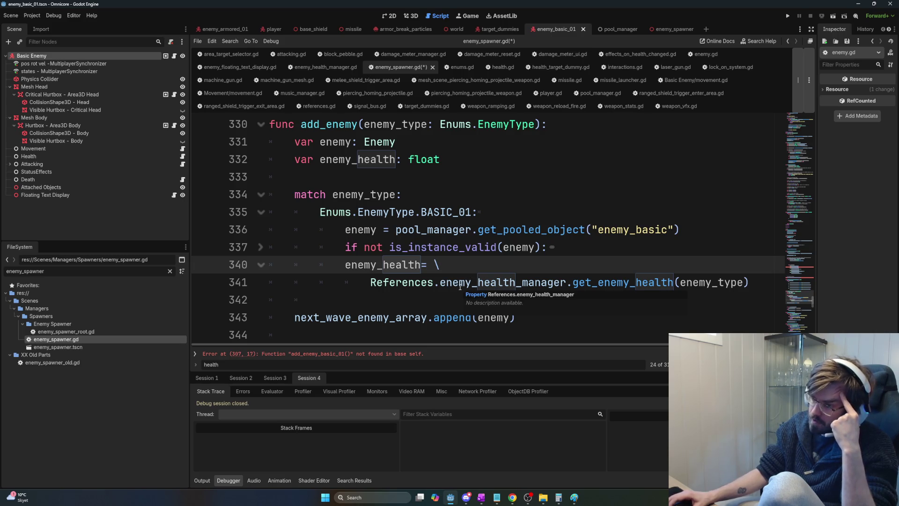
{"action": "scroll", "coordinate": [460, 287], "scroll_direction": "down", "scroll_amount": 2}
{"action": "scroll", "coordinate": [446, 283], "scroll_direction": "up", "scroll_amount": 2}
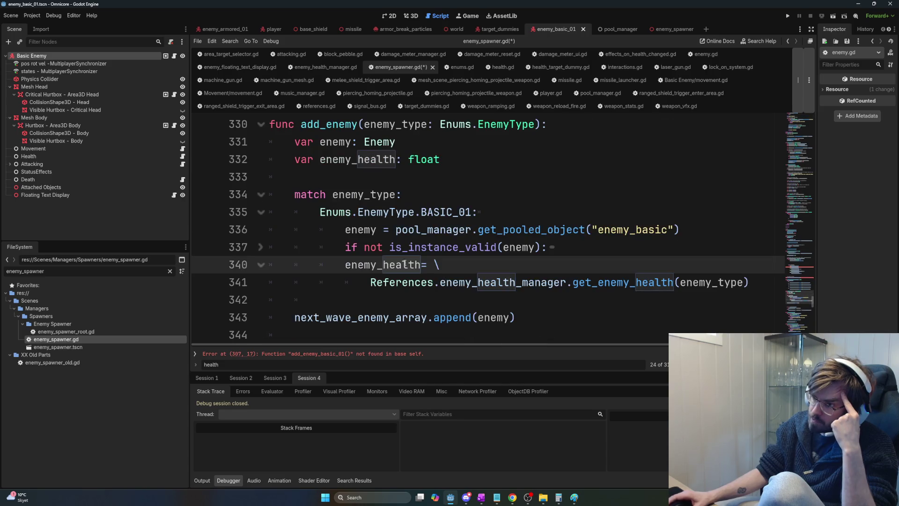
{"action": "left_click_drag", "start_coordinate": [294, 211], "coordinate": [540, 229]}
{"action": "scroll", "coordinate": [453, 281], "scroll_direction": "down", "scroll_amount": 1}
{"action": "scroll", "coordinate": [452, 282], "scroll_direction": "down", "scroll_amount": 1}
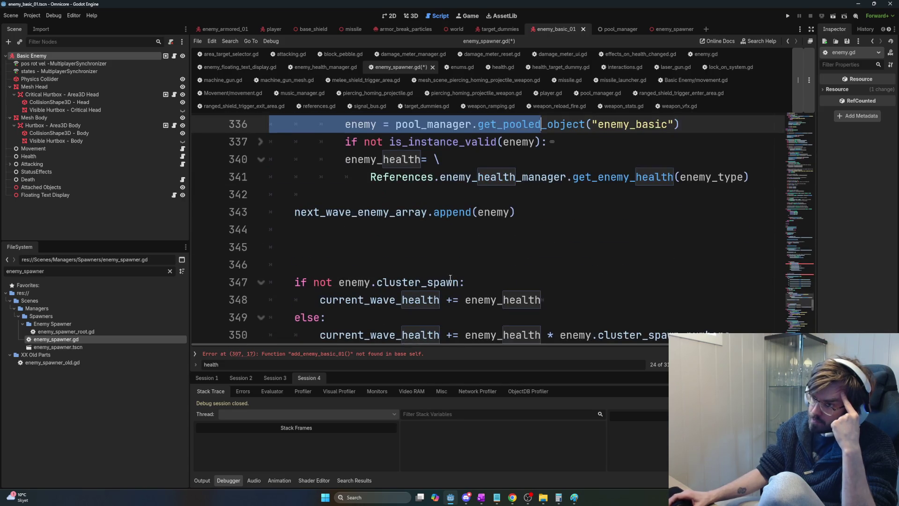
- Delete the stray backslash and blank lines above 'if not enemy.cluster_spawn'
{"action": "left_click", "coordinate": [436, 249]}
{"action": "type", "text": "\\\\"}
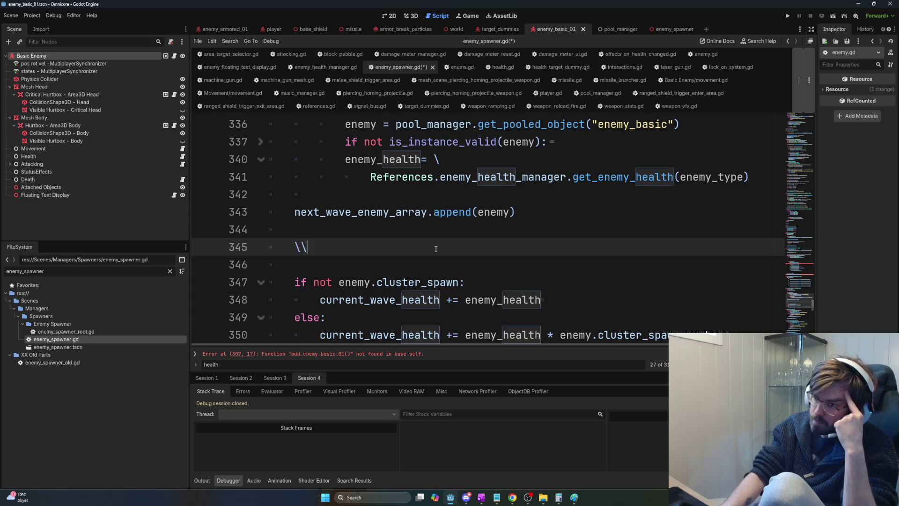
{"action": "key", "text": "BackSpace"}
{"action": "key", "text": "BackSpace"}
{"action": "key", "text": "BackSpace"}
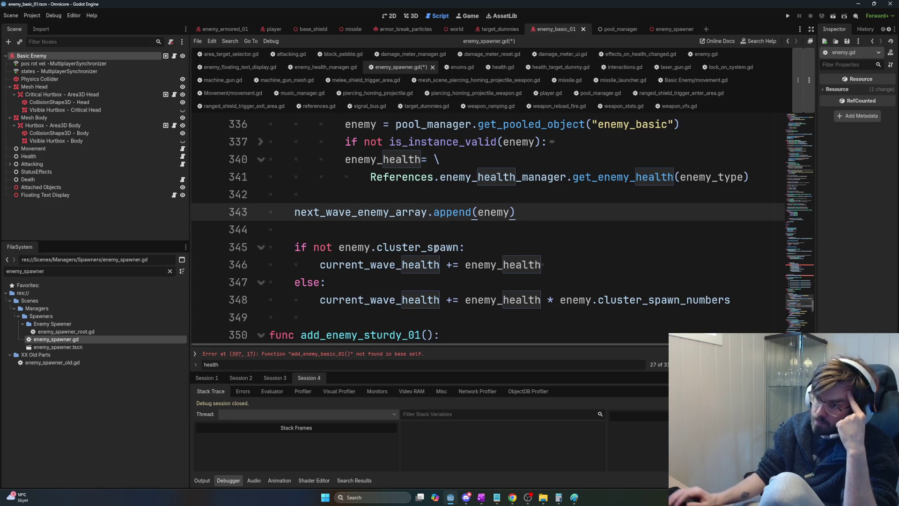
- Review line 346, which adds enemy_health to current_wave_health
{"action": "left_click_drag", "start_coordinate": [339, 247], "coordinate": [604, 264]}
{"action": "left_click", "coordinate": [517, 255]}
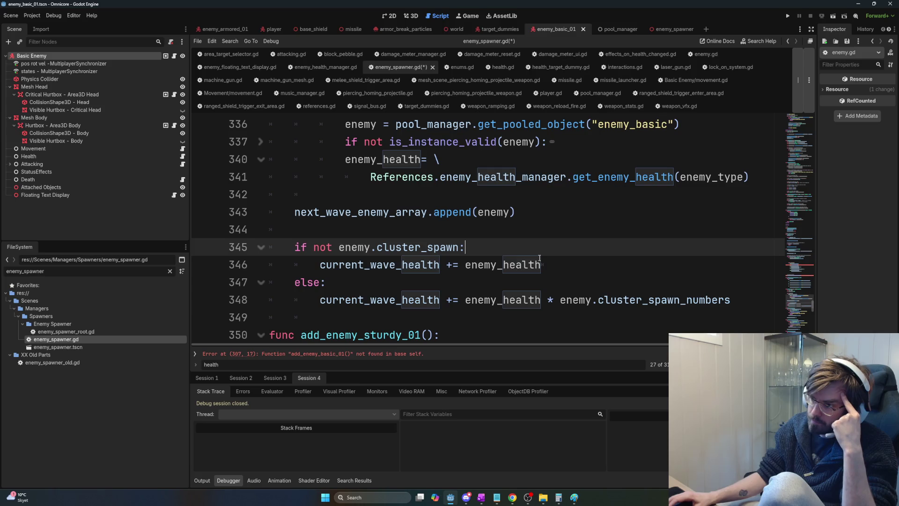
{"action": "mouse_move", "coordinate": [544, 265]}
{"action": "left_mouse_down"}
{"action": "mouse_move", "coordinate": [321, 265]}
{"action": "mouse_move", "coordinate": [466, 264]}
{"action": "left_mouse_up"}
{"action": "left_click", "coordinate": [467, 264]}
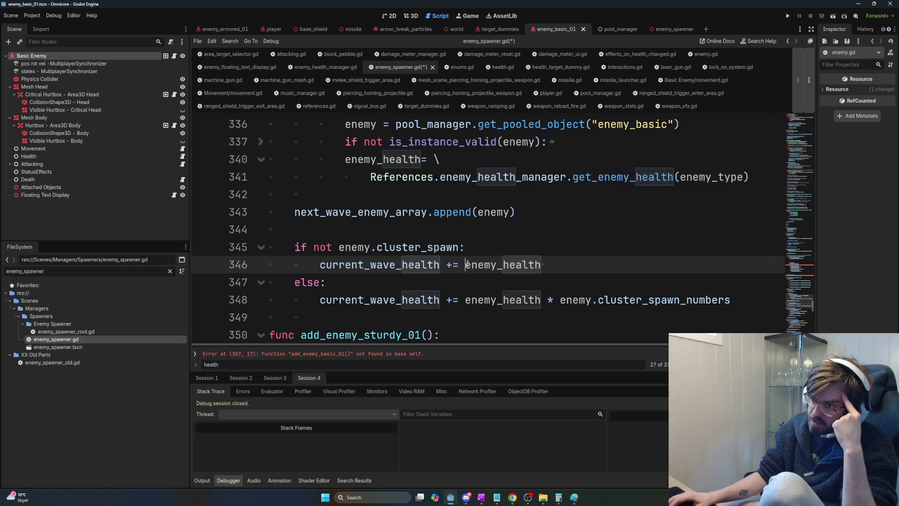
{"action": "double_click", "coordinate": [410, 265]}
{"action": "key", "text": "shift+Home"}
{"action": "key", "text": "shift+Home"}
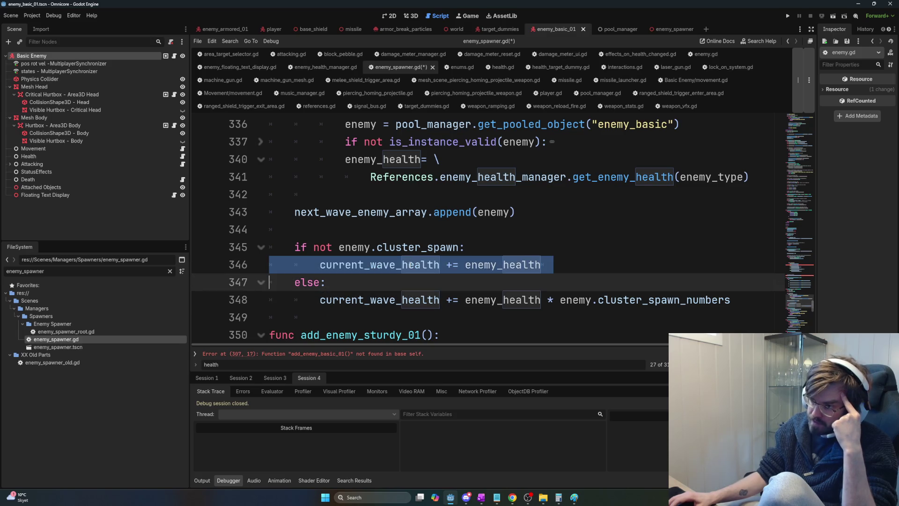
{"action": "key", "text": "End"}
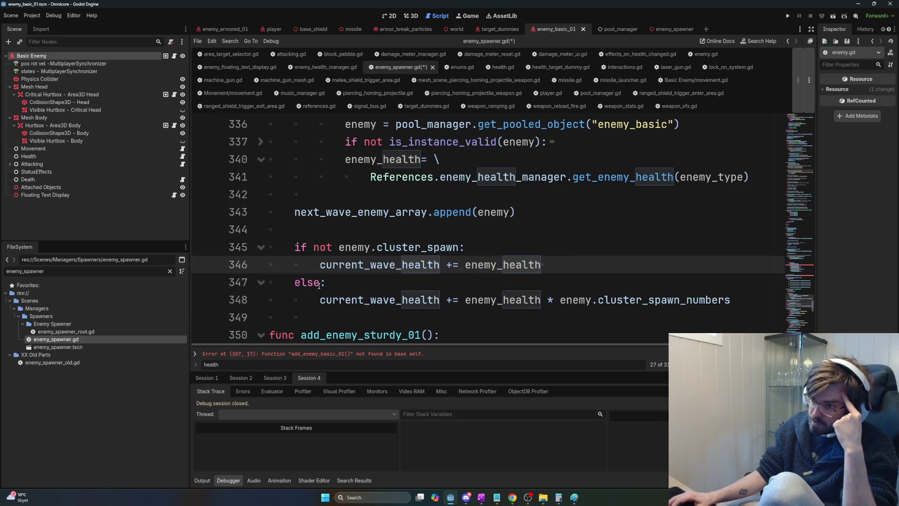
- Review line 348's cluster_spawn_numbers multiplier in the else branch
{"action": "double_click", "coordinate": [318, 285]}
{"action": "left_click", "coordinate": [351, 295]}
{"action": "double_click", "coordinate": [351, 296]}
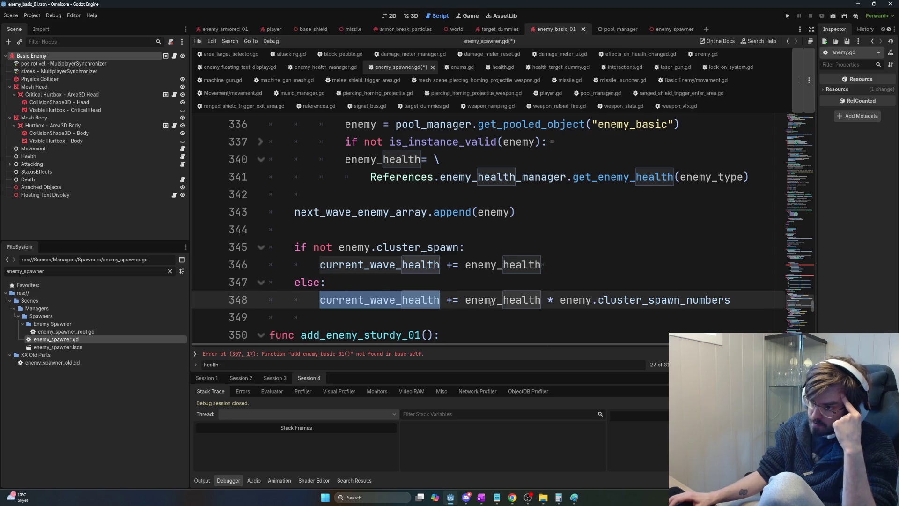
{"action": "mouse_move", "coordinate": [491, 304]}
{"action": "left_mouse_down"}
{"action": "mouse_move", "coordinate": [733, 303]}
{"action": "mouse_move", "coordinate": [556, 303]}
{"action": "left_mouse_up"}
{"action": "double_click", "coordinate": [401, 302]}
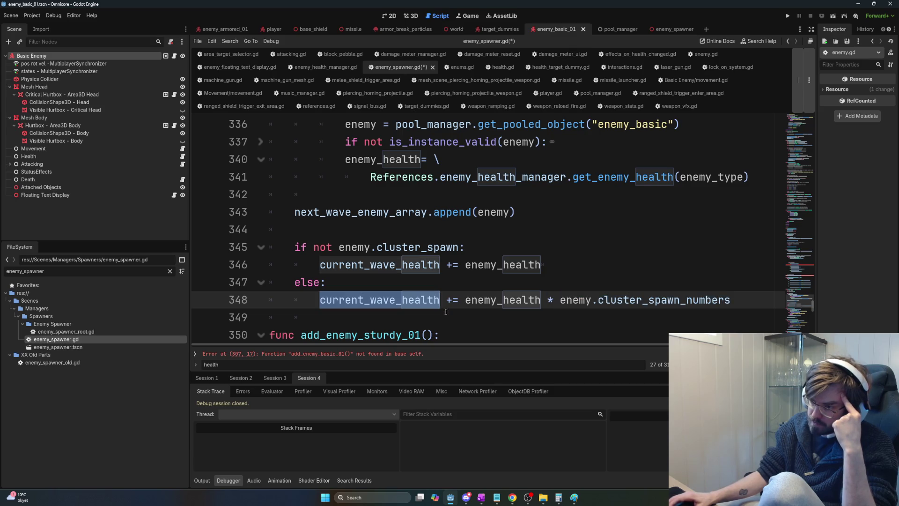
{"action": "scroll", "coordinate": [471, 313], "scroll_direction": "down", "scroll_amount": 2}
{"action": "scroll", "coordinate": [438, 311], "scroll_direction": "up", "scroll_amount": 5}
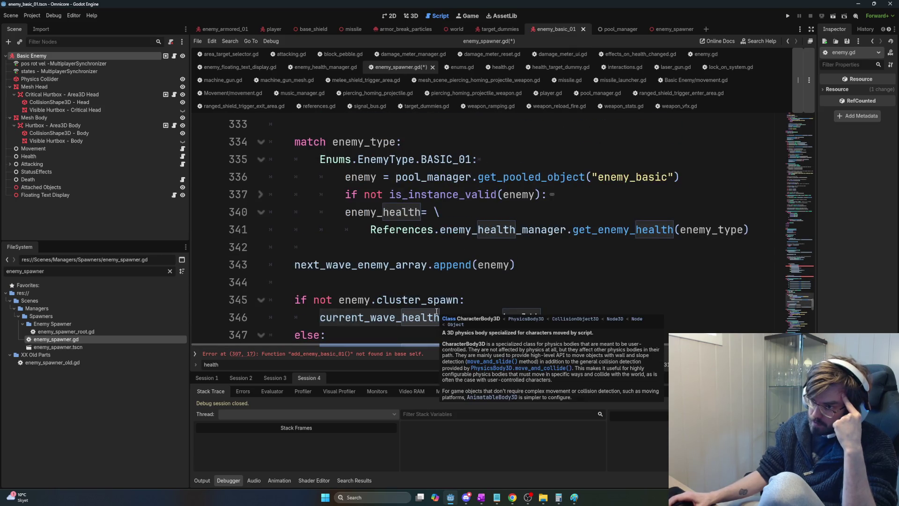
{"action": "scroll", "coordinate": [436, 311], "scroll_direction": "down", "scroll_amount": 1}
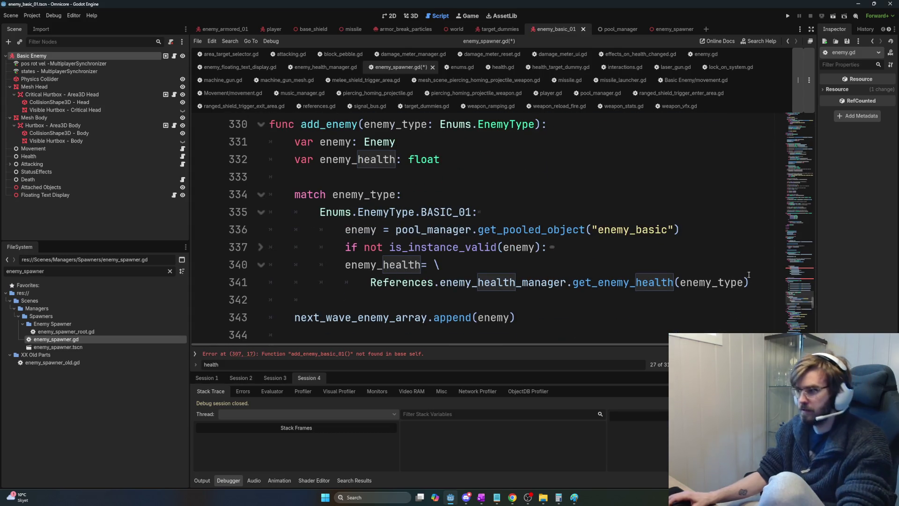
- Paste copies of the BASIC_01 match case below the original branch
{"action": "left_click_drag", "start_coordinate": [749, 282], "coordinate": [320, 212]}
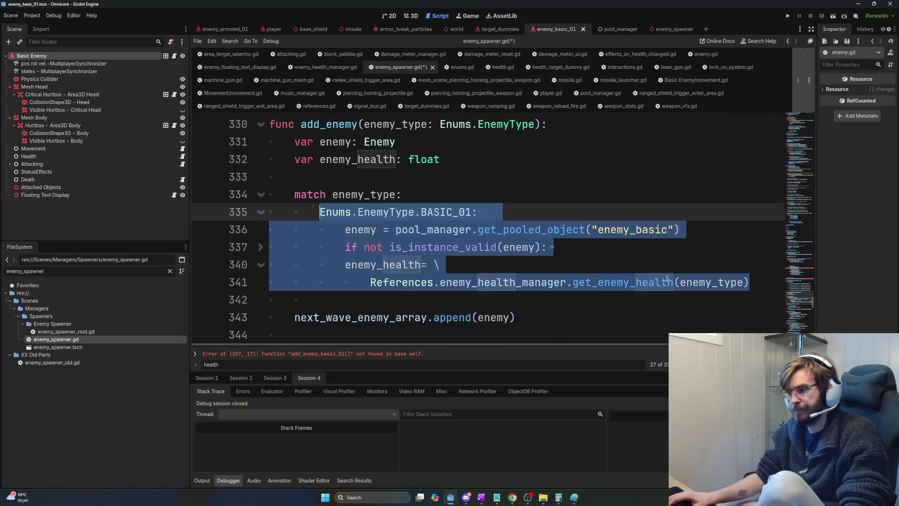
{"action": "left_click", "coordinate": [762, 281]}
{"action": "key", "text": "Return"}
{"action": "key", "text": "Return"}
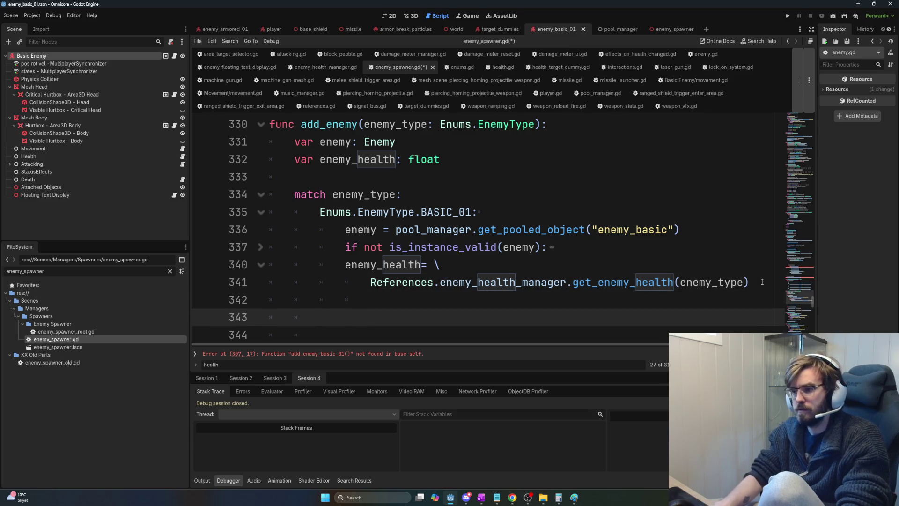
{"action": "key", "text": "ctrl+z"}
{"action": "key", "text": "ctrl+v"}
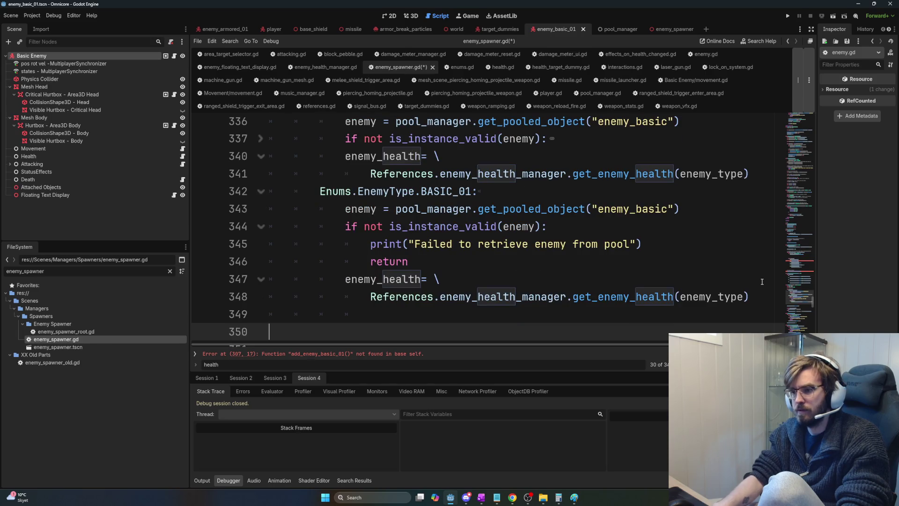
{"action": "key", "text": "BackSpace"}
{"action": "key", "text": "BackSpace"}
{"action": "key", "text": "BackSpace"}
{"action": "key", "text": "ctrl+v"}
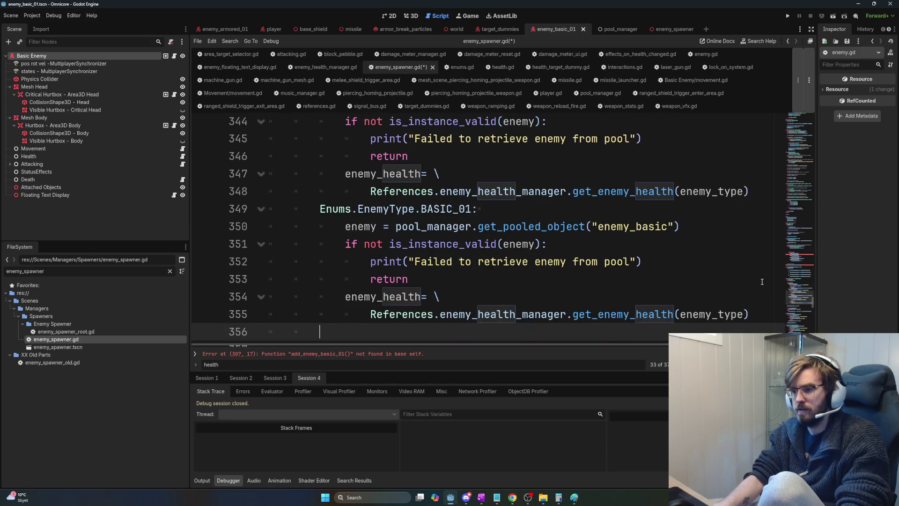
{"action": "type", "text": "Enums.EnemyType.BASIC_01: \t\t\tenemy = pool_manager.get_pooled_object(\"enemy_basic\") \t\t\tif not is_instance_valid(enemy): \t\t\t\tprint(\"Failed to retrieve enemy from pool\") \t\t\t\treturn \t\t\tenemy_health= \\ \t\t\t\tReferences.enemy_health_manager.get_enemy_health(enemy_type)"}
{"action": "scroll", "coordinate": [665, 283], "scroll_direction": "up", "scroll_amount": 5}
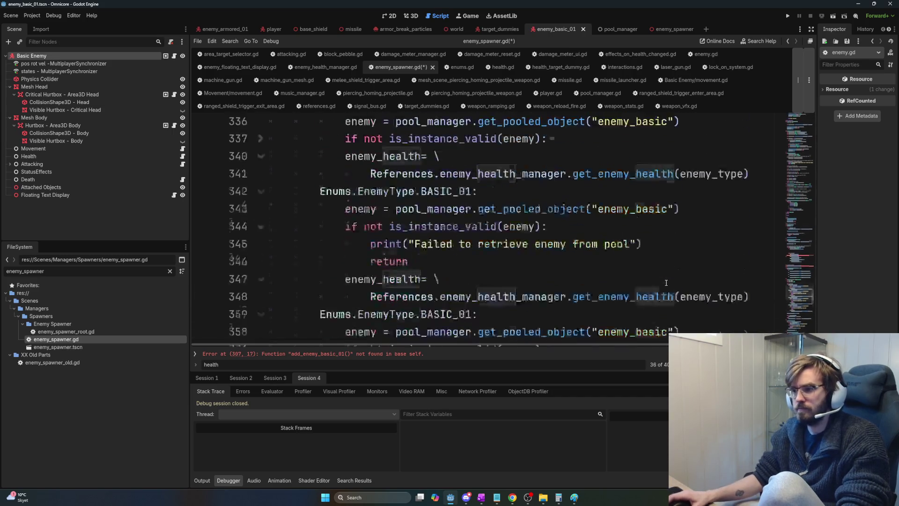
{"action": "scroll", "coordinate": [593, 249], "scroll_direction": "down", "scroll_amount": 1}
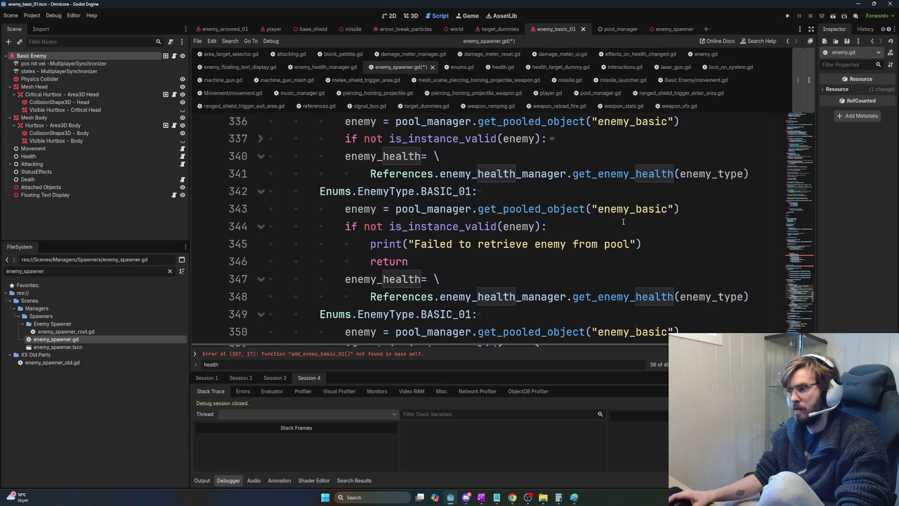
- Clear the enemy_basic pool name in the copied case
{"action": "double_click", "coordinate": [637, 207]}
{"action": "type", "text": "ene"}
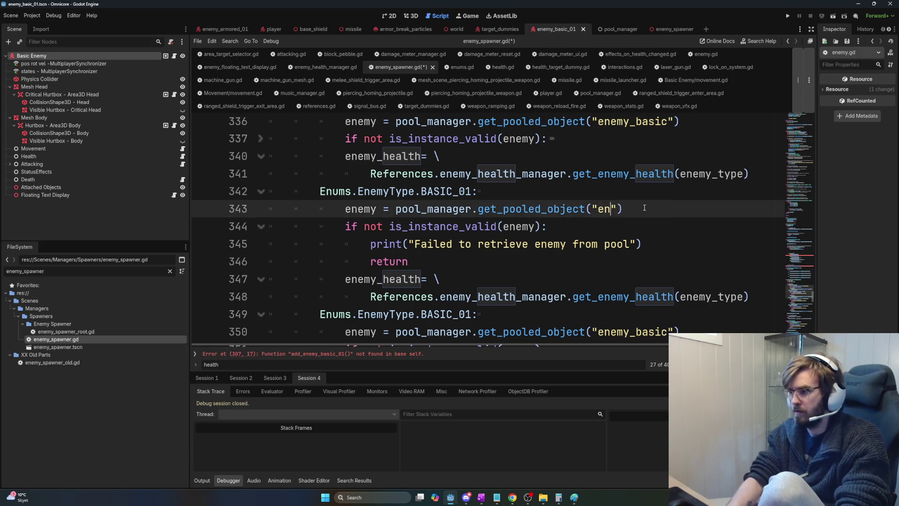
{"action": "key", "text": "BackSpace"}
{"action": "key", "text": "BackSpace"}
{"action": "key", "text": "BackSpace"}
{"action": "scroll", "coordinate": [644, 208], "scroll_direction": "up", "scroll_amount": 2}
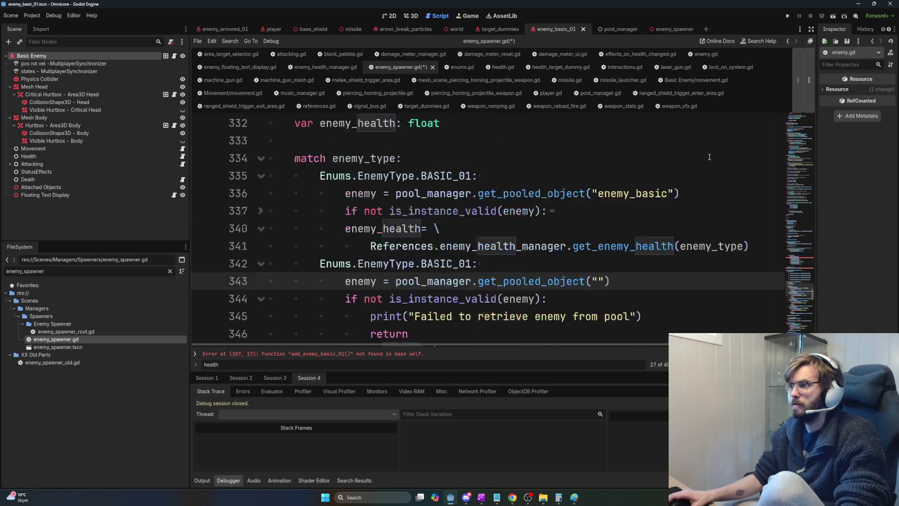
- Change the pool name on line 336 to "enemy_basic_01"
{"action": "left_click", "coordinate": [641, 219]}
{"action": "double_click", "coordinate": [641, 220]}
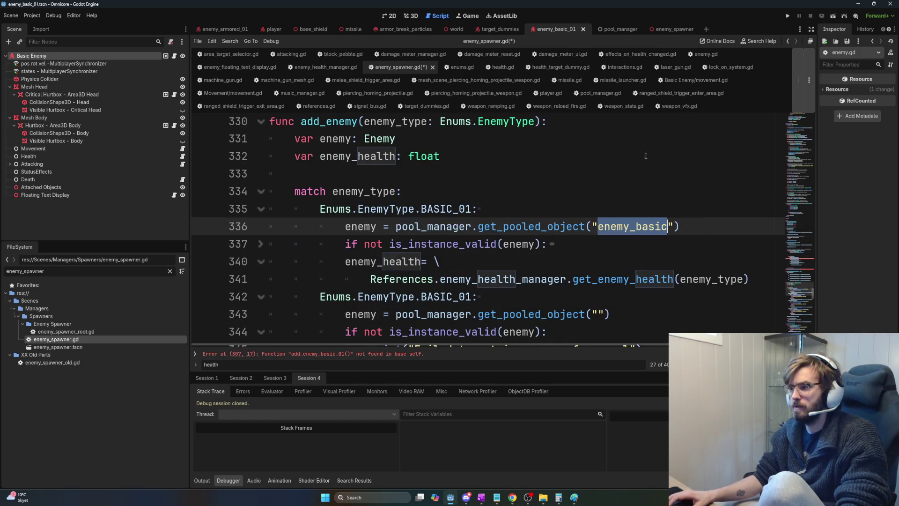
{"action": "key", "text": "Right"}
{"action": "type", "text": "_0"}
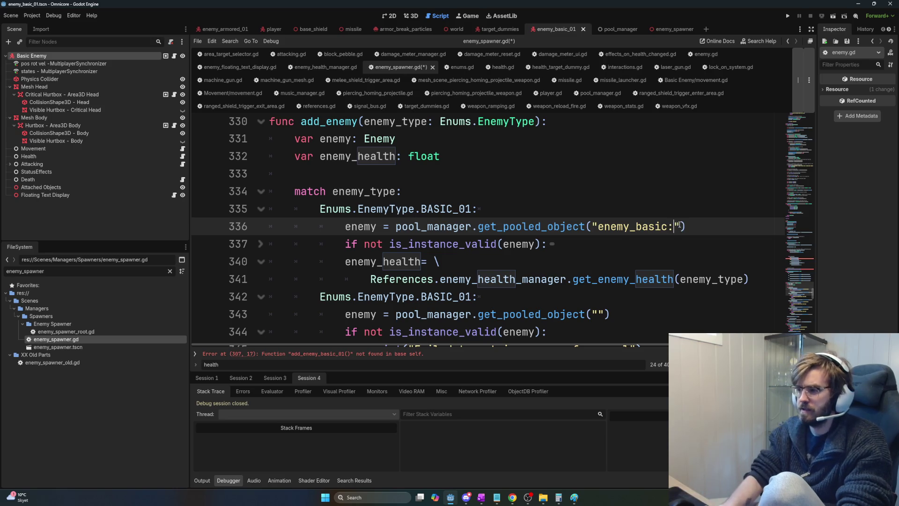
{"action": "type", "text": "1"}
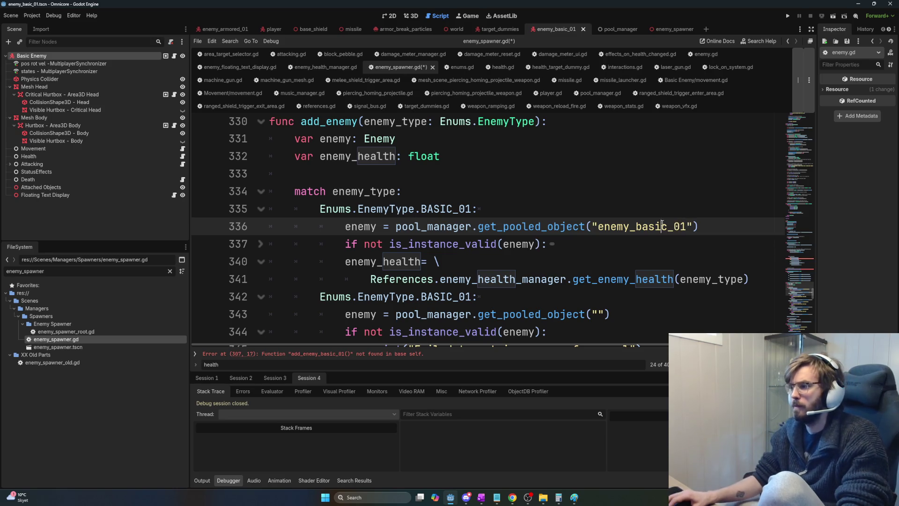
{"action": "key", "text": "ctrl+shift+Left"}
{"action": "key", "text": "ctrl+p"}
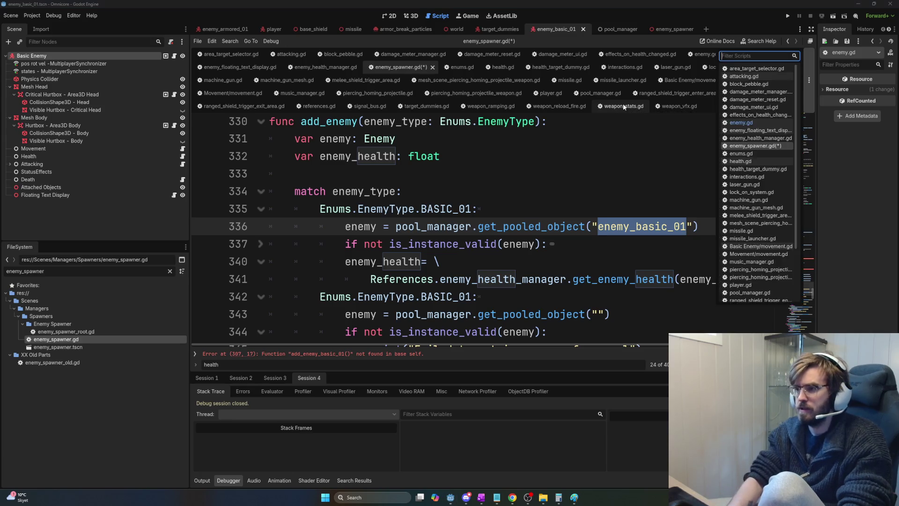
- Open pool_manager.gd and search it for enemy_basic
{"action": "type", "text": "pool"}
{"action": "key", "text": "Return"}
{"action": "key", "text": "ctrl+f"}
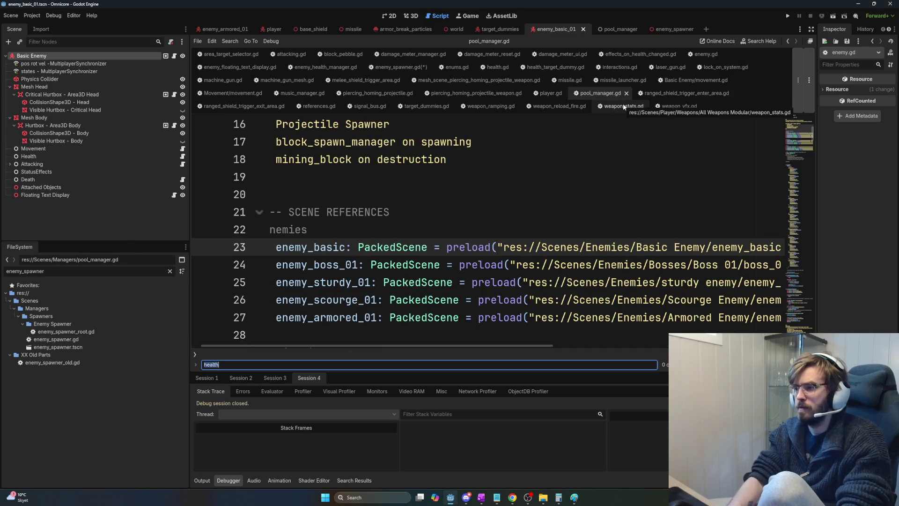
{"action": "type", "text": "enemy_a"}
{"action": "key", "text": "BackSpace"}
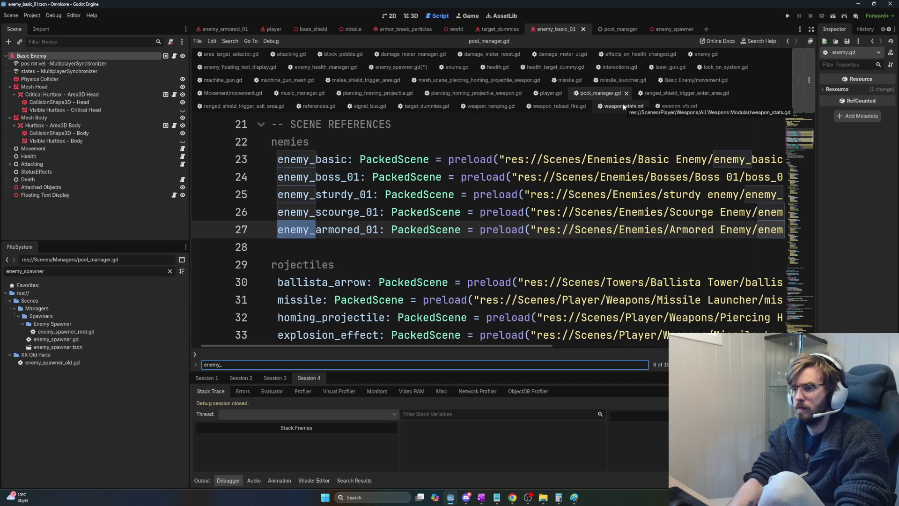
{"action": "key", "text": "Return"}
{"action": "type", "text": "bais"}
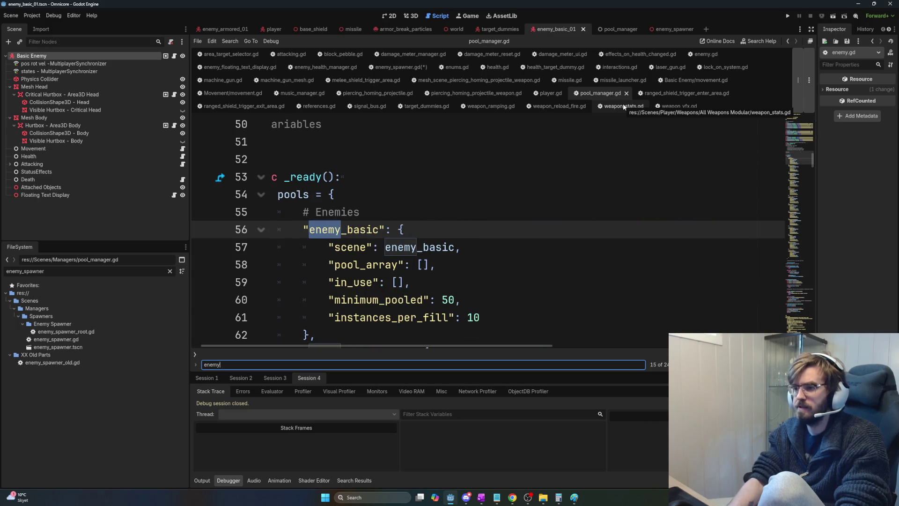
{"action": "key", "text": "BackSpace"}
{"action": "key", "text": "BackSpace"}
{"action": "type", "text": "sic"}
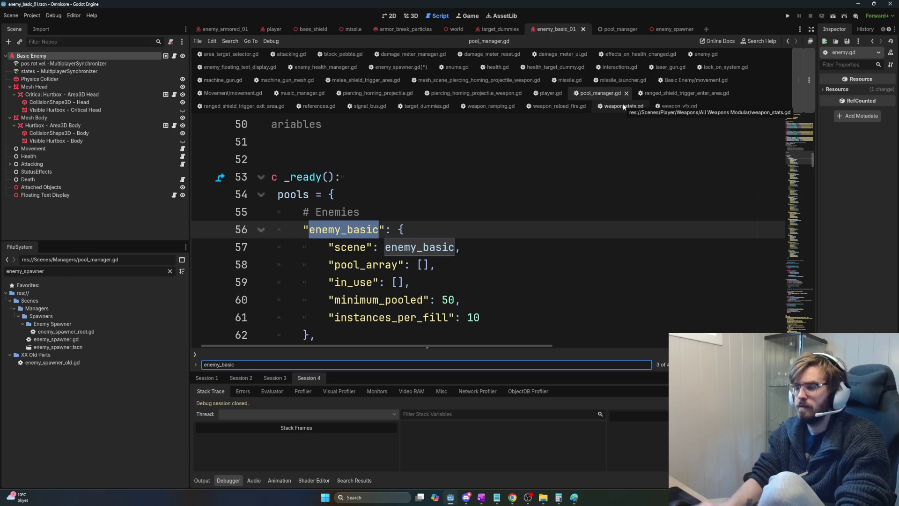
- Append _01 to enemy_basic on lines 56 and 57
{"action": "left_click", "coordinate": [380, 226]}
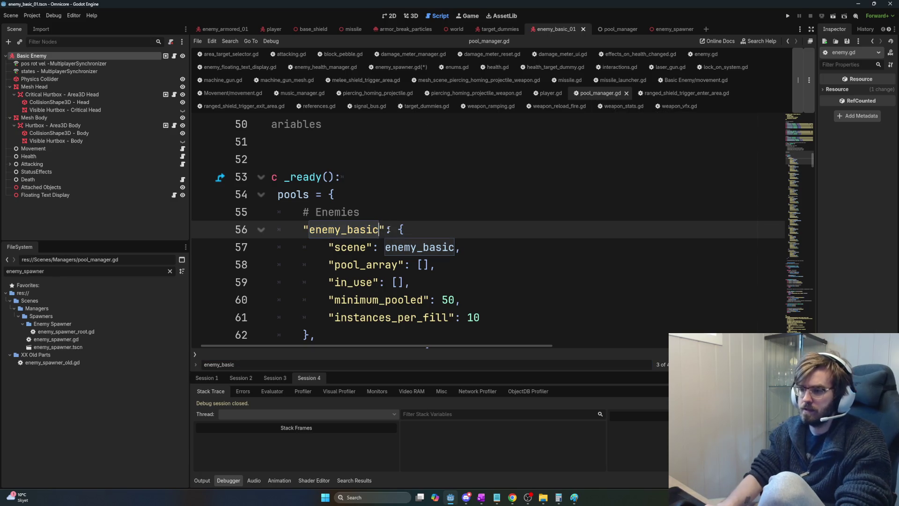
{"action": "type", "text": "_"}
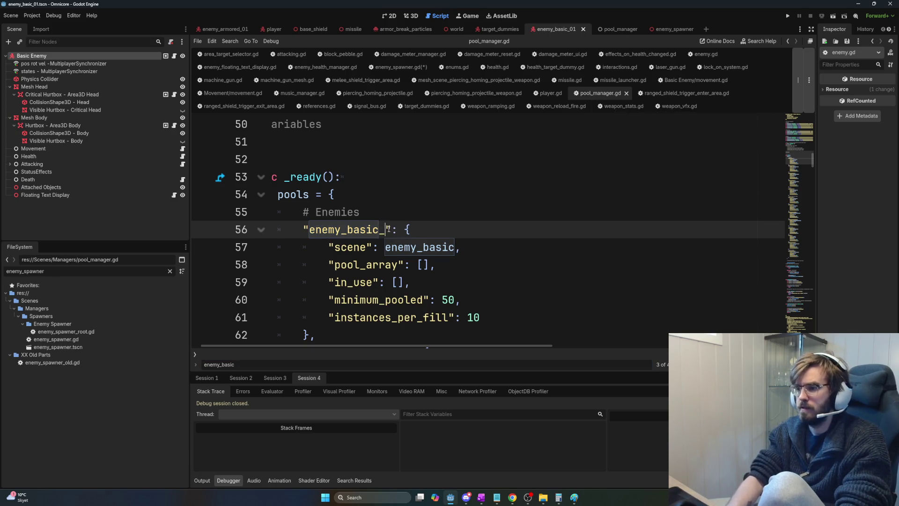
{"action": "type", "text": "01"}
{"action": "left_click", "coordinate": [456, 247]}
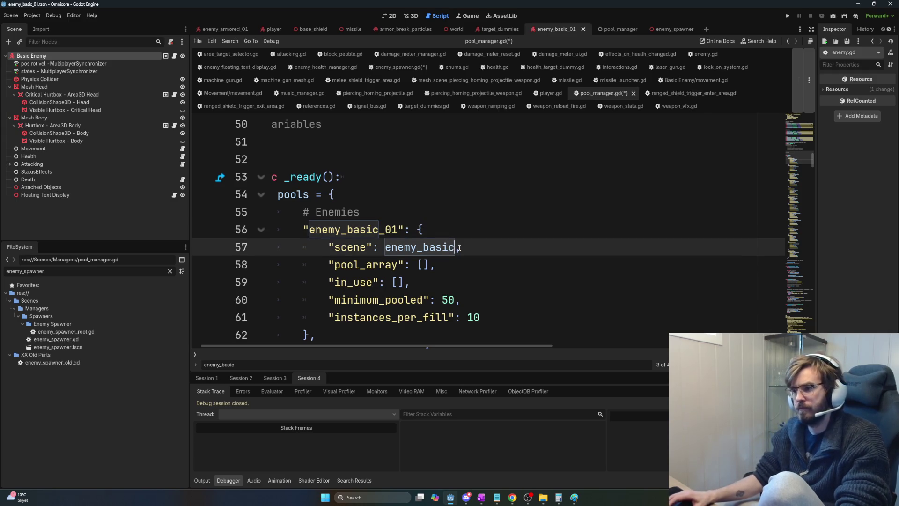
{"action": "type", "text": "_9"}
{"action": "key", "text": "BackSpace"}
{"action": "type", "text": "01"}
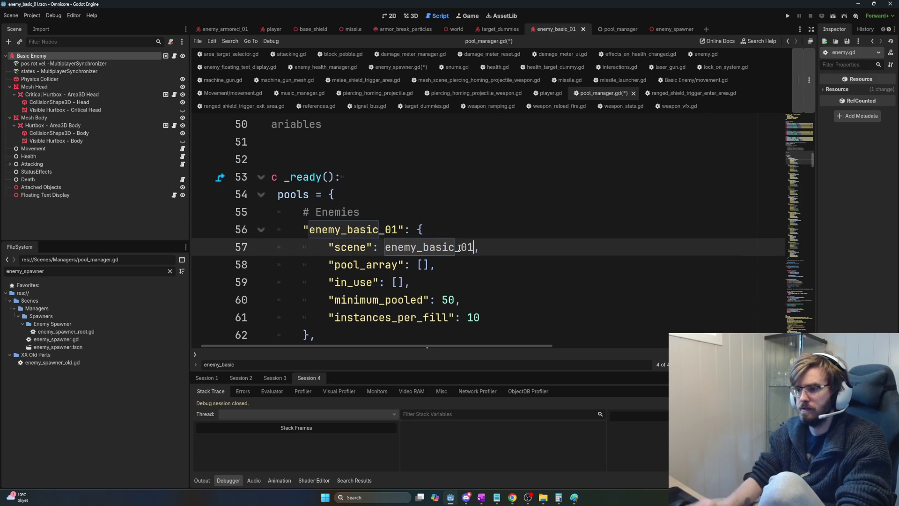
{"action": "double_click", "coordinate": [451, 246]}
- Rename the enemy_basic preload declaration on line 23 to enemy_basic_01
{"action": "scroll", "coordinate": [451, 245], "scroll_direction": "up", "scroll_amount": 7}
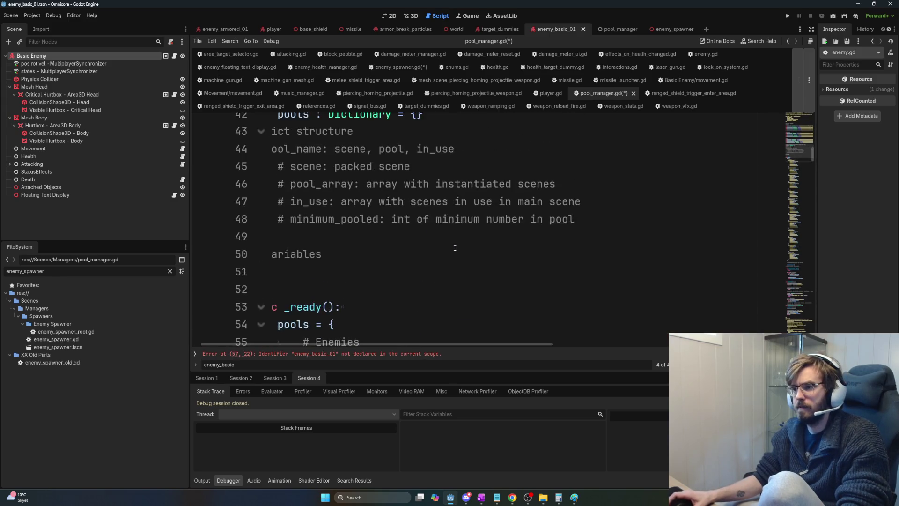
{"action": "scroll", "coordinate": [458, 247], "scroll_direction": "up", "scroll_amount": 3}
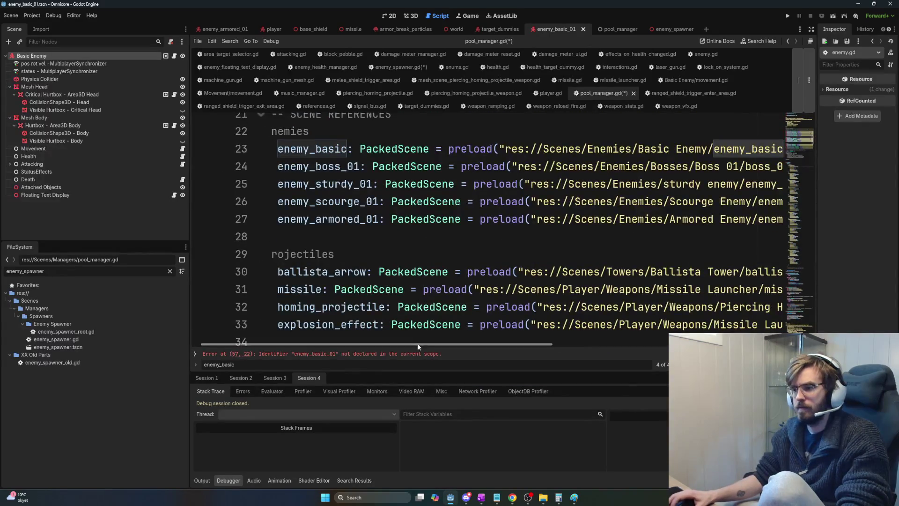
{"action": "scroll", "coordinate": [330, 334], "scroll_direction": "left", "scroll_amount": 1}
{"action": "type", "text": "_01"}
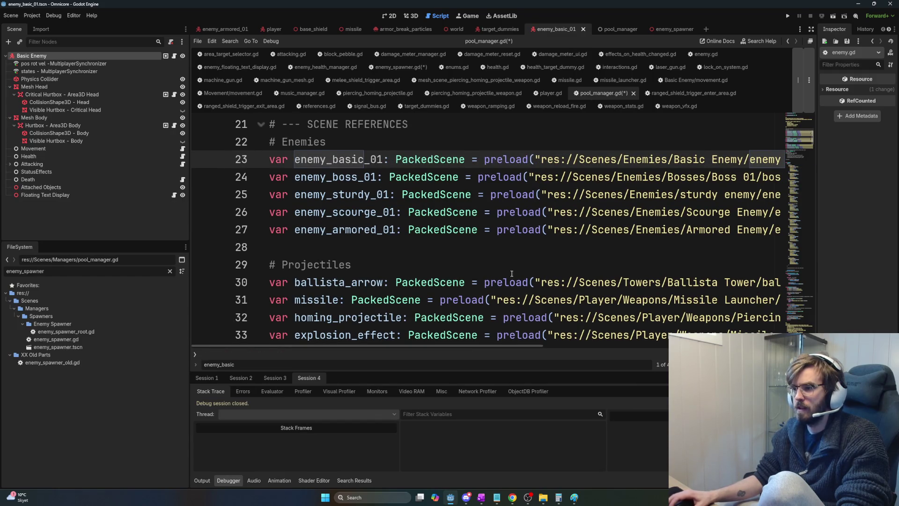
{"action": "mouse_move", "coordinate": [455, 346]}
{"action": "left_mouse_down"}
{"action": "mouse_move", "coordinate": [557, 351]}
{"action": "mouse_move", "coordinate": [404, 346]}
{"action": "left_mouse_up"}
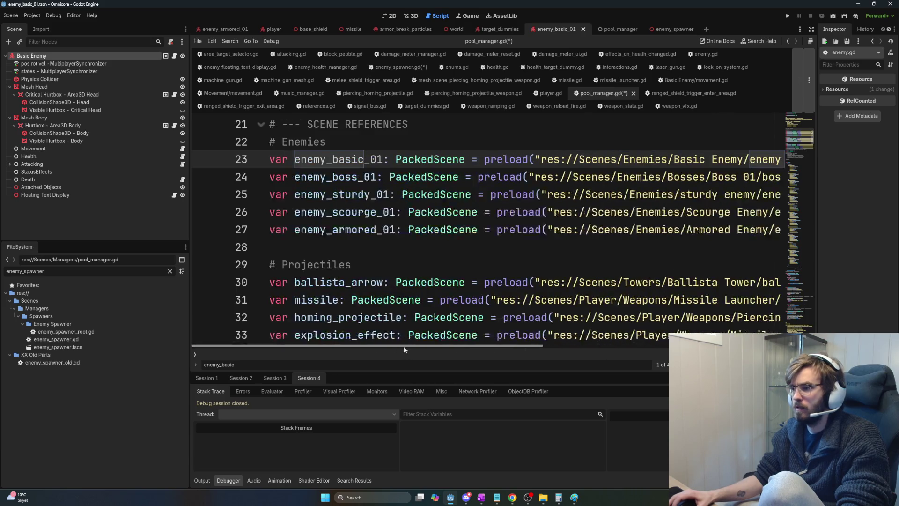
{"action": "scroll", "coordinate": [424, 213], "scroll_direction": "down", "scroll_amount": 15}
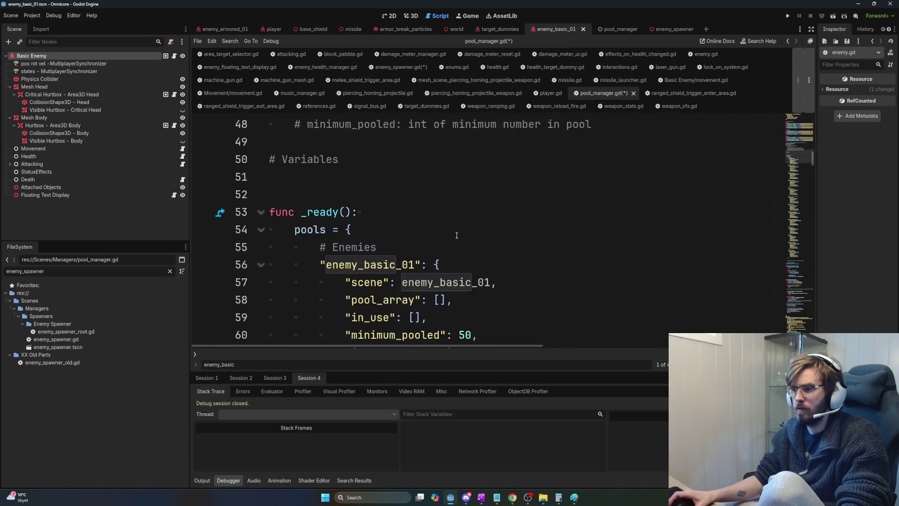
- Save pool_manager.gd and go back to enemy_spawner.gd
{"action": "key", "text": "ctrl+s"}
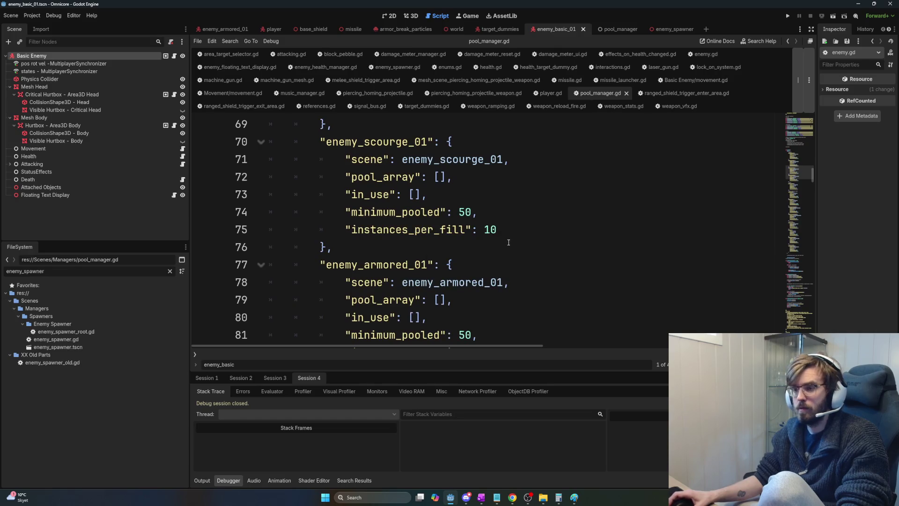
{"action": "scroll", "coordinate": [508, 242], "scroll_direction": "up", "scroll_amount": 6}
{"action": "scroll", "coordinate": [534, 248], "scroll_direction": "up", "scroll_amount": 10}
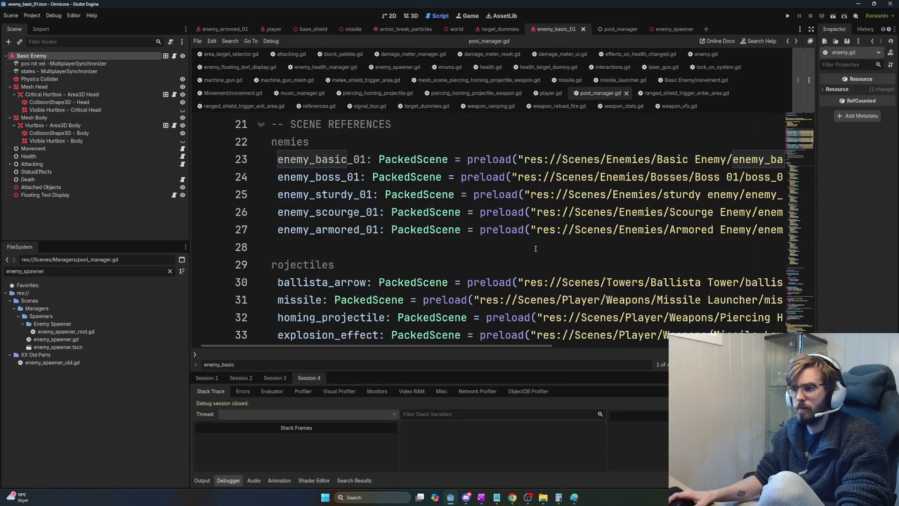
{"action": "key", "text": "alt+Left"}
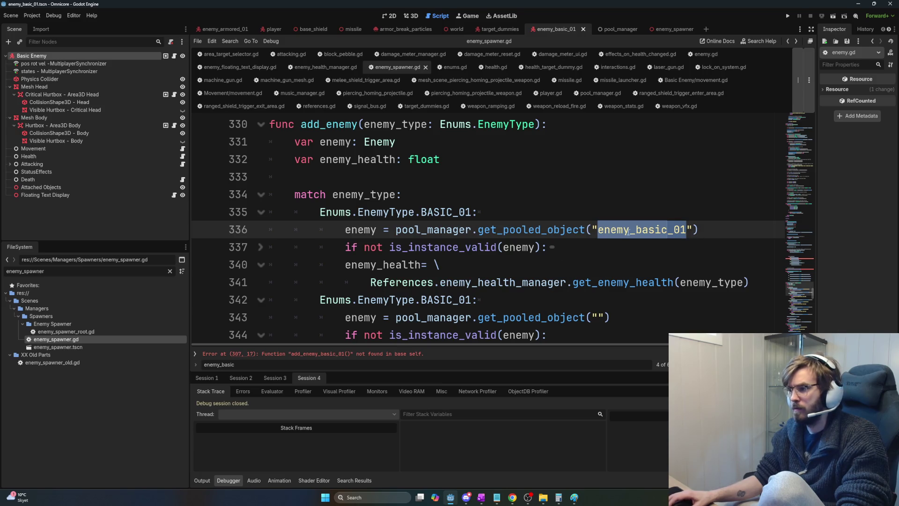
- Enter enemy_sturdy_01 as the pool name on line 343
{"action": "scroll", "coordinate": [524, 266], "scroll_direction": "down", "scroll_amount": 1}
{"action": "left_click", "coordinate": [598, 265]}
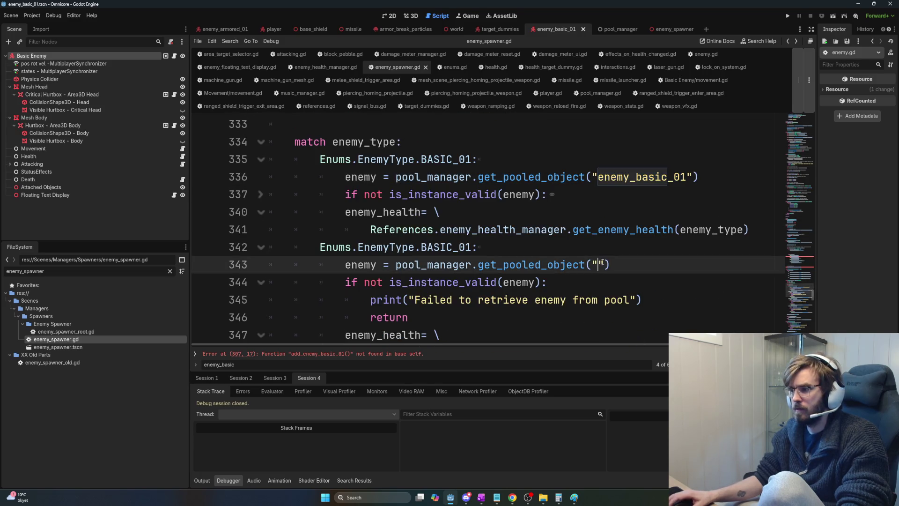
{"action": "type", "text": "enemy_s"}
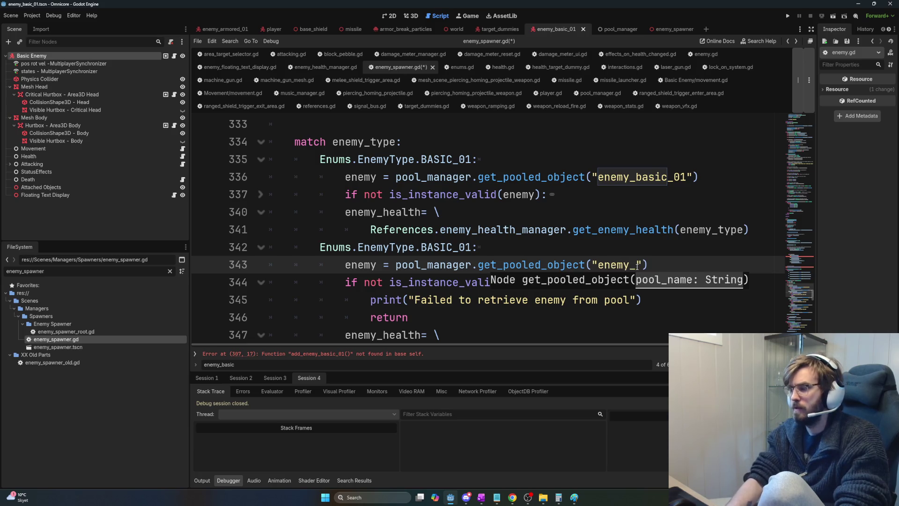
{"action": "type", "text": "turdy_0"}
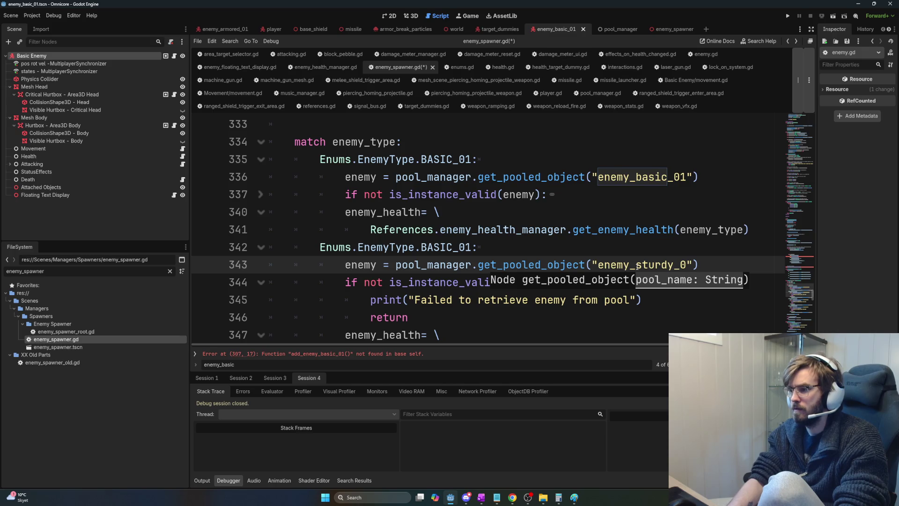
{"action": "type", "text": "1"}
- Change line 342's case from BASIC_01 to STURDY_01 via autocomplete
{"action": "double_click", "coordinate": [470, 247]}
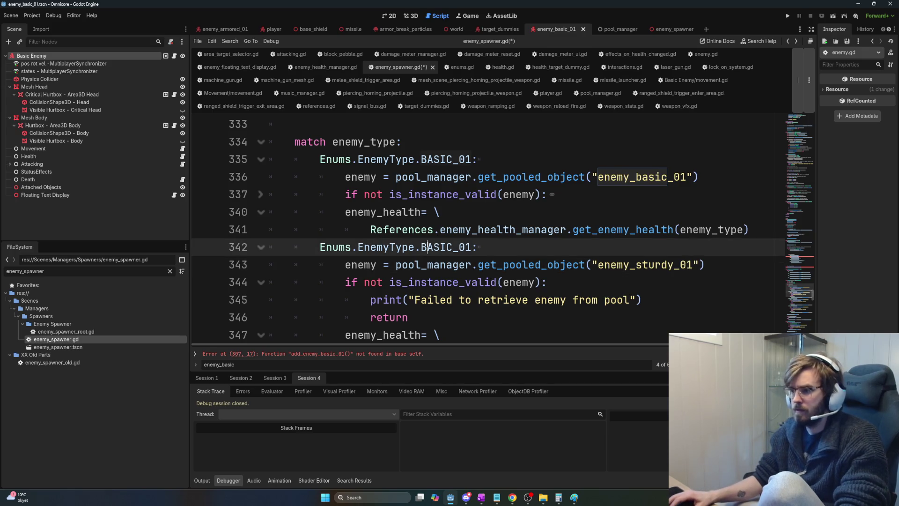
{"action": "type", "text": "sturd"}
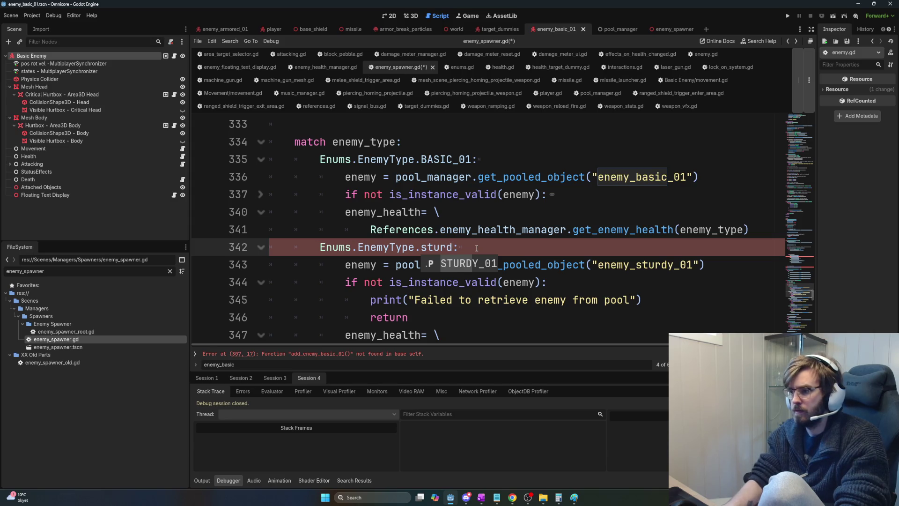
{"action": "key", "text": "Return"}
{"action": "scroll", "coordinate": [520, 250], "scroll_direction": "down", "scroll_amount": 1}
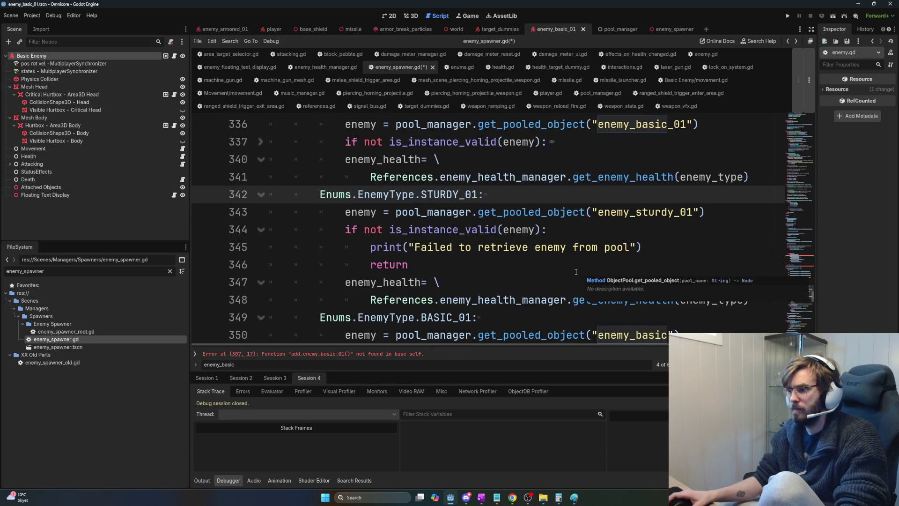
{"action": "scroll", "coordinate": [444, 267], "scroll_direction": "down", "scroll_amount": 1}
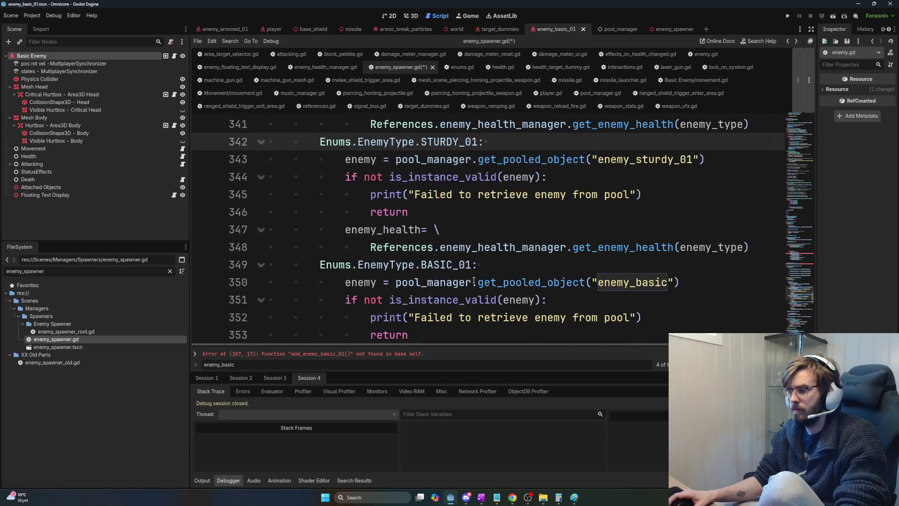
{"action": "scroll", "coordinate": [462, 255], "scroll_direction": "up", "scroll_amount": 1}
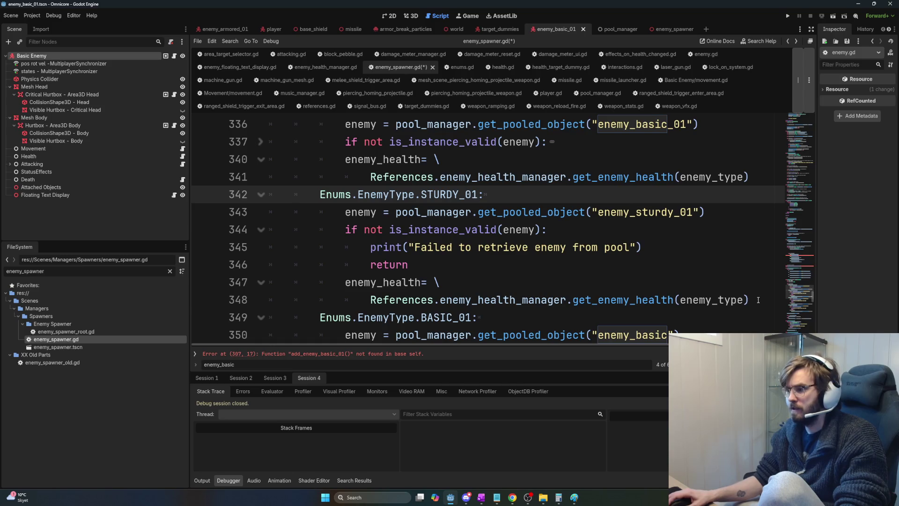
{"action": "mouse_move", "coordinate": [758, 300]}
{"action": "left_mouse_down"}
{"action": "mouse_move", "coordinate": [585, 299]}
{"action": "mouse_move", "coordinate": [367, 282]}
{"action": "mouse_move", "coordinate": [351, 264]}
{"action": "mouse_move", "coordinate": [347, 214]}
{"action": "mouse_move", "coordinate": [347, 226]}
{"action": "left_mouse_up"}
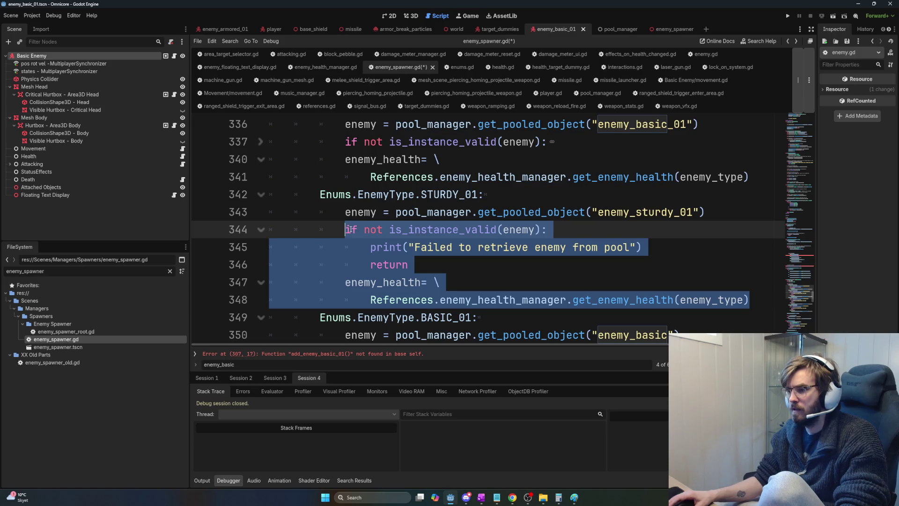
- Cut the validity-check and enemy_health block and paste it below the match statement
{"action": "key", "text": "ctrl+x"}
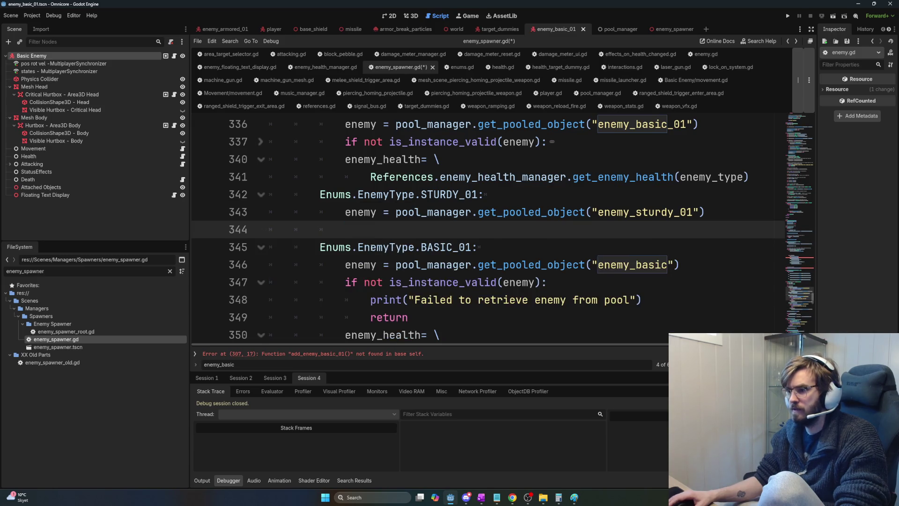
{"action": "scroll", "coordinate": [373, 249], "scroll_direction": "down", "scroll_amount": 4}
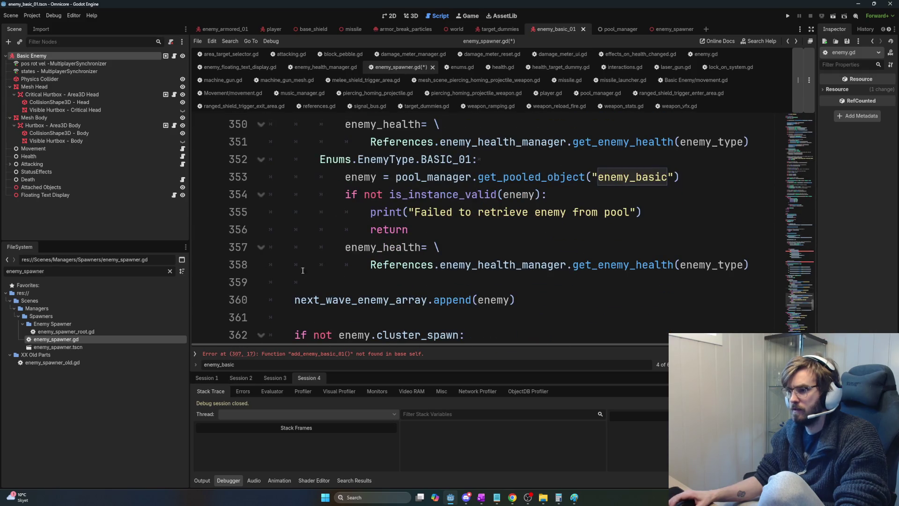
{"action": "left_click", "coordinate": [302, 276]}
{"action": "key", "text": "Return"}
{"action": "key", "text": "Return"}
{"action": "key", "text": "ctrl+v"}
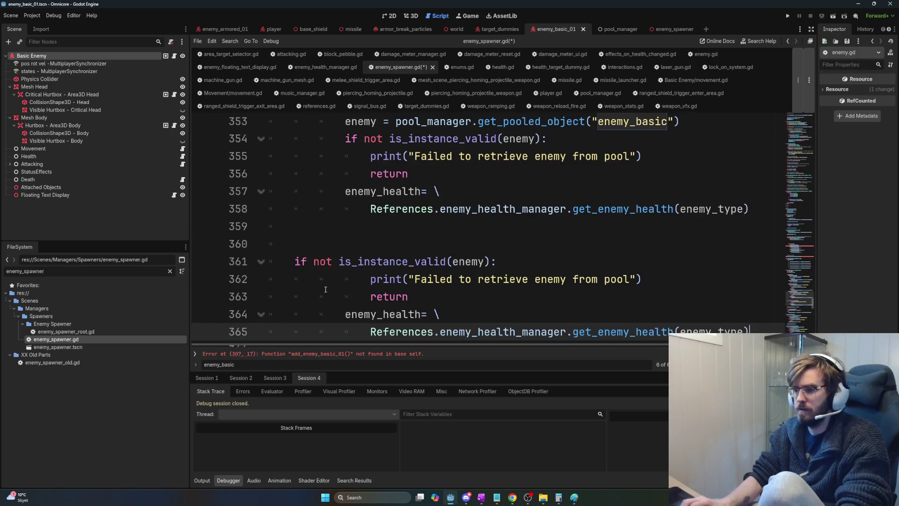
- Fix the pasted block's indentation so the enemy_health lines align with the if
{"action": "scroll", "coordinate": [515, 281], "scroll_direction": "up", "scroll_amount": 1}
{"action": "scroll", "coordinate": [696, 297], "scroll_direction": "down", "scroll_amount": 1}
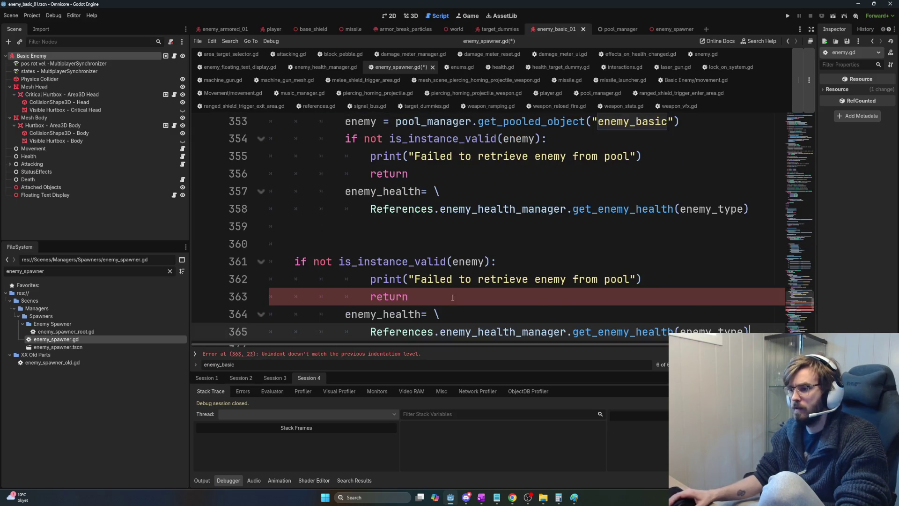
{"action": "left_click_drag", "start_coordinate": [453, 297], "coordinate": [369, 277]}
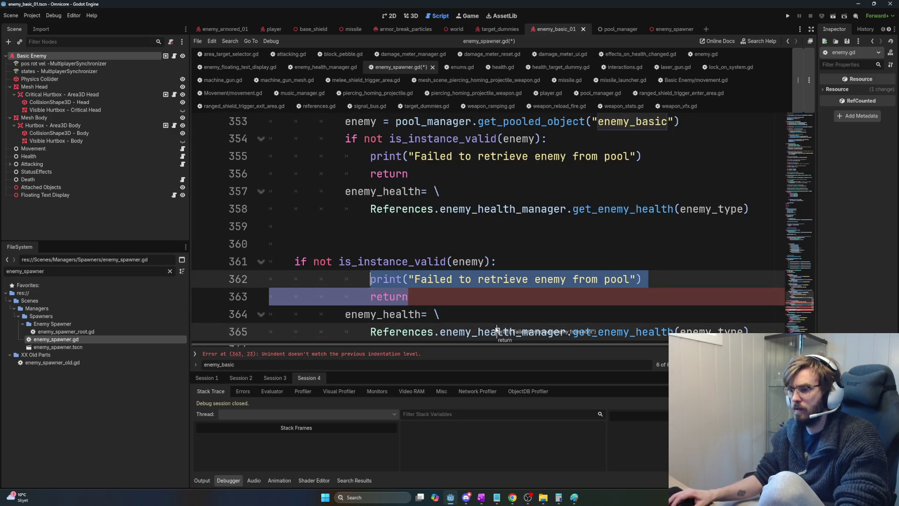
{"action": "key", "text": "ctrl+z"}
{"action": "key", "text": "ctrl+y"}
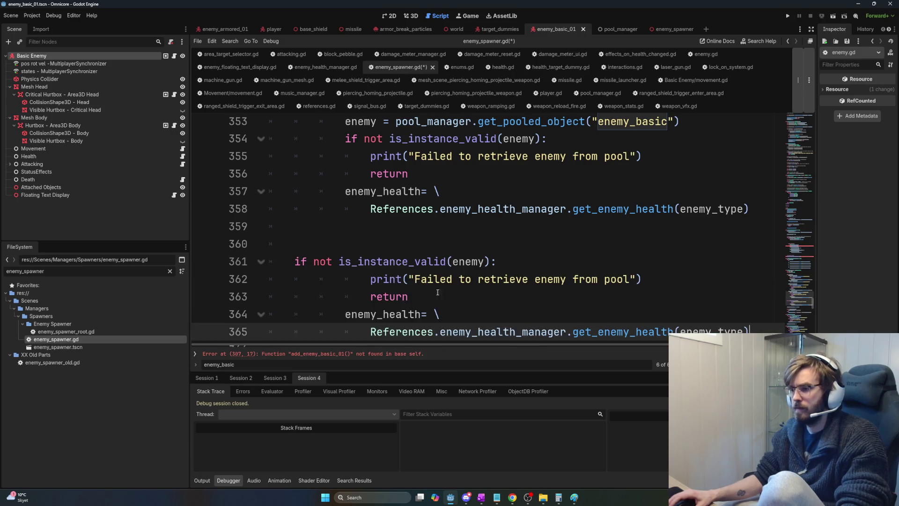
{"action": "key", "text": "ctrl+y"}
{"action": "key", "text": "ctrl+y"}
{"action": "scroll", "coordinate": [387, 286], "scroll_direction": "down", "scroll_amount": 2}
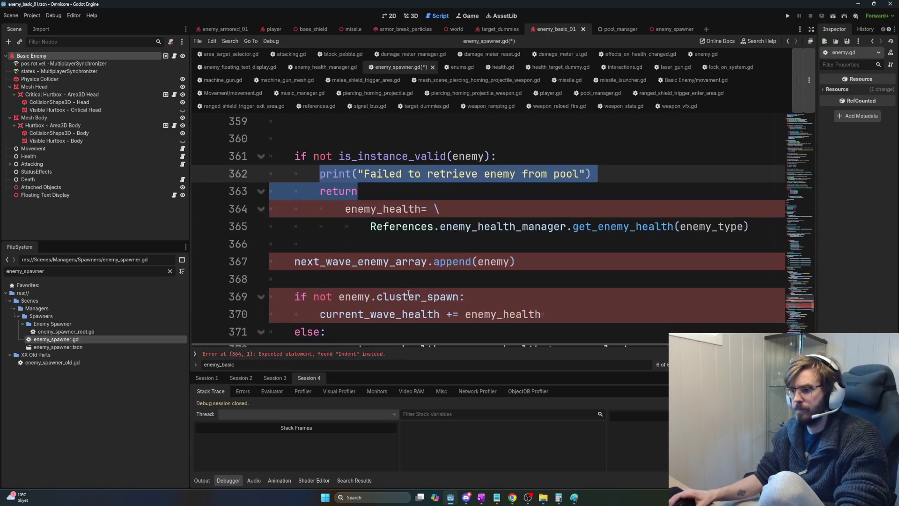
{"action": "left_click_drag", "start_coordinate": [345, 209], "coordinate": [749, 227]}
{"action": "key", "text": "shift+Tab"}
{"action": "key", "text": "shift+Tab"}
{"action": "left_click", "coordinate": [408, 191]}
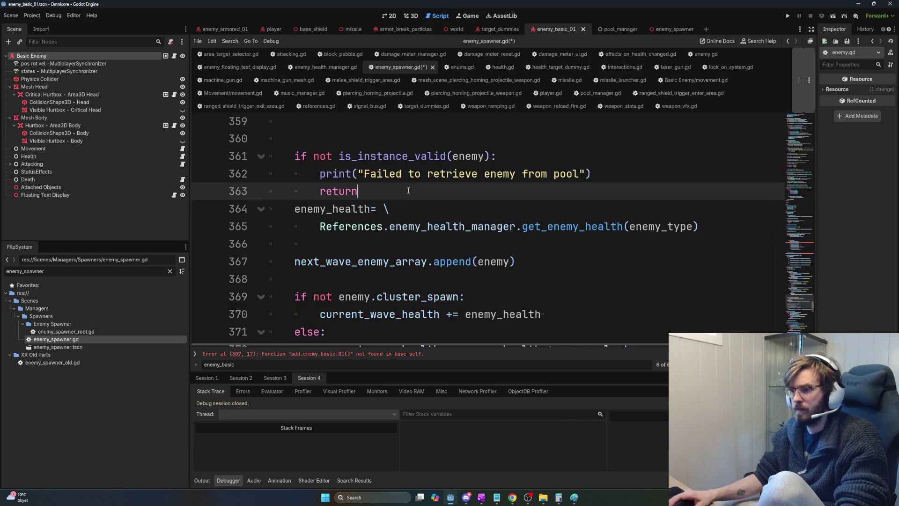
- Delete the duplicate validity checks inside each match case
{"action": "scroll", "coordinate": [476, 234], "scroll_direction": "up", "scroll_amount": 3}
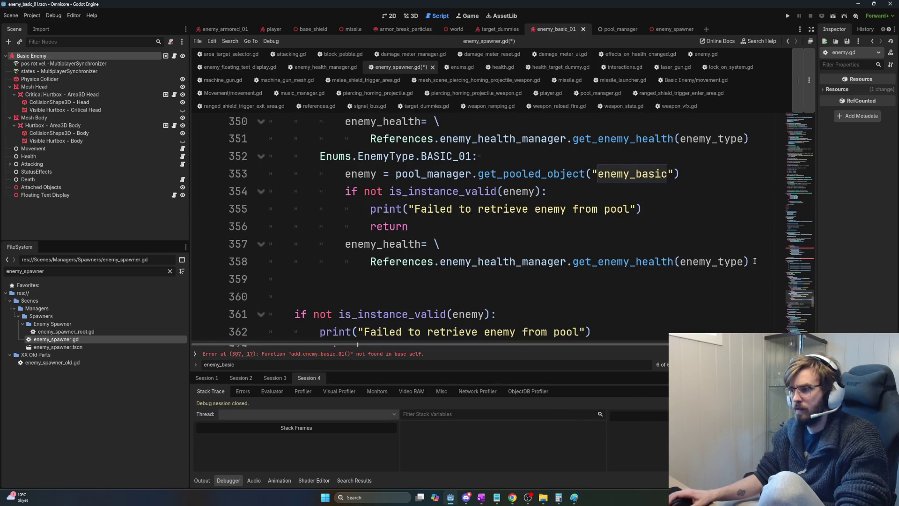
{"action": "left_click_drag", "start_coordinate": [763, 259], "coordinate": [344, 191]}
{"action": "key", "text": "BackSpace"}
{"action": "scroll", "coordinate": [523, 253], "scroll_direction": "up", "scroll_amount": 1}
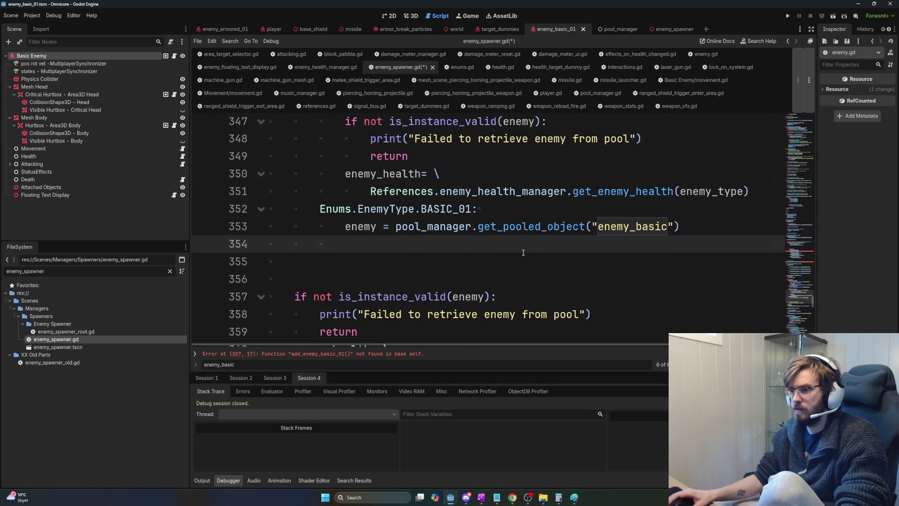
{"action": "left_click_drag", "start_coordinate": [755, 196], "coordinate": [548, 121]}
{"action": "key", "text": "BackSpace"}
{"action": "key", "text": "BackSpace"}
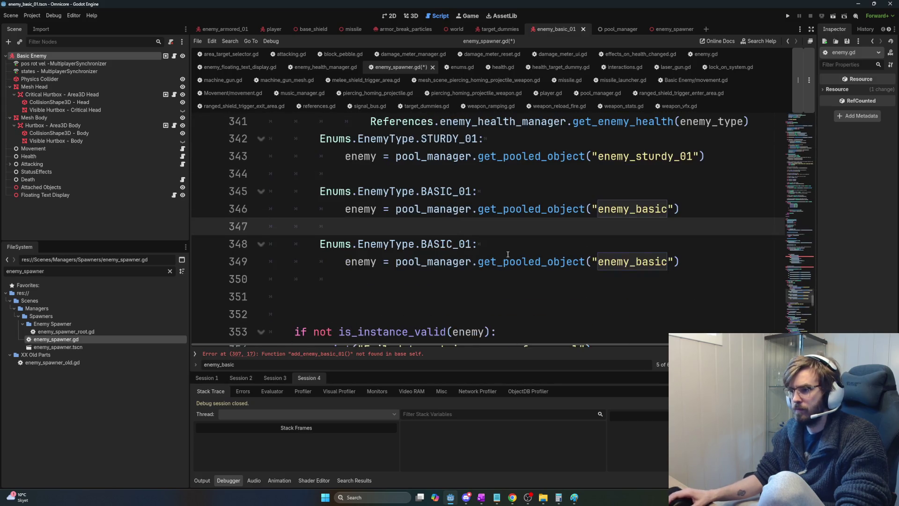
{"action": "scroll", "coordinate": [600, 228], "scroll_direction": "up", "scroll_amount": 3}
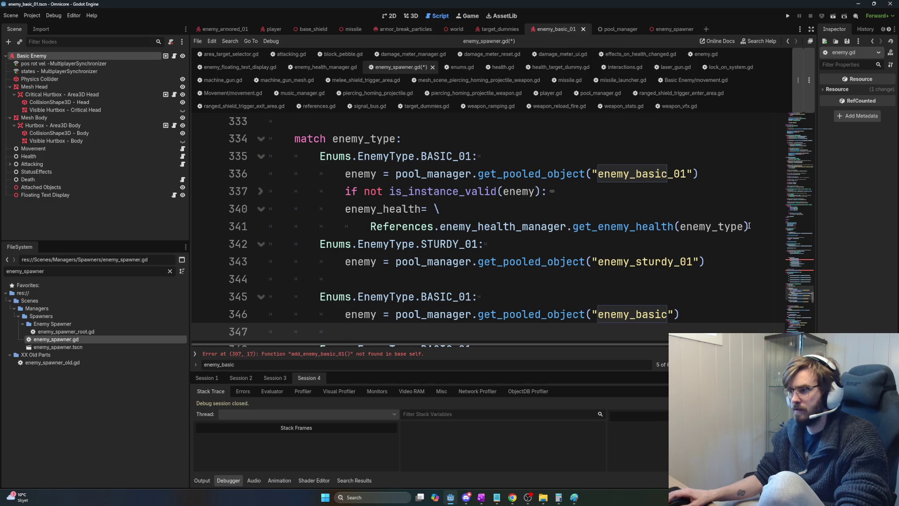
{"action": "left_click_drag", "start_coordinate": [748, 226], "coordinate": [344, 191]}
{"action": "key", "text": "BackSpace"}
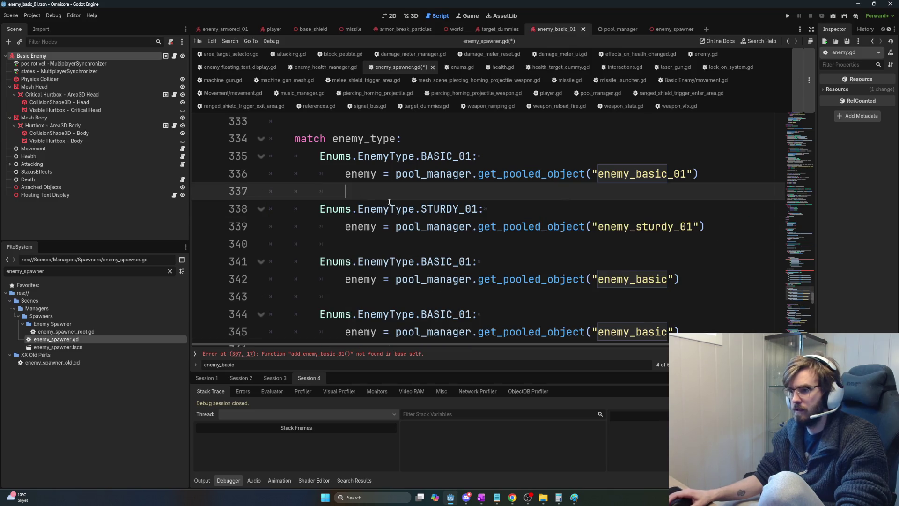
{"action": "key", "text": "Down"}
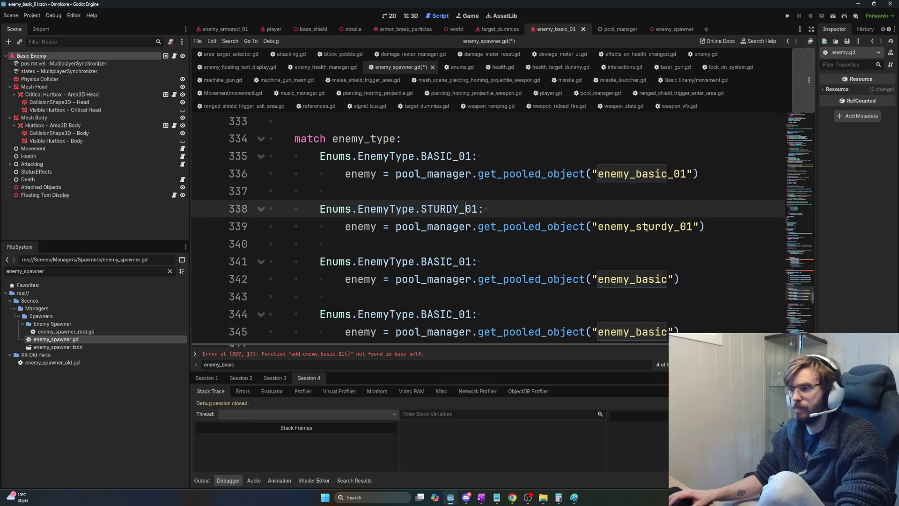
- Change the third branch to SCOURGE_01, fetching "enemy_scourge_01" from the pool
{"action": "left_click", "coordinate": [660, 226]}
{"action": "double_click", "coordinate": [467, 262]}
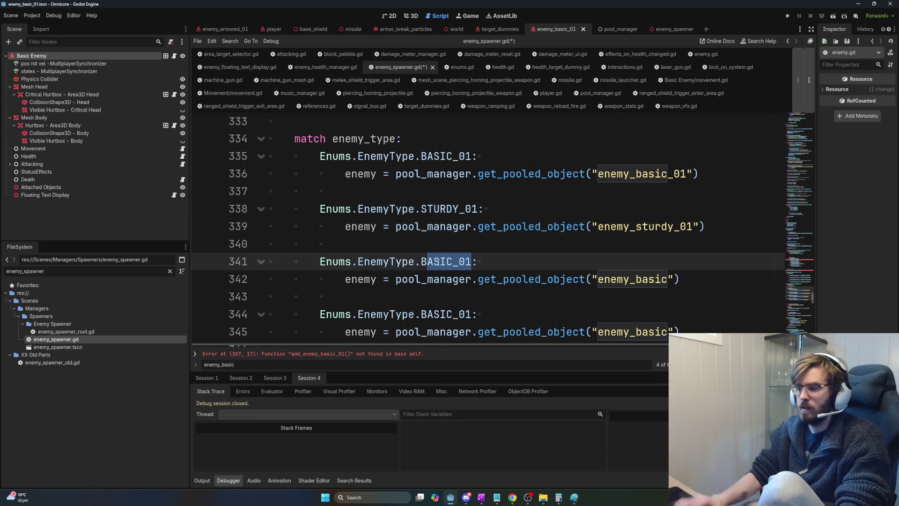
{"action": "key", "text": "BackSpace"}
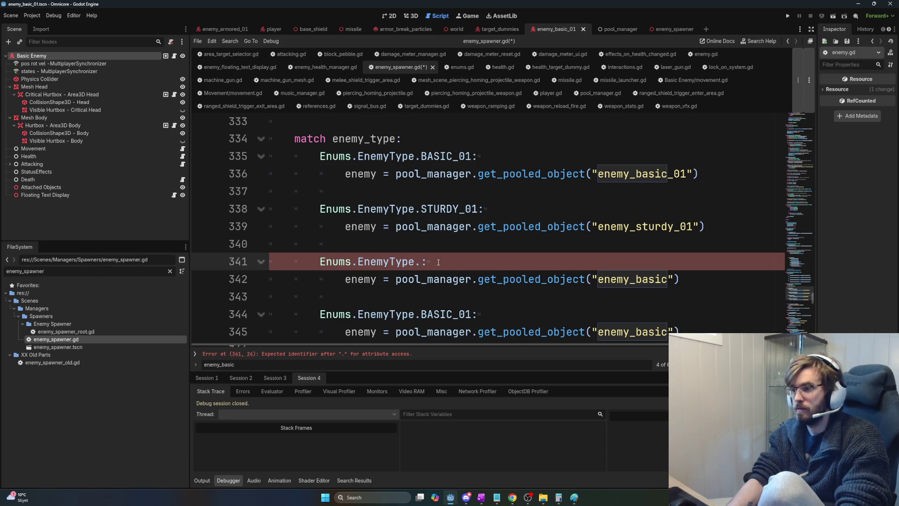
{"action": "type", "text": "scourge"}
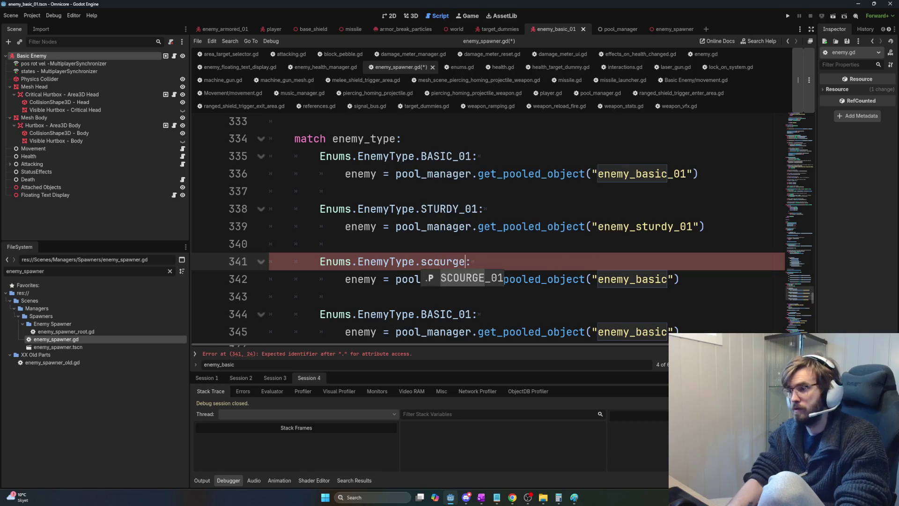
{"action": "key", "text": "Return"}
{"action": "left_click", "coordinate": [669, 278]}
{"action": "left_click_drag", "start_coordinate": [669, 278], "coordinate": [635, 279]}
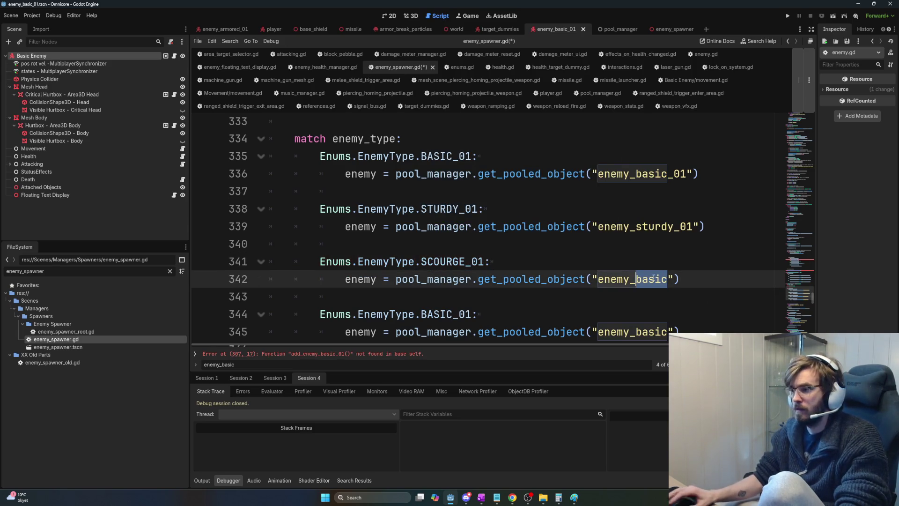
{"action": "type", "text": "scourge_01q"}
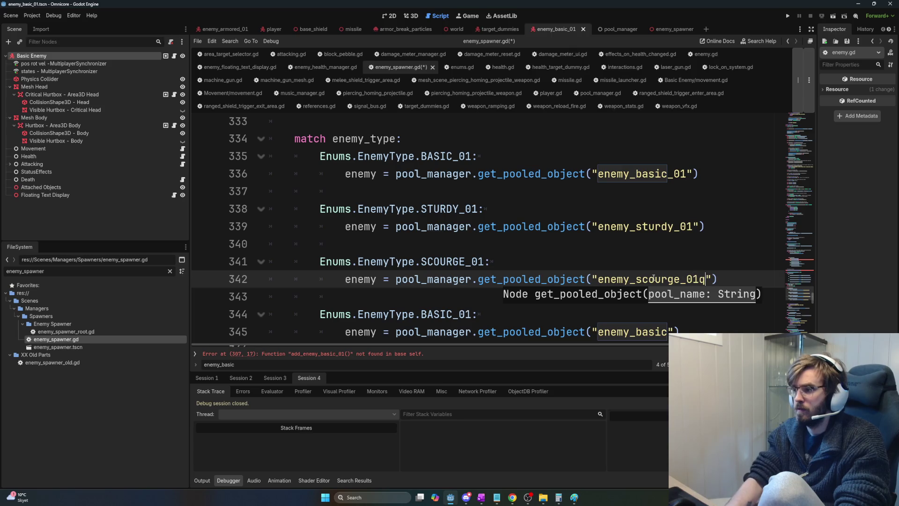
{"action": "key", "text": "BackSpace"}
{"action": "key", "text": "Down"}
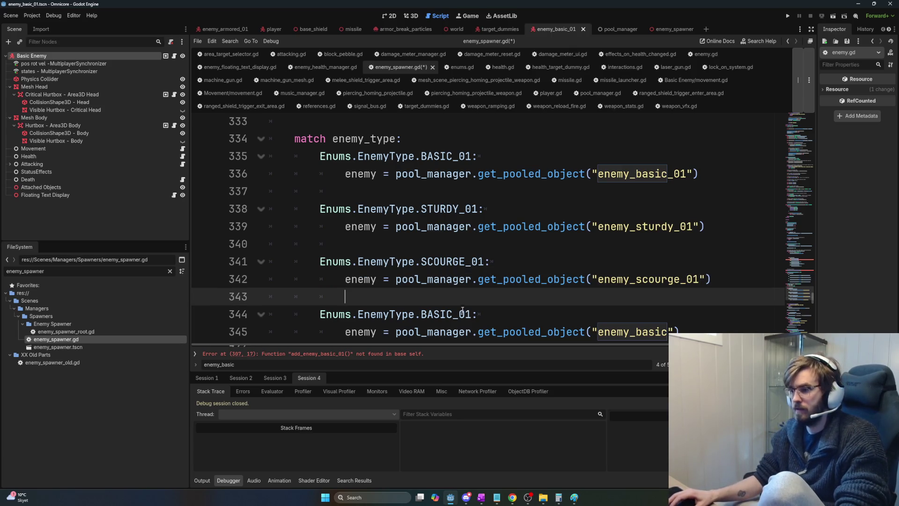
- Change the fourth branch to ARMORED_01, fetching "enemy_armored_01" from the pool
{"action": "double_click", "coordinate": [430, 314]}
{"action": "type", "text": "armored"}
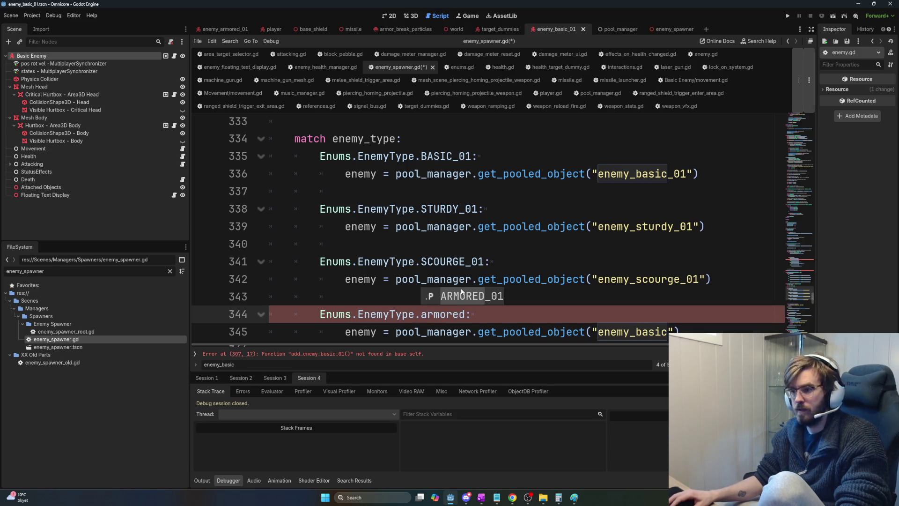
{"action": "left_click", "coordinate": [474, 300]}
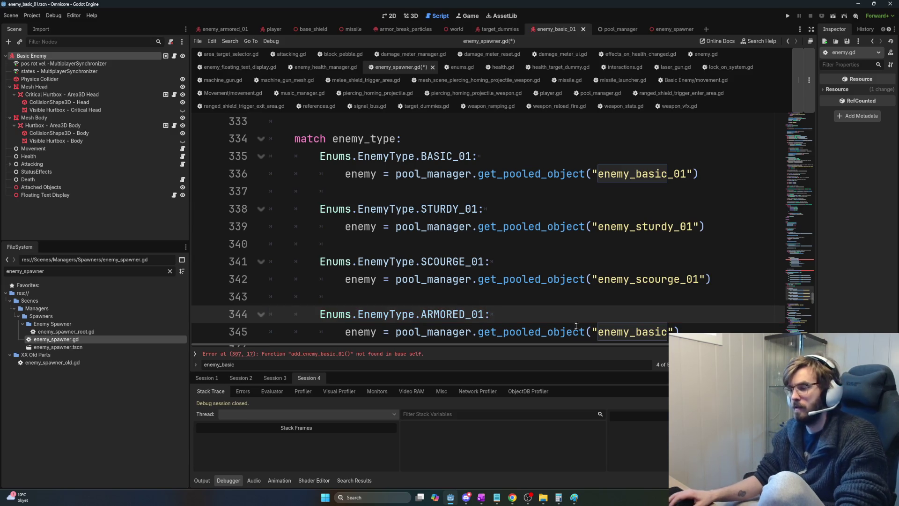
{"action": "left_click", "coordinate": [662, 331]}
{"action": "left_click_drag", "start_coordinate": [668, 333], "coordinate": [599, 332]}
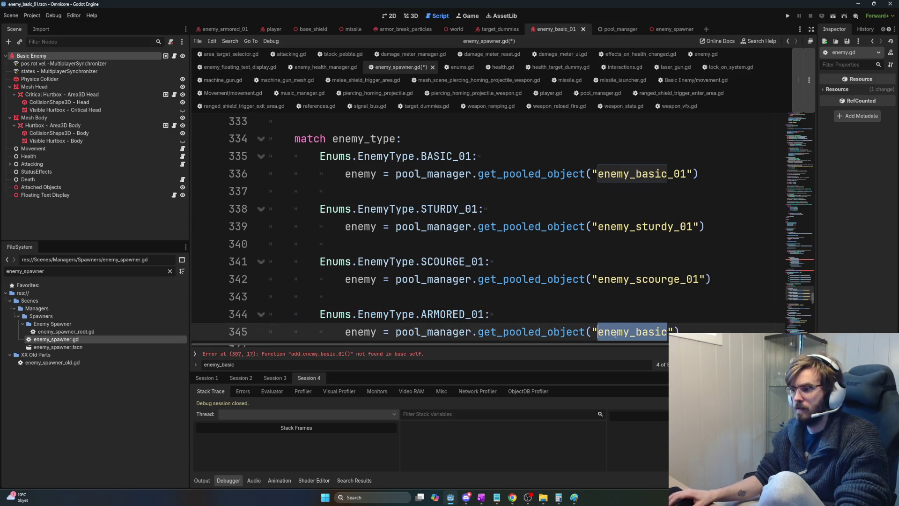
{"action": "type", "text": "enemy_armore"}
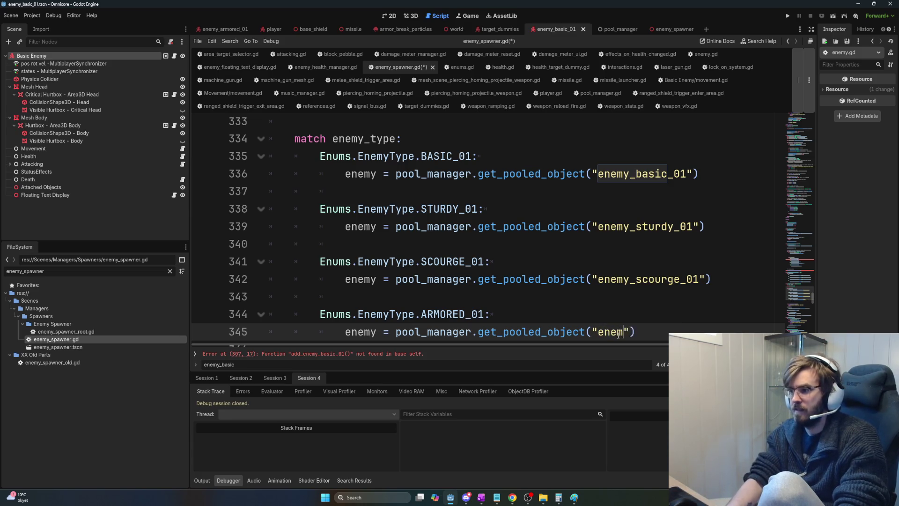
{"action": "type", "text": "d_01"}
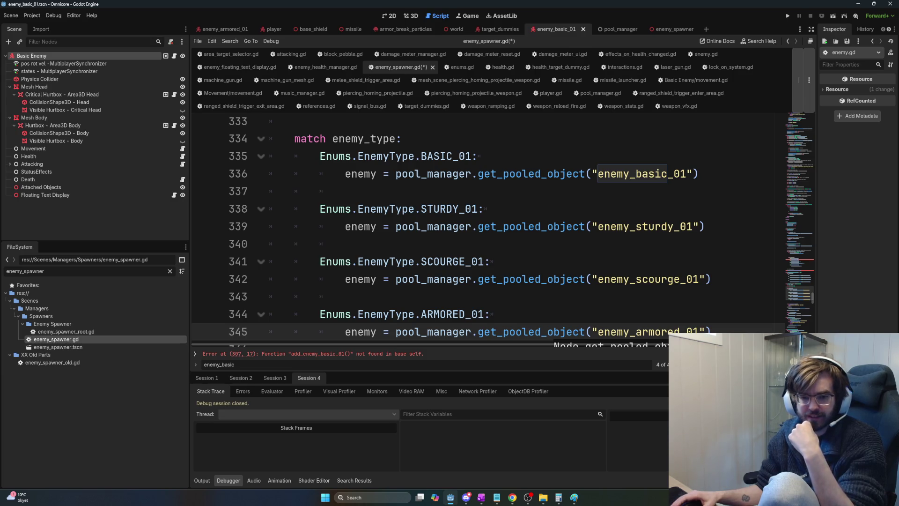
{"action": "key", "text": "alt+Tab"}
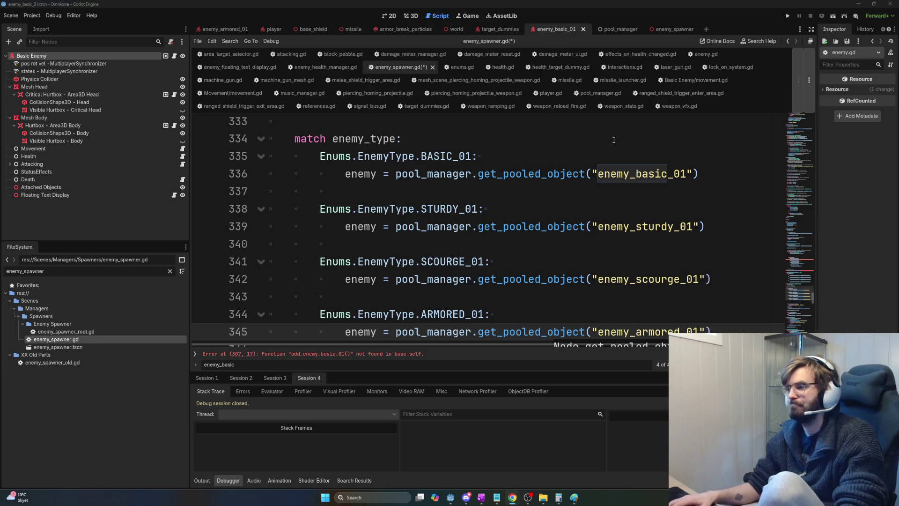
- Remove the extra blank lines above the validity check and add a blank line after return
{"action": "scroll", "coordinate": [619, 247], "scroll_direction": "down", "scroll_amount": 3}
{"action": "left_click", "coordinate": [452, 244]}
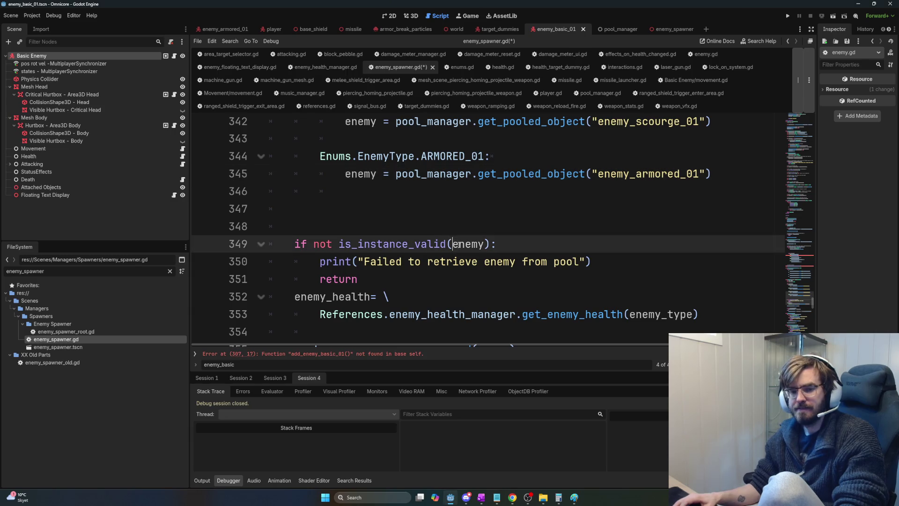
{"action": "left_click", "coordinate": [386, 209]}
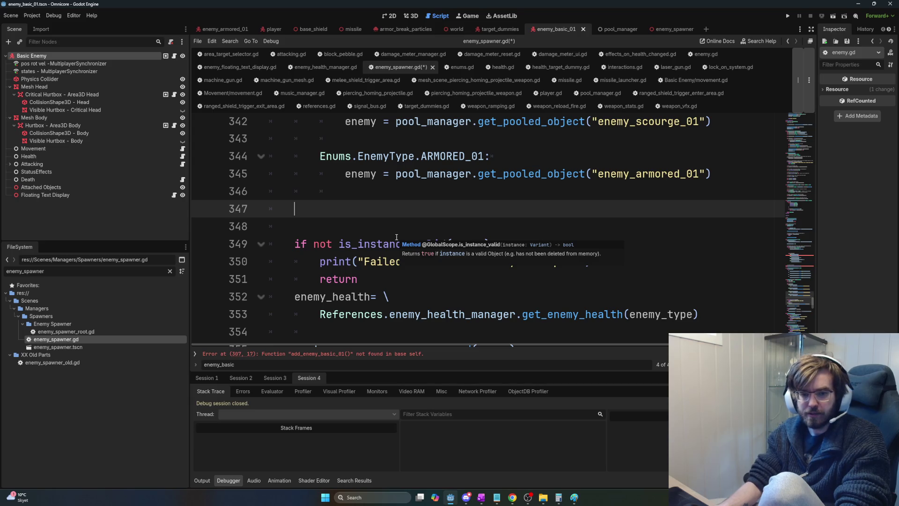
{"action": "key", "text": "BackSpace"}
{"action": "key", "text": "BackSpace"}
{"action": "key", "text": "BackSpace"}
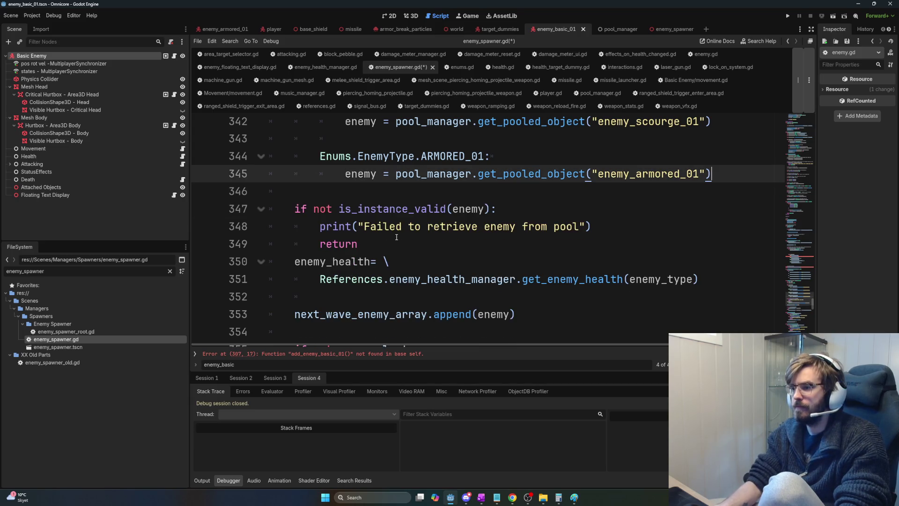
{"action": "key", "text": "Down"}
{"action": "key", "text": "Down"}
{"action": "key", "text": "Down"}
{"action": "key", "text": "Up"}
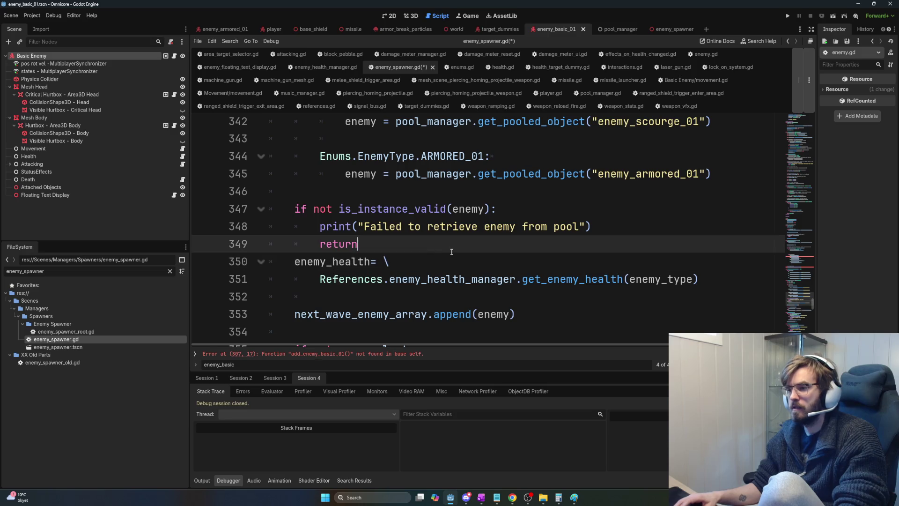
{"action": "key", "text": "Return"}
{"action": "scroll", "coordinate": [434, 258], "scroll_direction": "down", "scroll_amount": 1}
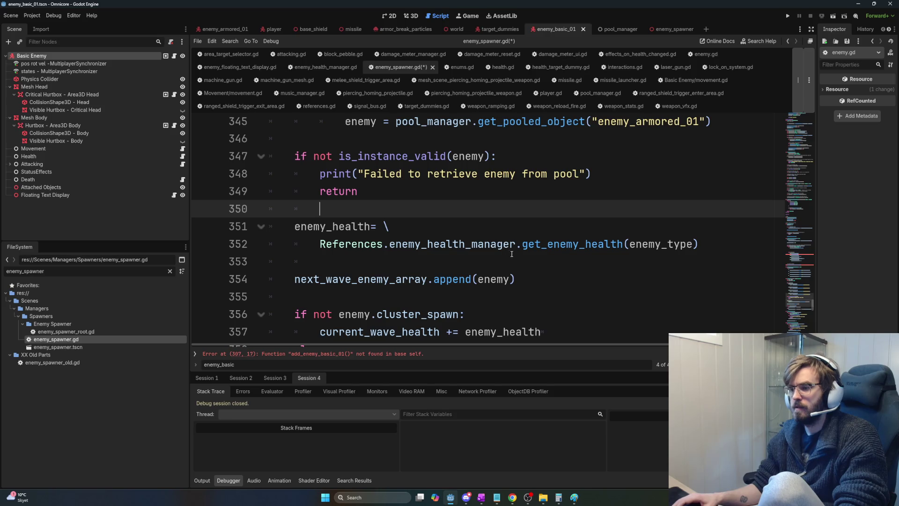
{"action": "scroll", "coordinate": [525, 264], "scroll_direction": "down", "scroll_amount": 1}
{"action": "left_click_drag", "start_coordinate": [543, 226], "coordinate": [283, 219]}
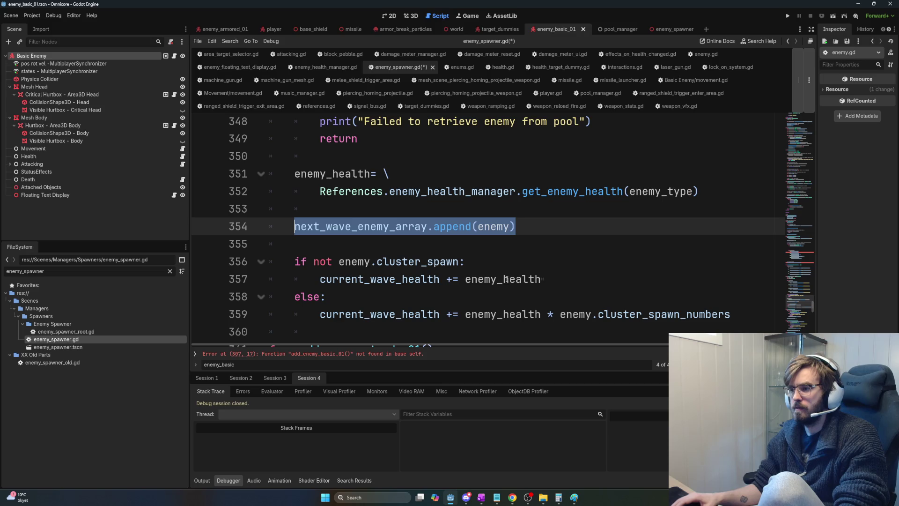
{"action": "scroll", "coordinate": [417, 262], "scroll_direction": "down", "scroll_amount": 1}
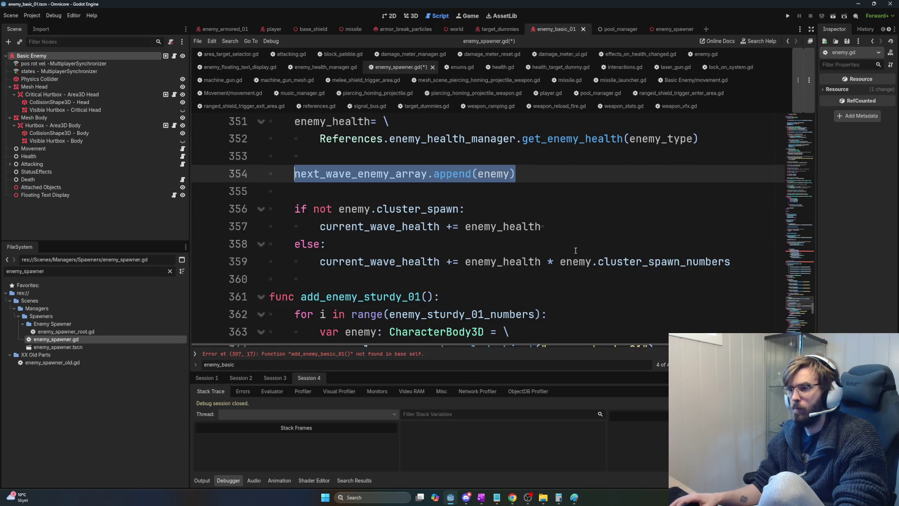
{"action": "scroll", "coordinate": [521, 264], "scroll_direction": "up", "scroll_amount": 4}
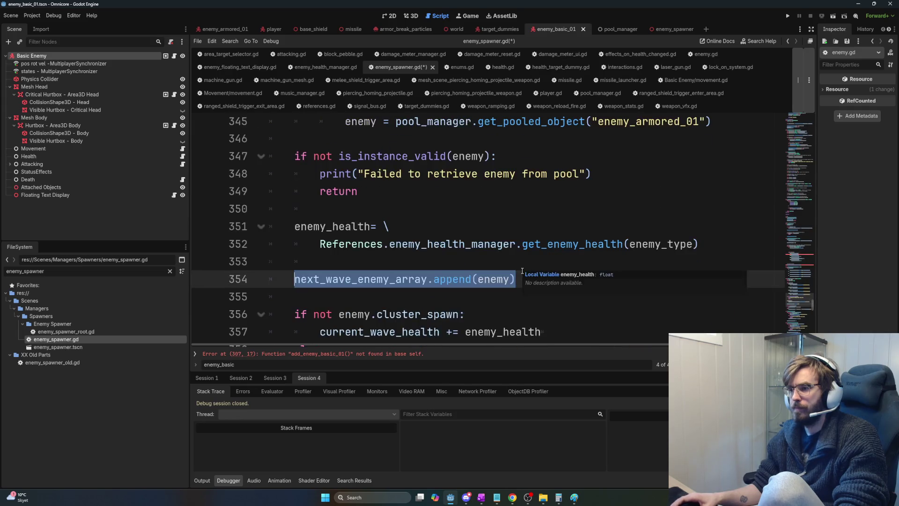
{"action": "scroll", "coordinate": [514, 271], "scroll_direction": "down", "scroll_amount": 2}
{"action": "scroll", "coordinate": [513, 274], "scroll_direction": "down", "scroll_amount": 1}
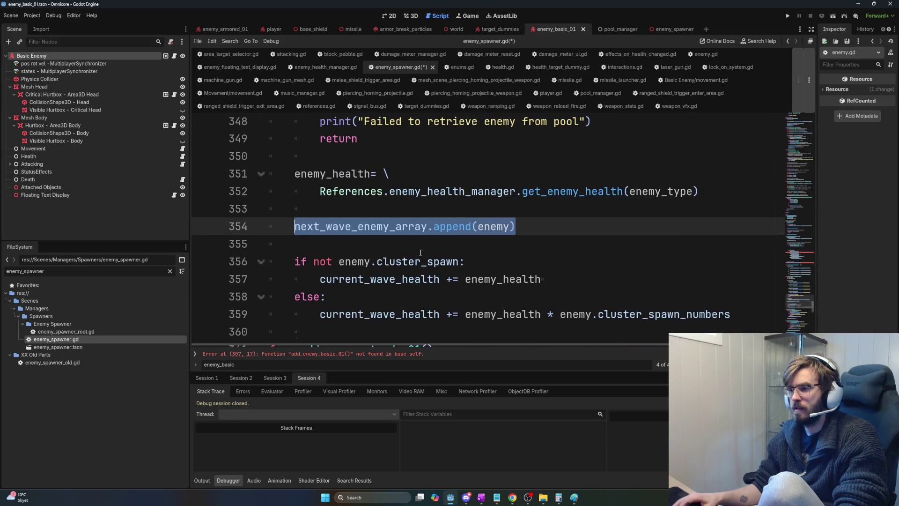
- Add a '# Adjust current_wave_health' comment on a new line below the append
{"action": "left_click", "coordinate": [418, 249]}
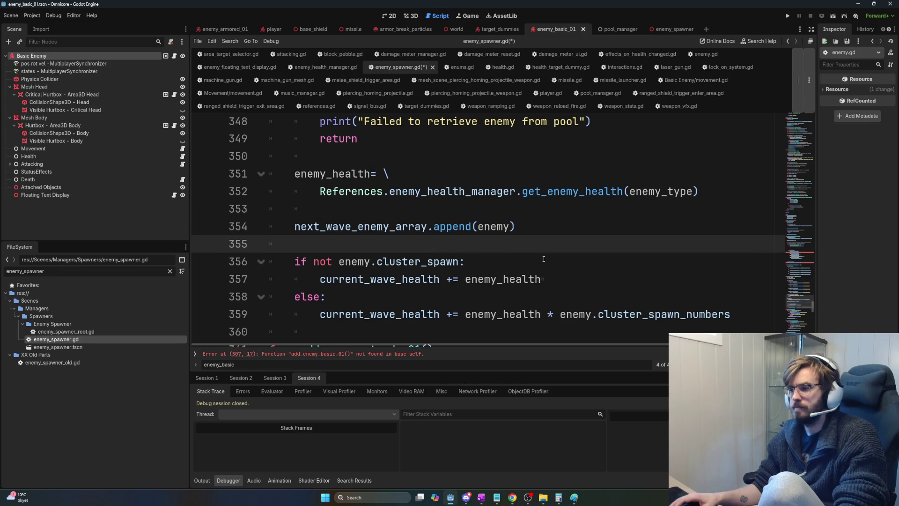
{"action": "scroll", "coordinate": [544, 259], "scroll_direction": "down", "scroll_amount": 1}
{"action": "key", "text": "Return"}
{"action": "type", "text": "# Adjust "}
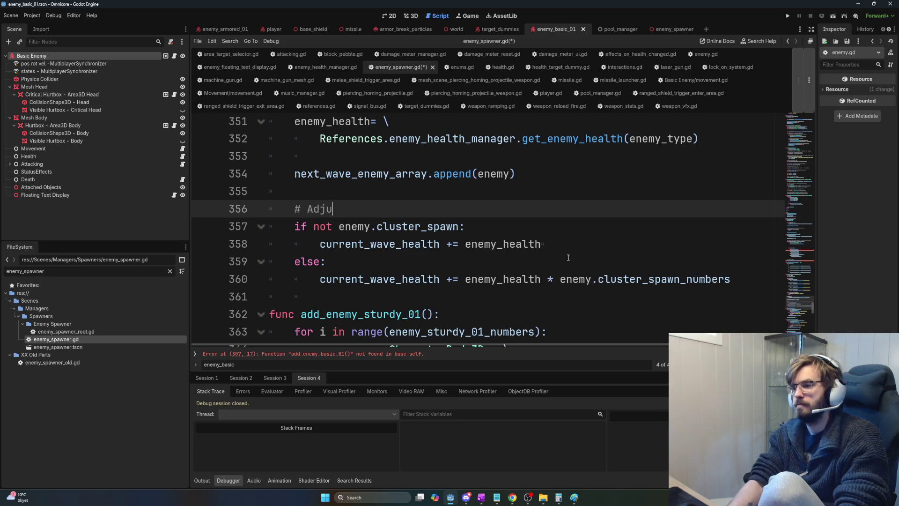
{"action": "type", "text": "wave health"}
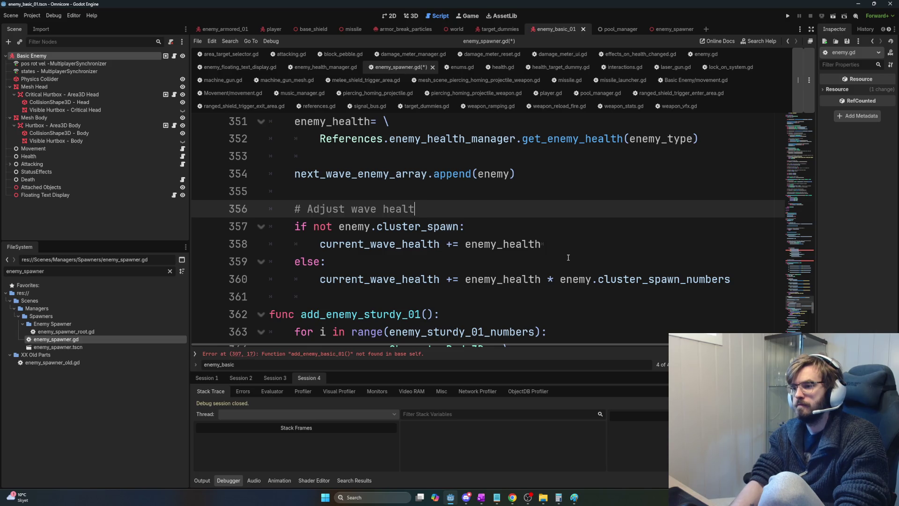
{"action": "key", "text": "BackSpace"}
{"action": "key", "text": "BackSpace"}
{"action": "key", "text": "BackSpace"}
{"action": "type", "text": "current"}
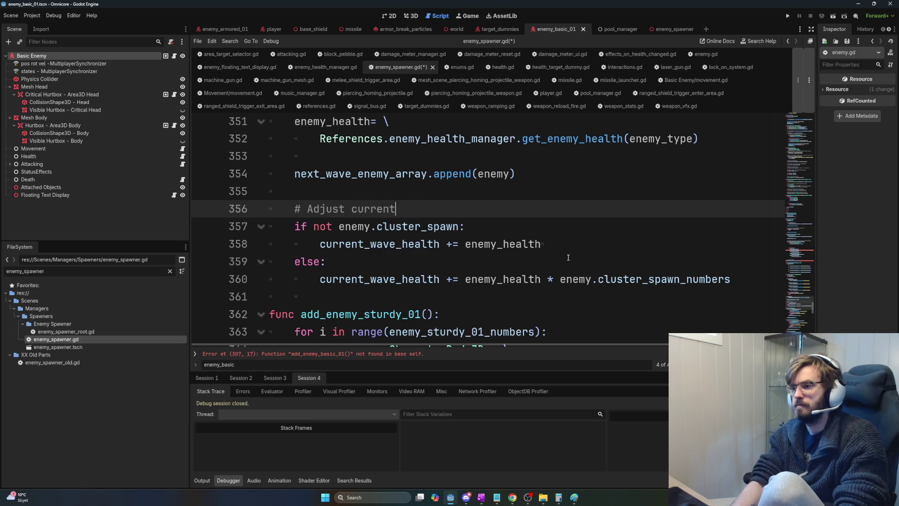
{"action": "type", "text": "_wave_health"}
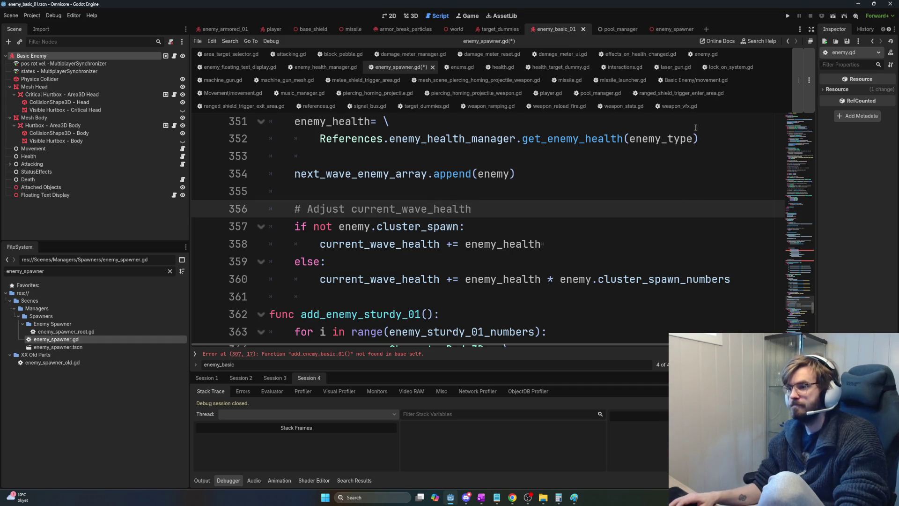
- Move the enemy_health lookup under the new comment and delete the leftover empty lines
{"action": "left_click_drag", "start_coordinate": [698, 139], "coordinate": [294, 121]}
{"action": "key", "text": "ctrl+c"}
{"action": "key", "text": "BackSpace"}
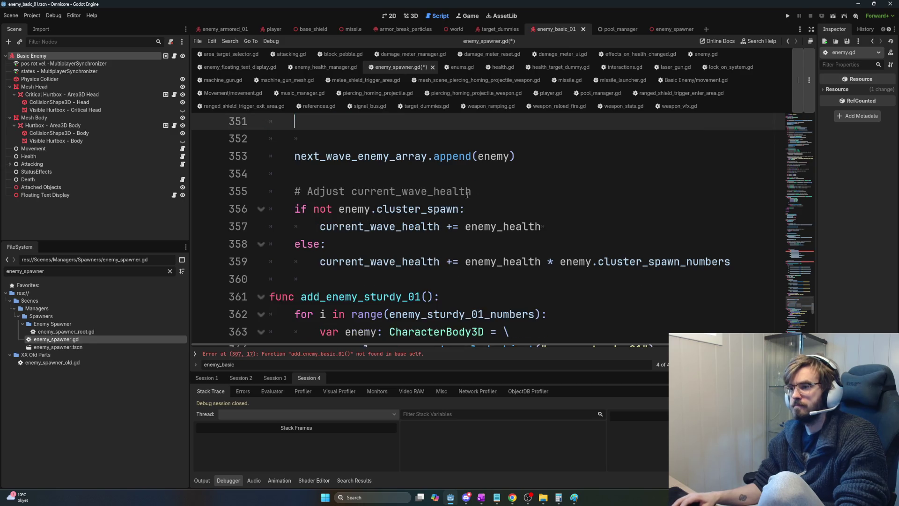
{"action": "left_click", "coordinate": [466, 193]}
{"action": "key", "text": "Return"}
{"action": "key", "text": "ctrl+v"}
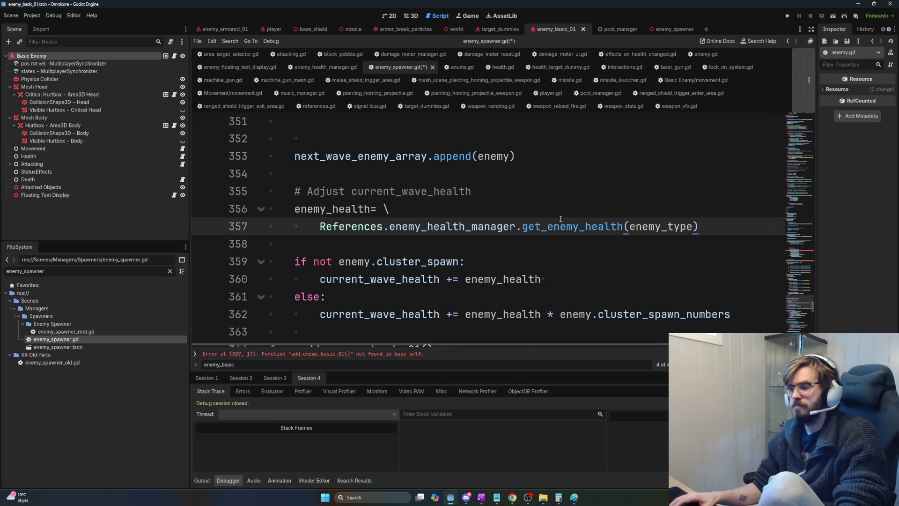
{"action": "scroll", "coordinate": [561, 219], "scroll_direction": "up", "scroll_amount": 2}
{"action": "left_click", "coordinate": [321, 262]}
{"action": "left_click", "coordinate": [321, 244]}
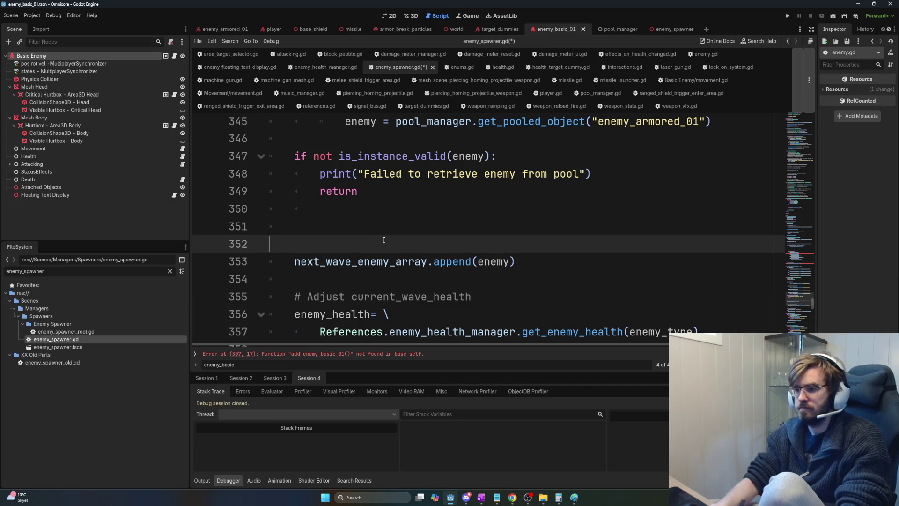
{"action": "key", "text": "BackSpace"}
{"action": "key", "text": "BackSpace"}
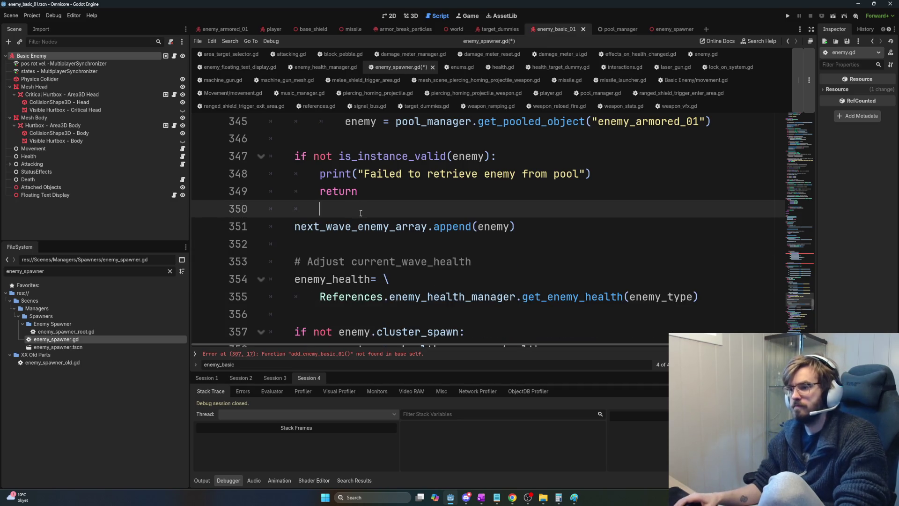
- Add a '# Append enemy for next wave' comment above the validity check, then fold the check
{"action": "scroll", "coordinate": [331, 182], "scroll_direction": "up", "scroll_amount": 2}
{"action": "left_click", "coordinate": [324, 193]}
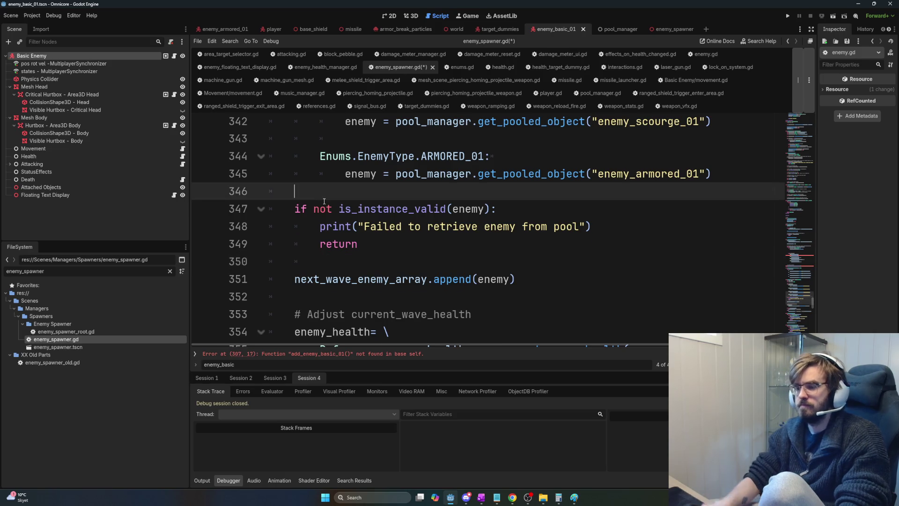
{"action": "key", "text": "Return"}
{"action": "type", "text": "# Append enemy for next wa"}
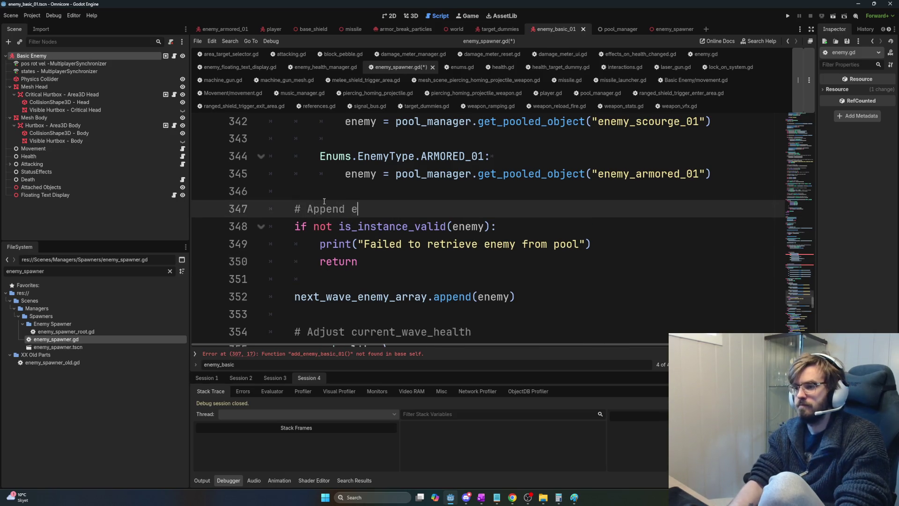
{"action": "type", "text": "ve"}
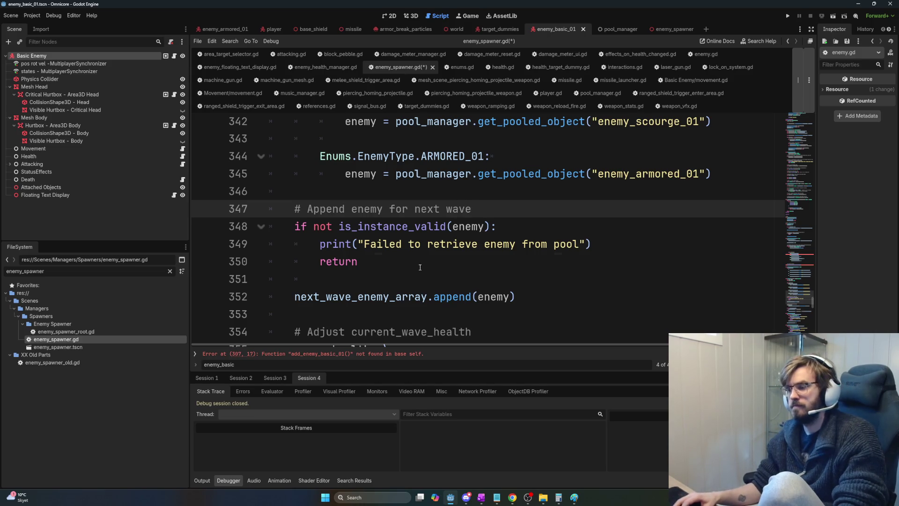
{"action": "key", "text": "Down"}
{"action": "key", "text": "Down"}
{"action": "key", "text": "Down"}
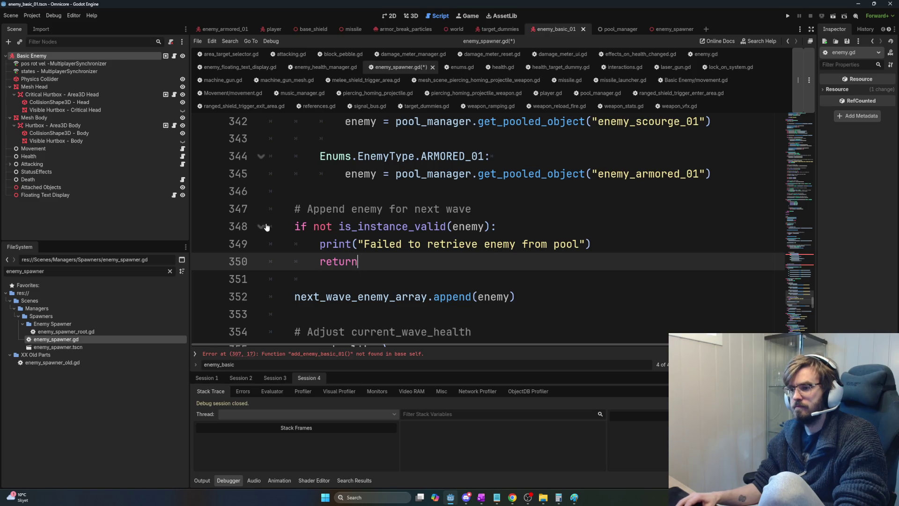
{"action": "left_click", "coordinate": [261, 227]}
{"action": "left_click", "coordinate": [343, 249]}
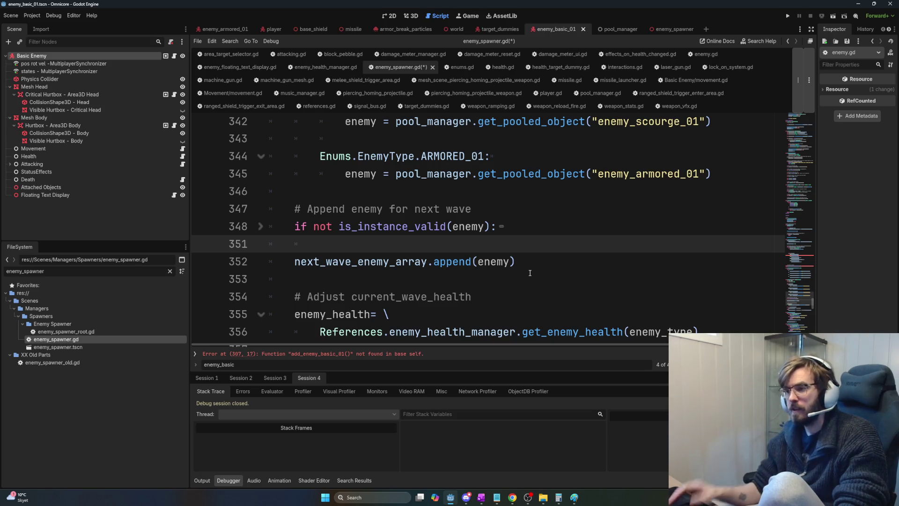
{"action": "scroll", "coordinate": [530, 273], "scroll_direction": "down", "scroll_amount": 1}
{"action": "scroll", "coordinate": [585, 258], "scroll_direction": "up", "scroll_amount": 4}
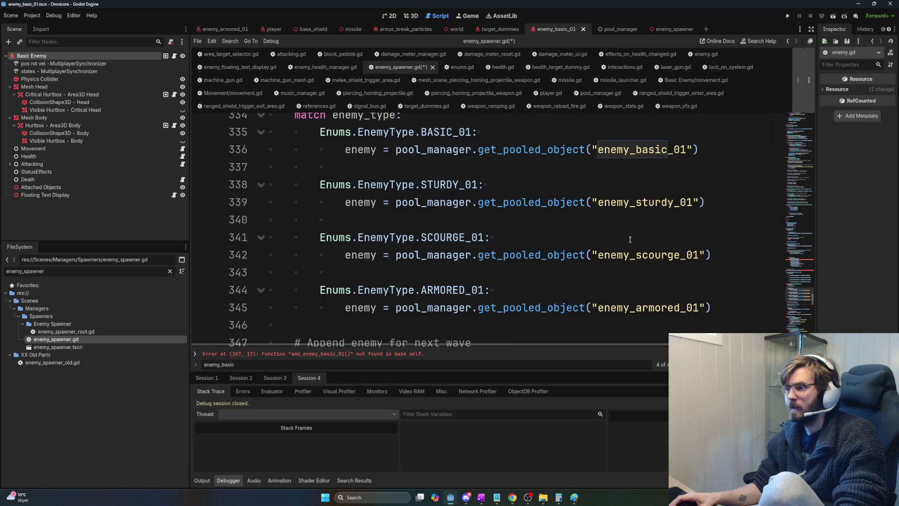
- Look up the enemy_basic_01 pool key in pool_manager.gd, then return to enemy_spawner.gd
{"action": "double_click", "coordinate": [642, 149]}
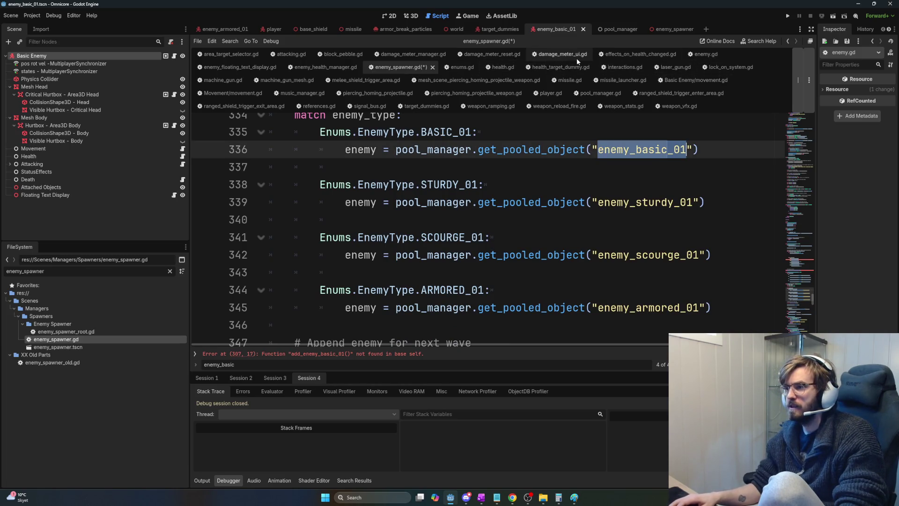
{"action": "key", "text": "ctrl+e"}
{"action": "type", "text": "pp"}
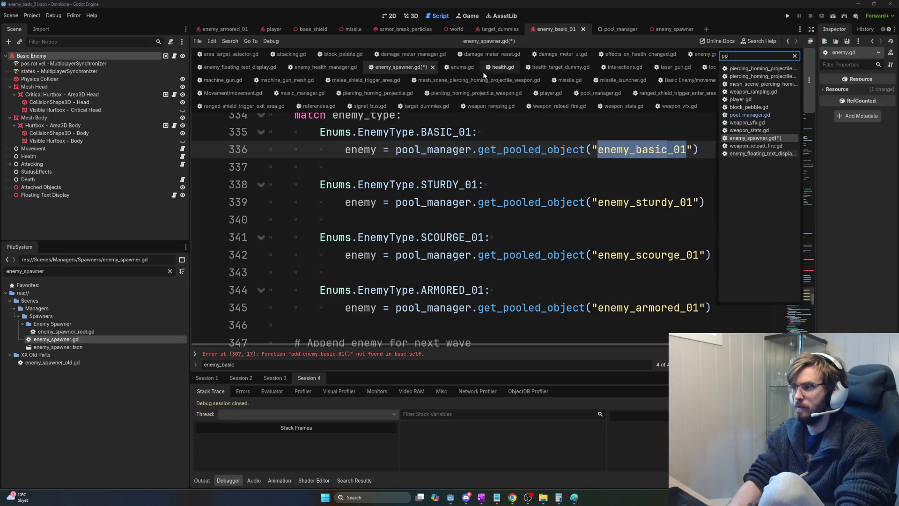
{"action": "type", "text": "ool"}
{"action": "key", "text": "Return"}
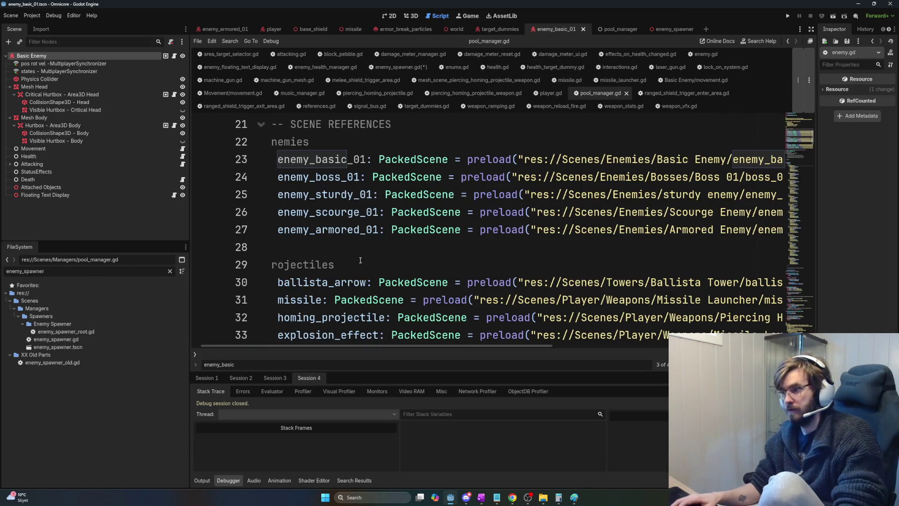
{"action": "left_click_drag", "start_coordinate": [404, 346], "coordinate": [393, 344]}
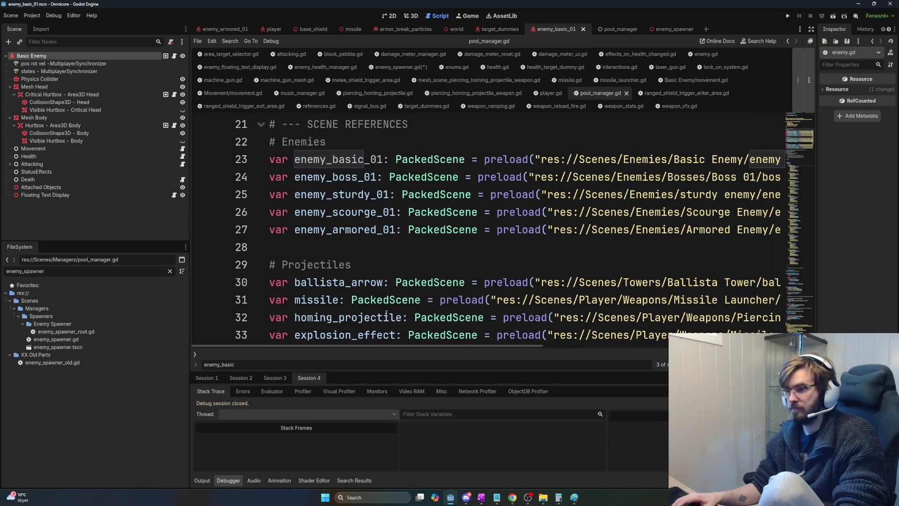
{"action": "double_click", "coordinate": [340, 159]}
{"action": "key", "text": "ctrl+d"}
{"action": "key", "text": "ctrl+d"}
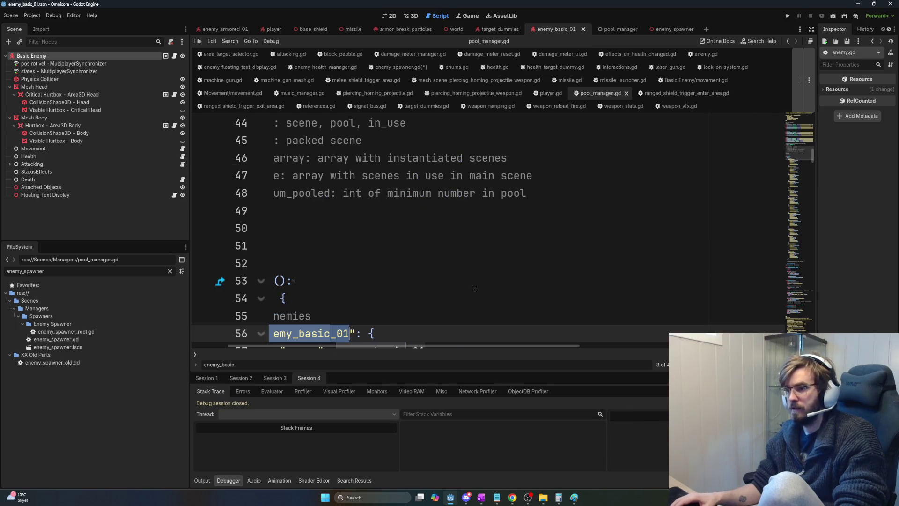
{"action": "left_click_drag", "start_coordinate": [372, 346], "coordinate": [330, 344]}
{"action": "scroll", "coordinate": [347, 280], "scroll_direction": "down", "scroll_amount": 2}
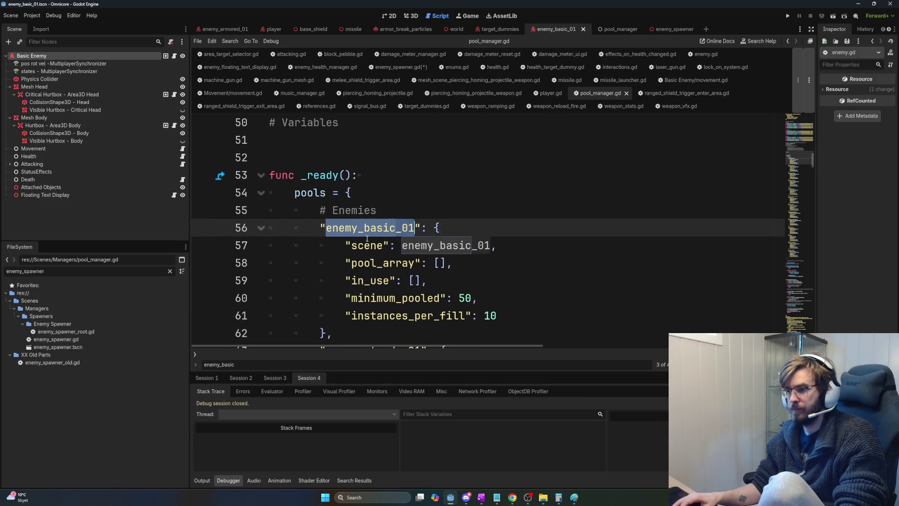
{"action": "double_click", "coordinate": [367, 243]}
{"action": "double_click", "coordinate": [374, 228]}
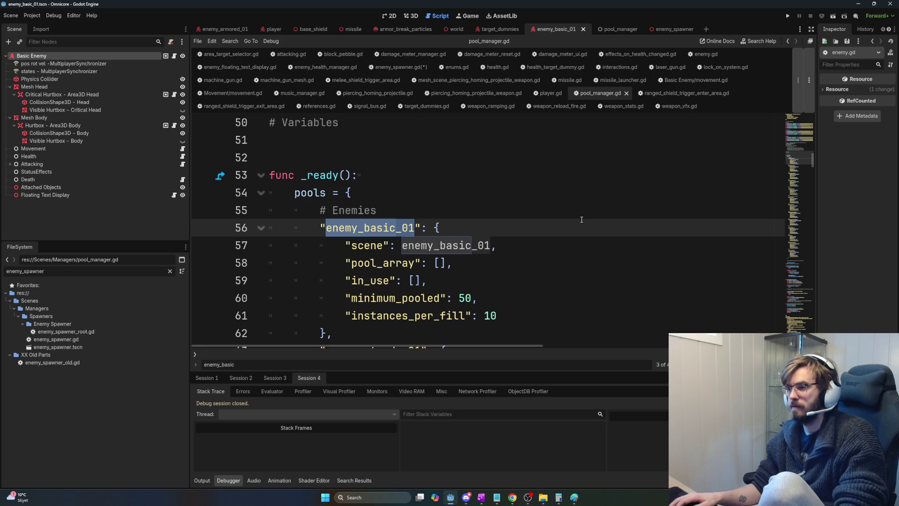
{"action": "key", "text": "ctrl+backslash"}
{"action": "type", "text": "enemy_spawner"}
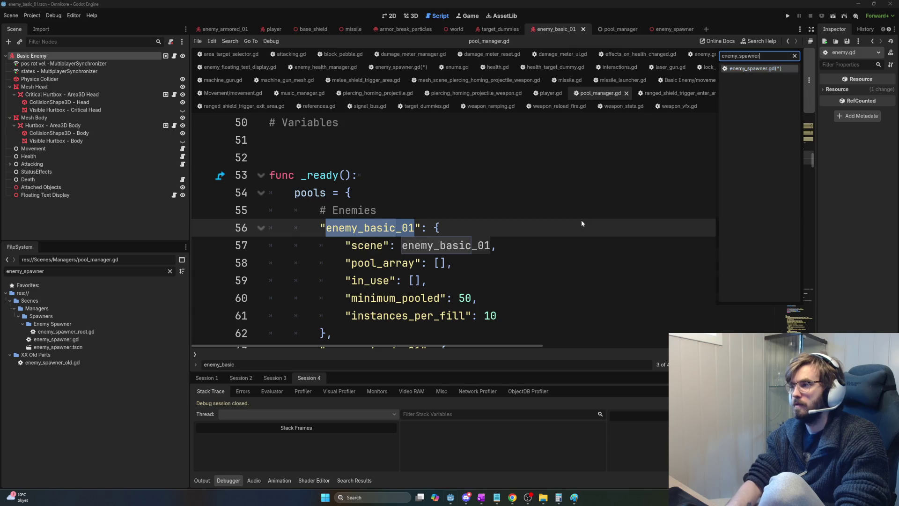
{"action": "key", "text": "Return"}
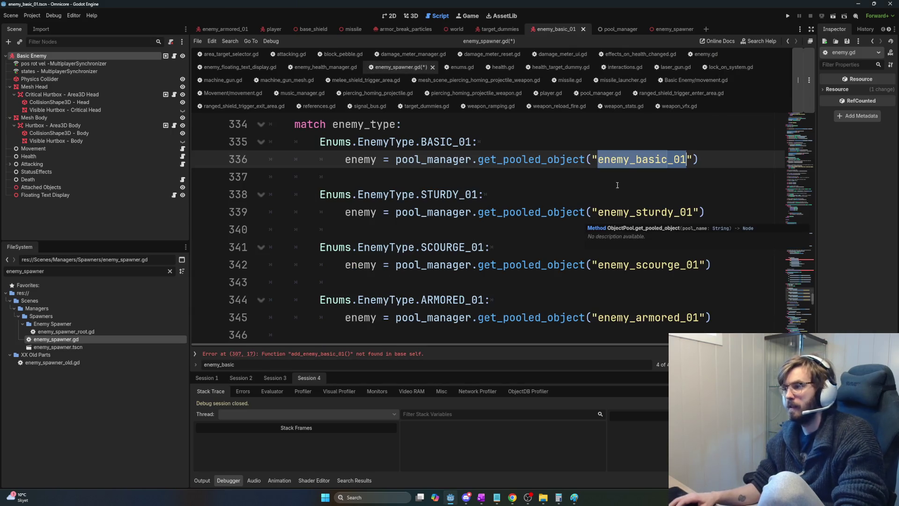
- Match the enemy_sturdy_01 pool name to pool_manager.gd's key and save enemy_spawner.gd
{"action": "double_click", "coordinate": [645, 212]}
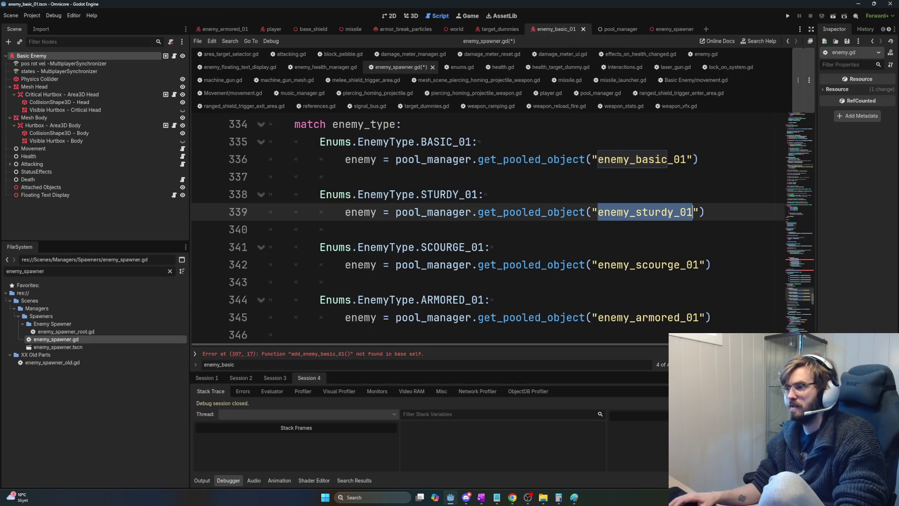
{"action": "key", "text": "alt+Left"}
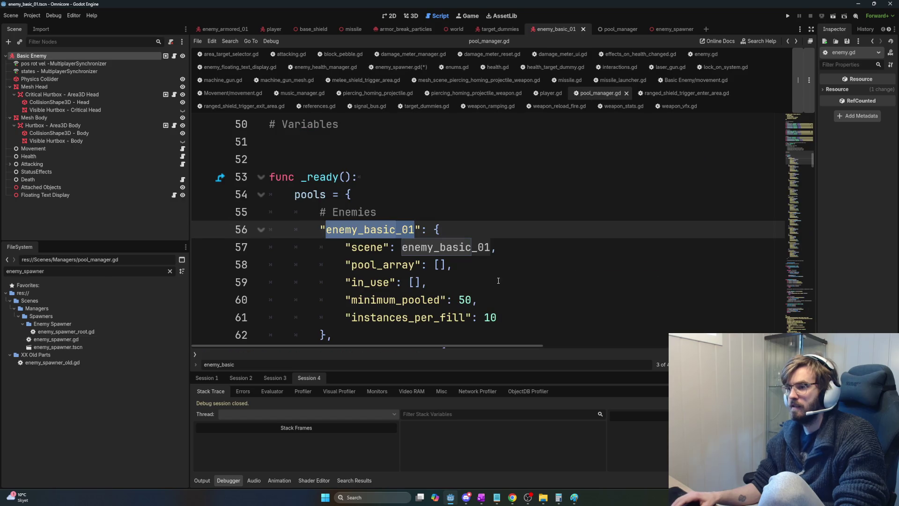
{"action": "scroll", "coordinate": [404, 255], "scroll_direction": "down", "scroll_amount": 3}
{"action": "double_click", "coordinate": [385, 201]}
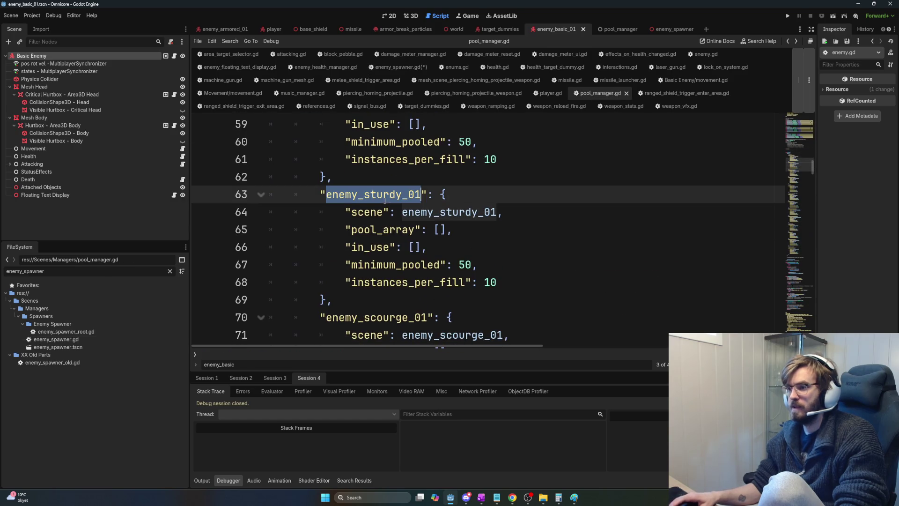
{"action": "key", "text": "alt+Left"}
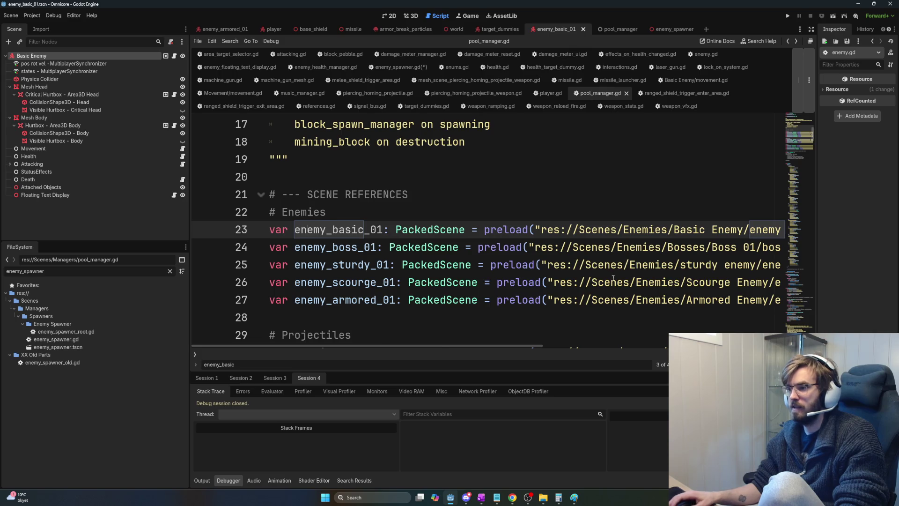
{"action": "key", "text": "alt+Left"}
{"action": "key", "text": "alt+Right"}
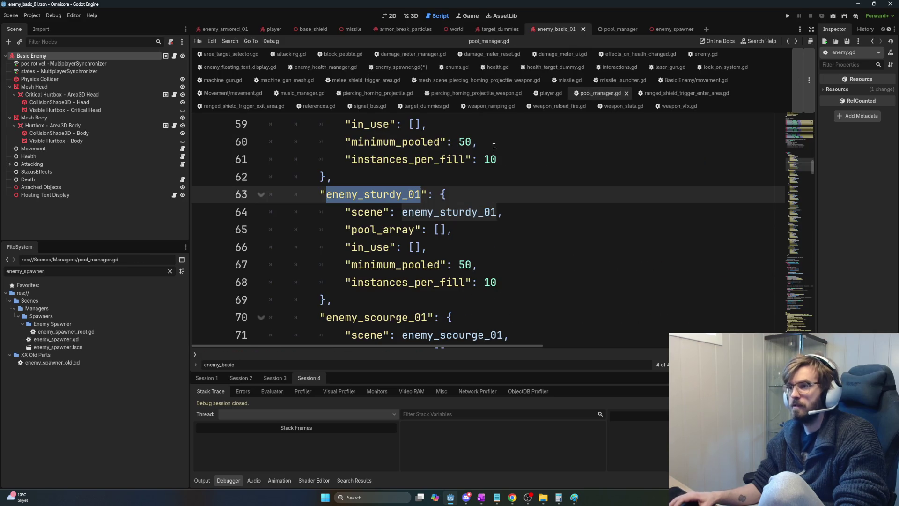
{"action": "left_click", "coordinate": [407, 53]}
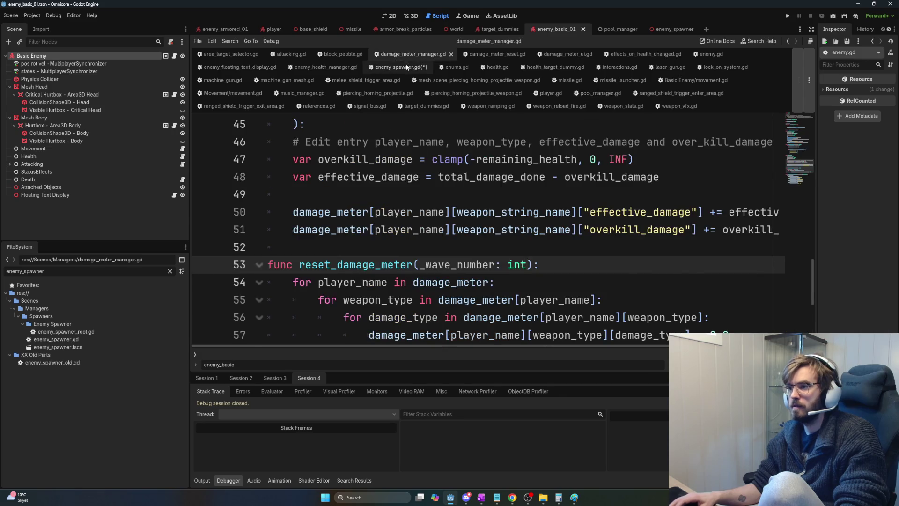
{"action": "left_click", "coordinate": [406, 67]}
{"action": "key", "text": "Right"}
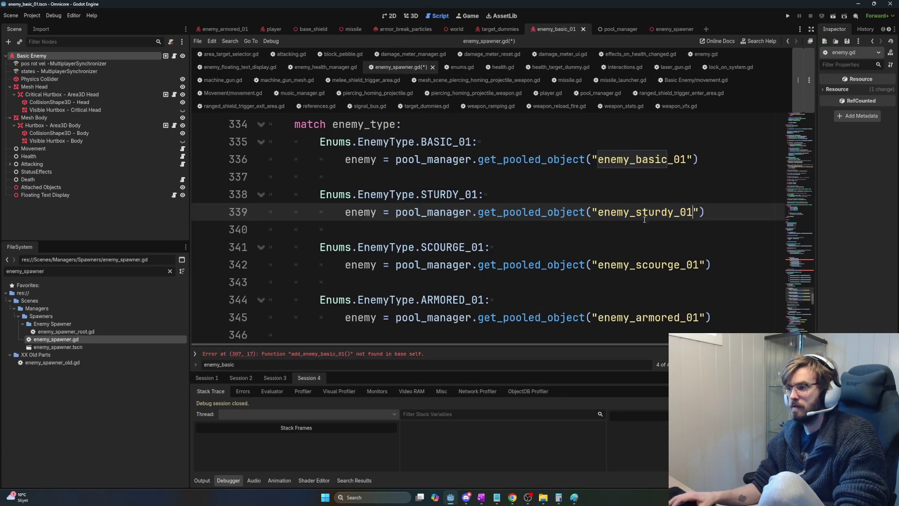
{"action": "key", "text": "ctrl+s"}
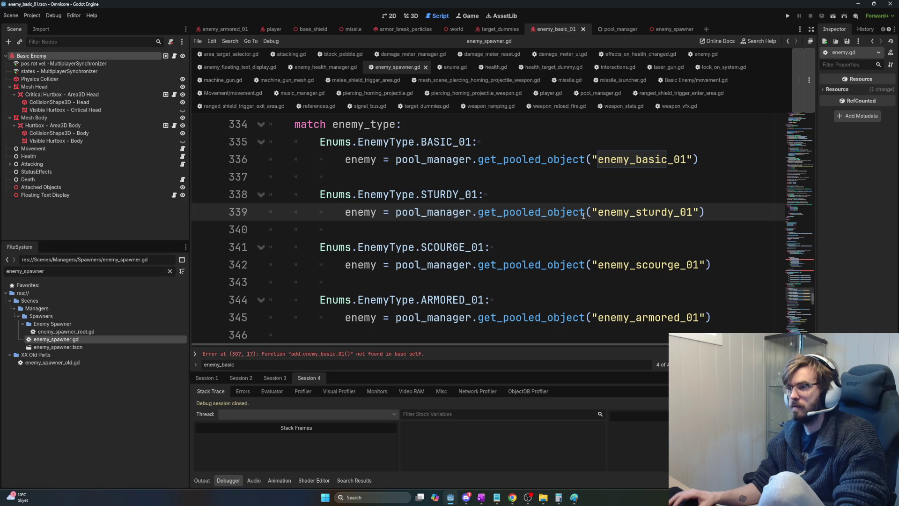
- Paste pool_manager.gd's enemy_scourge_01 key over the scourge pool name on line 342
{"action": "key", "text": "ctrl+u"}
{"action": "type", "text": "pool"}
{"action": "key", "text": "Return"}
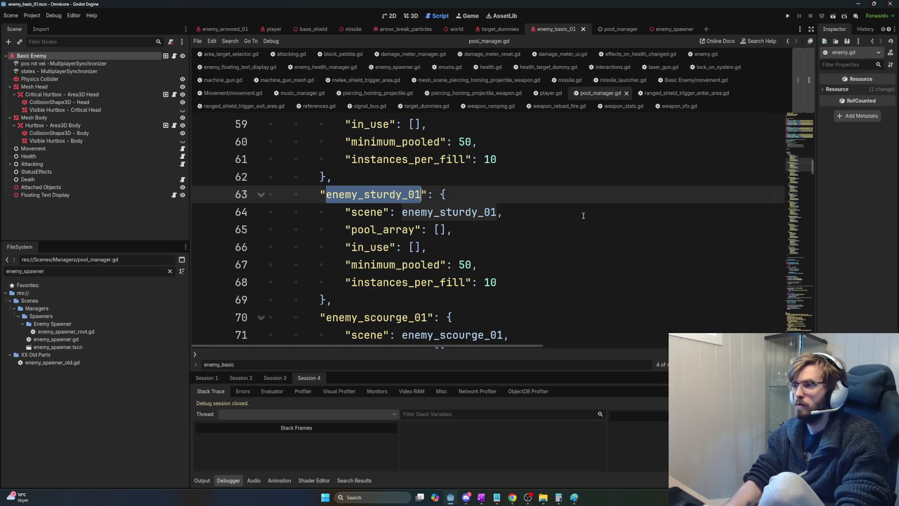
{"action": "scroll", "coordinate": [407, 231], "scroll_direction": "down", "scroll_amount": 2}
{"action": "double_click", "coordinate": [368, 212]}
{"action": "key", "text": "ctrl+c"}
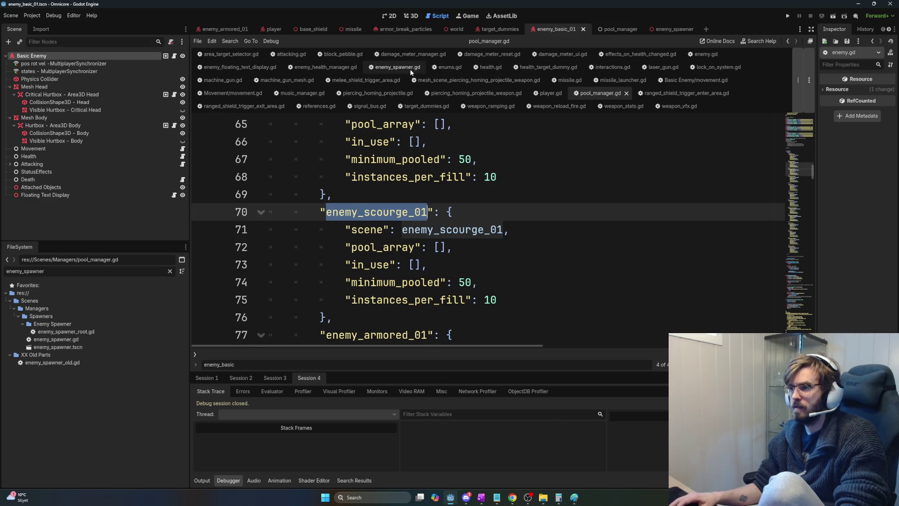
{"action": "left_click", "coordinate": [411, 69]}
{"action": "double_click", "coordinate": [630, 265]}
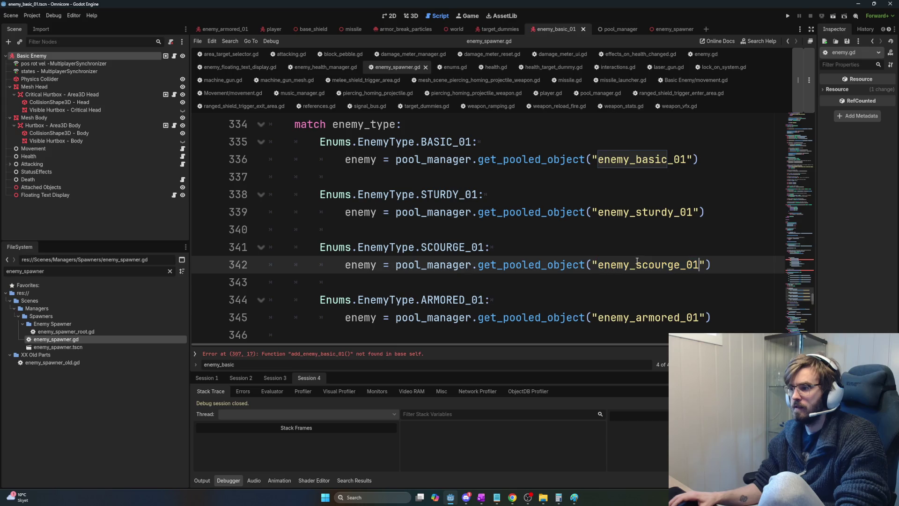
{"action": "key", "text": "ctrl+v"}
- Paste the enemy_armored_01 key over the armored pool name on line 345 and save
{"action": "left_click", "coordinate": [599, 92]}
{"action": "scroll", "coordinate": [607, 160], "scroll_direction": "down", "scroll_amount": 2}
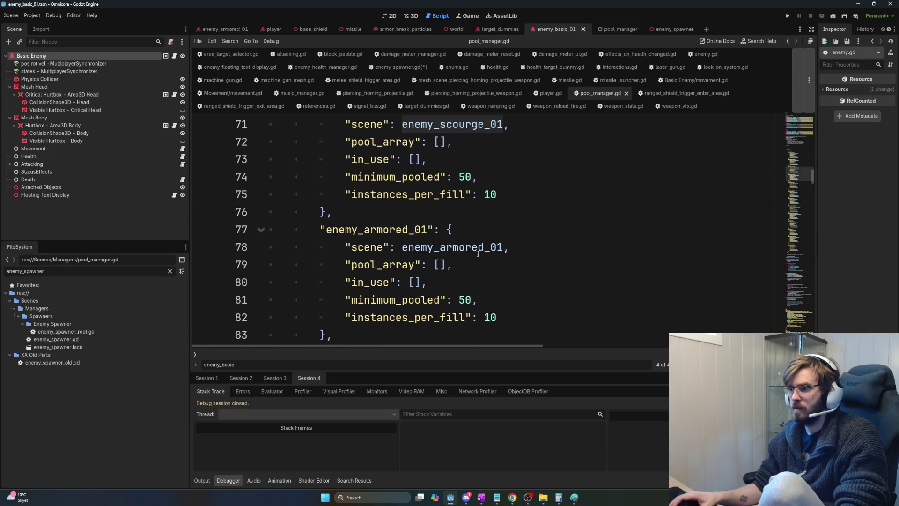
{"action": "double_click", "coordinate": [376, 229]}
{"action": "key", "text": "ctrl+c"}
{"action": "left_click", "coordinate": [405, 67]}
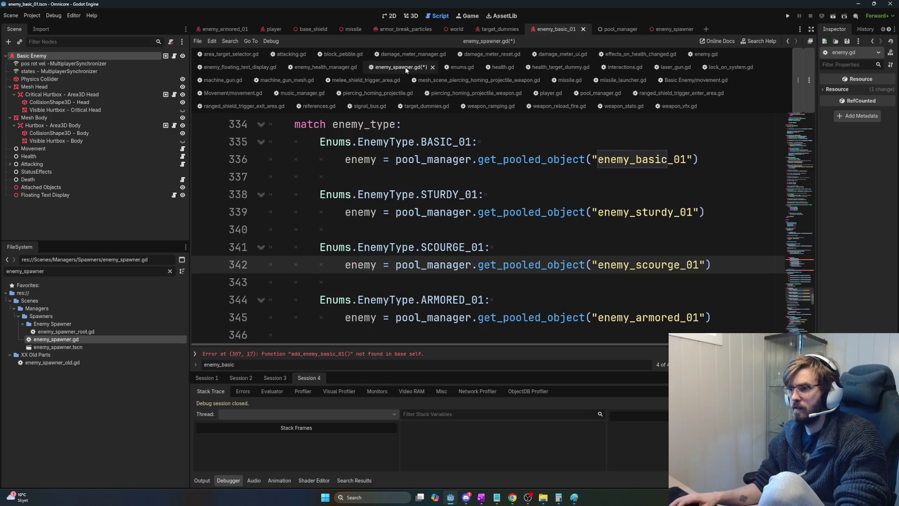
{"action": "double_click", "coordinate": [651, 318]}
{"action": "key", "text": "ctrl+v"}
{"action": "key", "text": "ctrl+s"}
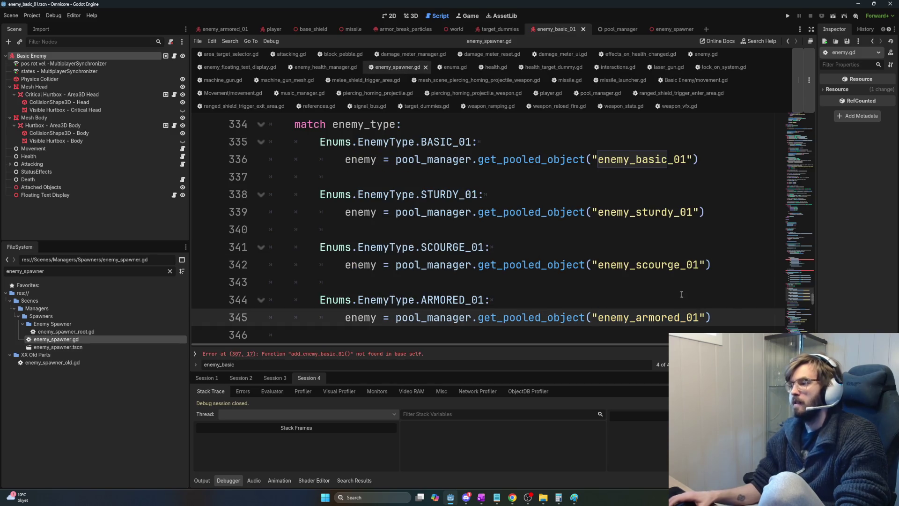
{"action": "scroll", "coordinate": [584, 280], "scroll_direction": "down", "scroll_amount": 3}
{"action": "scroll", "coordinate": [583, 280], "scroll_direction": "down", "scroll_amount": 6}
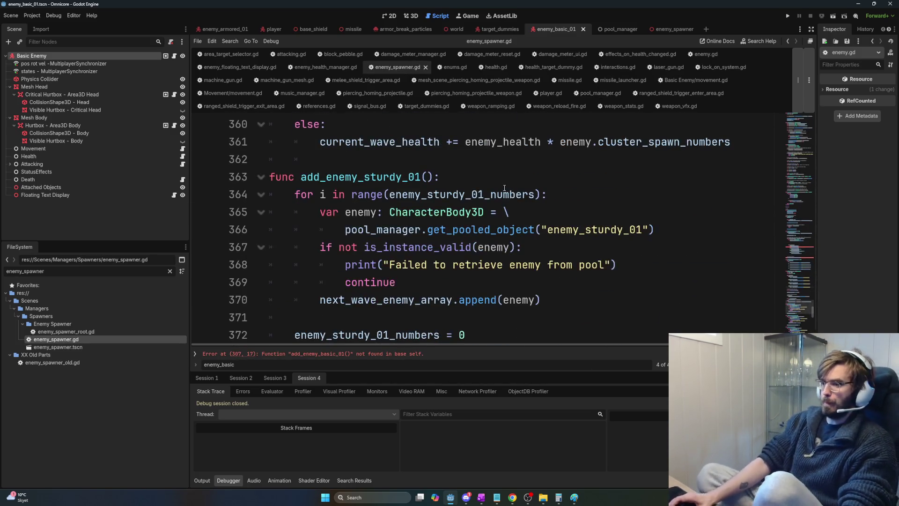
- Delete the Normal waves comment and call plus leftover blank lines, and save enemy_spawner.gd
{"action": "scroll", "coordinate": [504, 199], "scroll_direction": "up", "scroll_amount": 5}
{"action": "scroll", "coordinate": [505, 198], "scroll_direction": "up", "scroll_amount": 10}
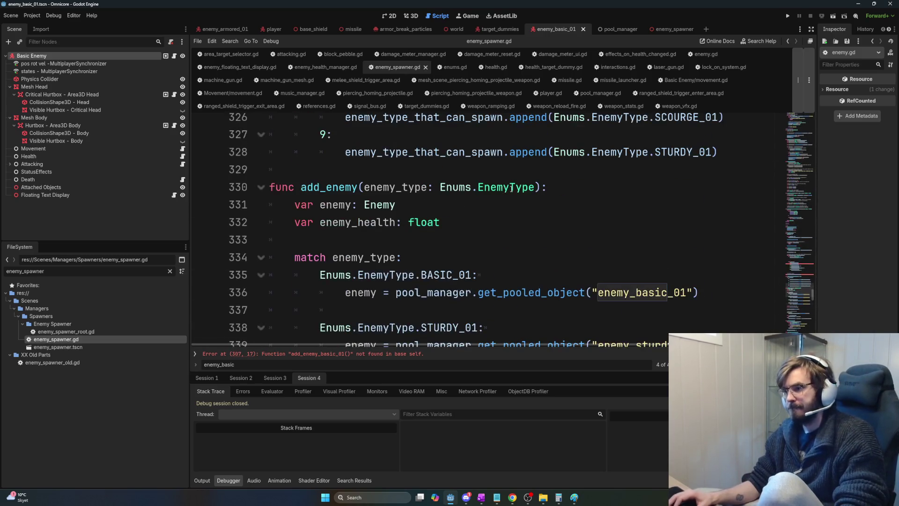
{"action": "scroll", "coordinate": [517, 190], "scroll_direction": "up", "scroll_amount": 2}
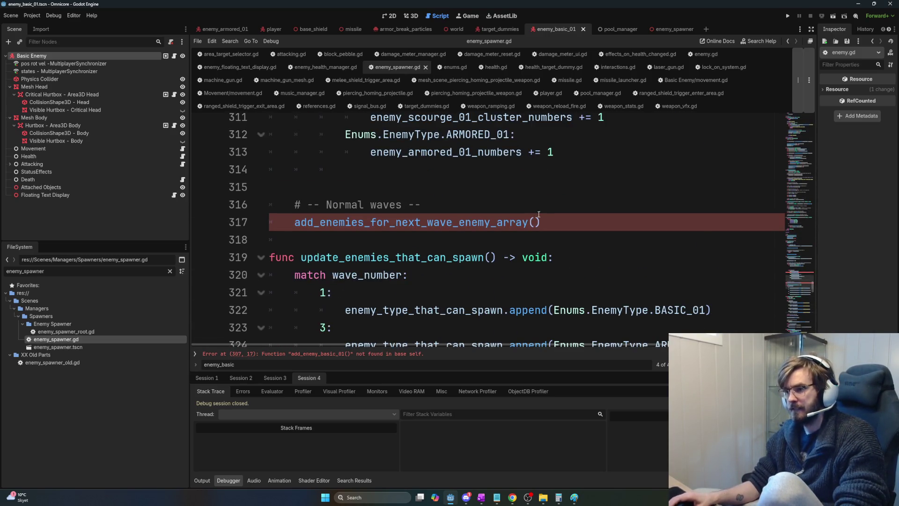
{"action": "left_click_drag", "start_coordinate": [582, 225], "coordinate": [270, 205]}
{"action": "key", "text": "BackSpace"}
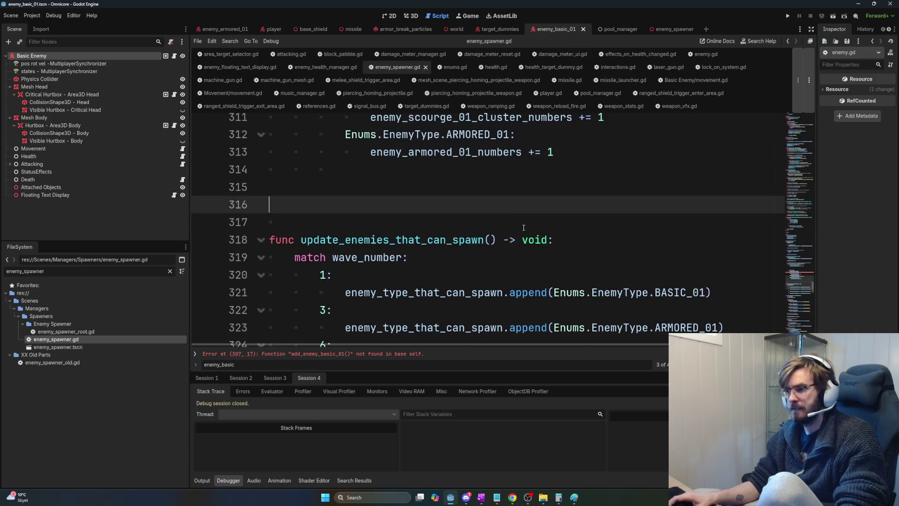
{"action": "key", "text": "BackSpace"}
{"action": "key", "text": "BackSpace"}
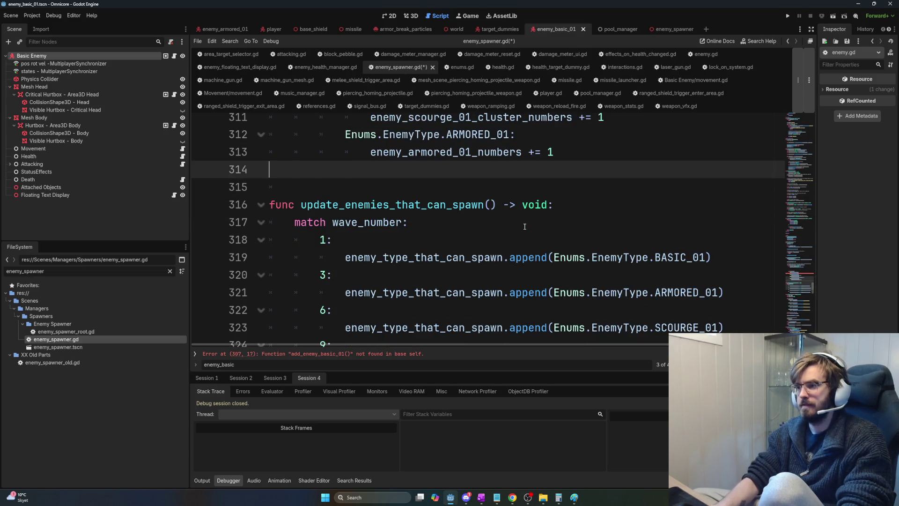
{"action": "scroll", "coordinate": [525, 224], "scroll_direction": "up", "scroll_amount": 3}
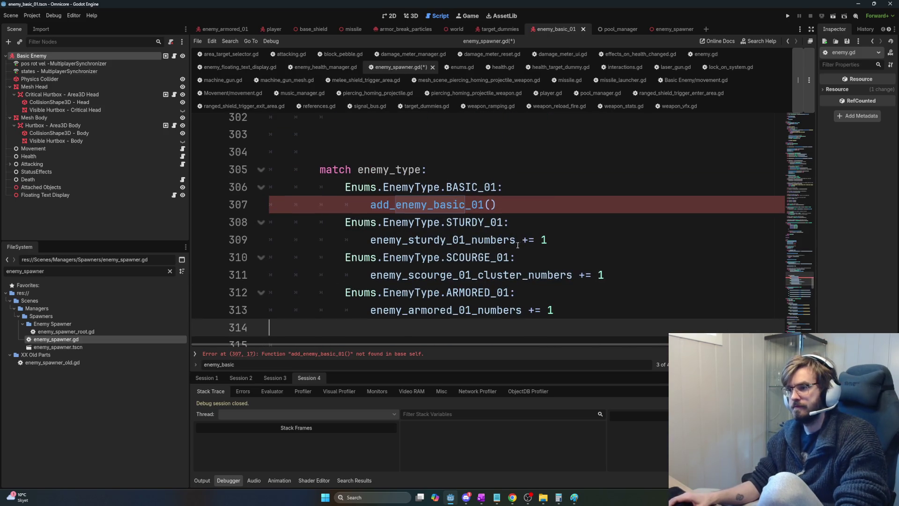
{"action": "key", "text": "ctrl+s"}
- Fold update_enemies_that_can_spawn, paste the add_enemy signature over add_enemy_basic_01(), then cut it
{"action": "scroll", "coordinate": [483, 236], "scroll_direction": "down", "scroll_amount": 2}
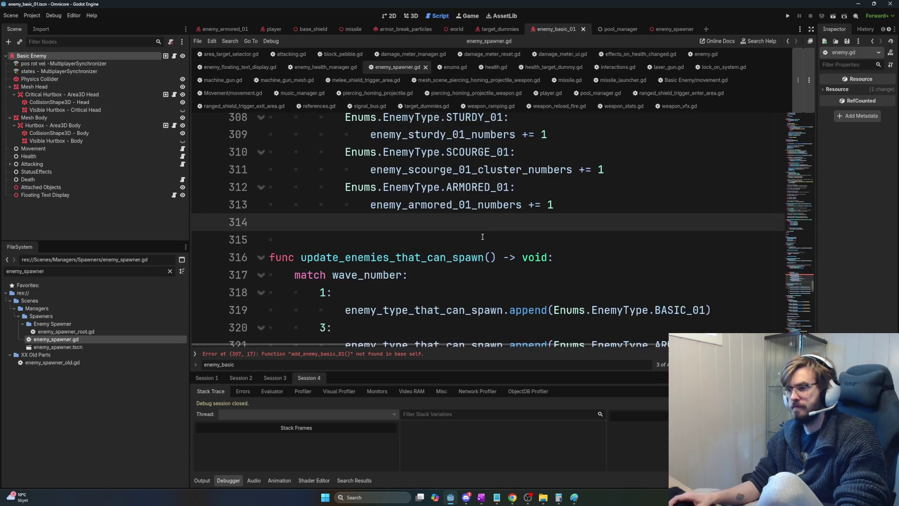
{"action": "double_click", "coordinate": [388, 257]}
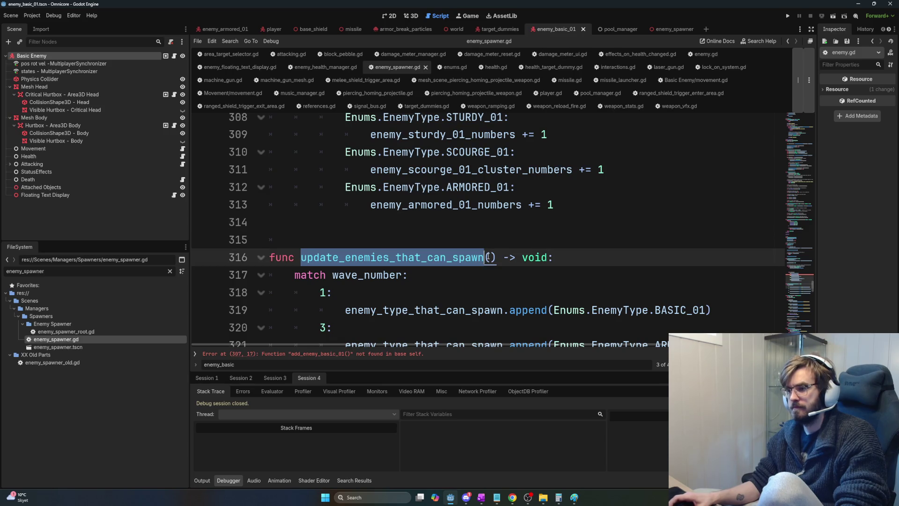
{"action": "scroll", "coordinate": [482, 258], "scroll_direction": "down", "scroll_amount": 1}
{"action": "left_click", "coordinate": [260, 204]}
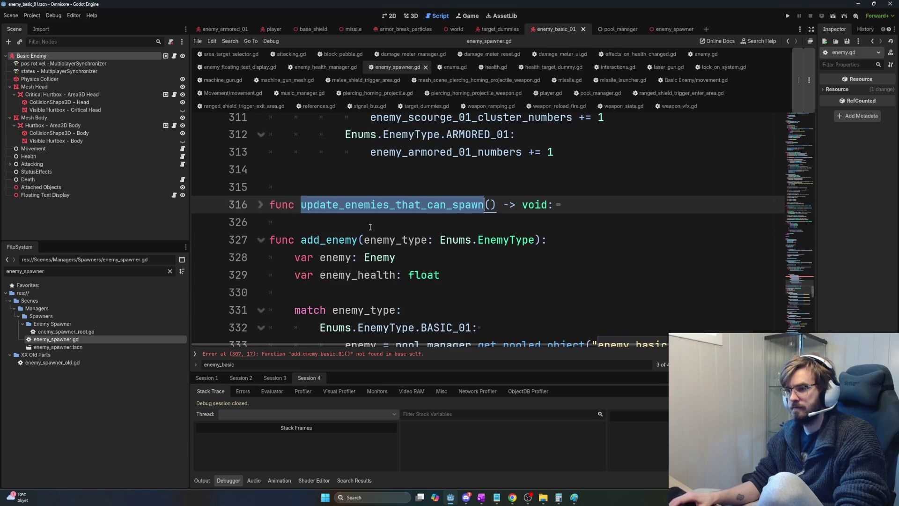
{"action": "double_click", "coordinate": [313, 240]}
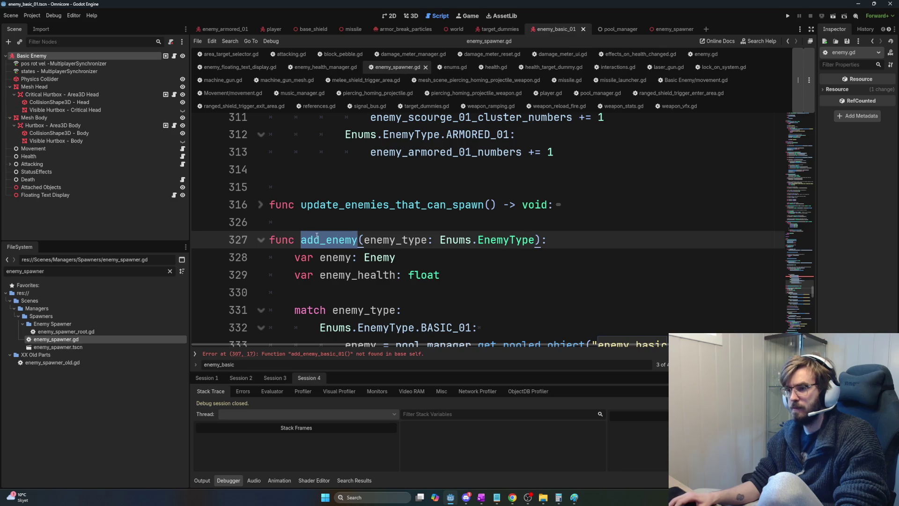
{"action": "left_click", "coordinate": [549, 238], "text": "shift"}
{"action": "scroll", "coordinate": [539, 234], "scroll_direction": "up", "scroll_amount": 3}
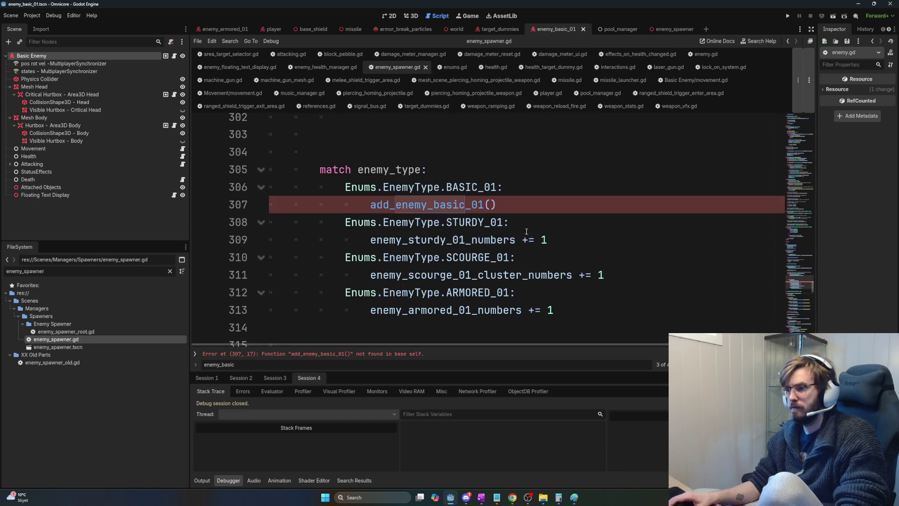
{"action": "left_click_drag", "start_coordinate": [519, 204], "coordinate": [370, 204]}
{"action": "type", "text": "add_enemy(enemy_type: Enums.EnemyType)"}
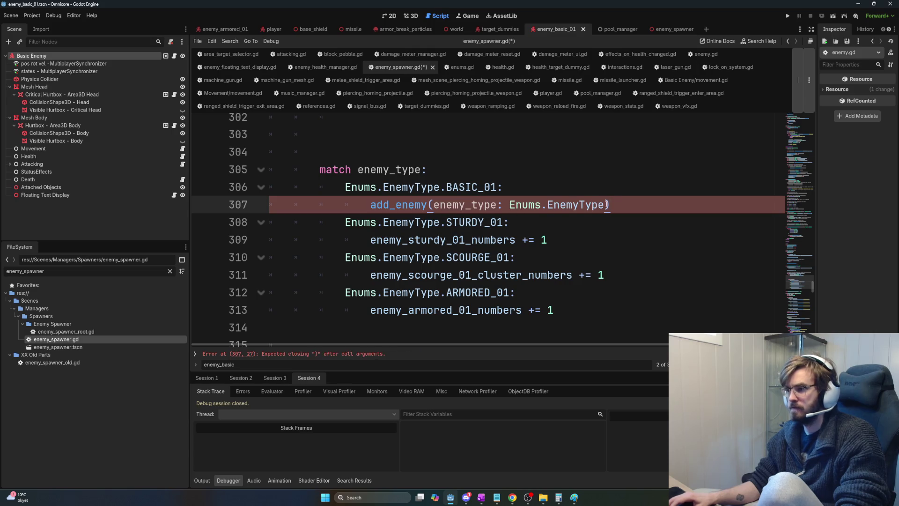
{"action": "mouse_move", "coordinate": [603, 205]}
{"action": "left_mouse_down"}
{"action": "mouse_move", "coordinate": [402, 204]}
{"action": "mouse_move", "coordinate": [434, 205]}
{"action": "left_mouse_up"}
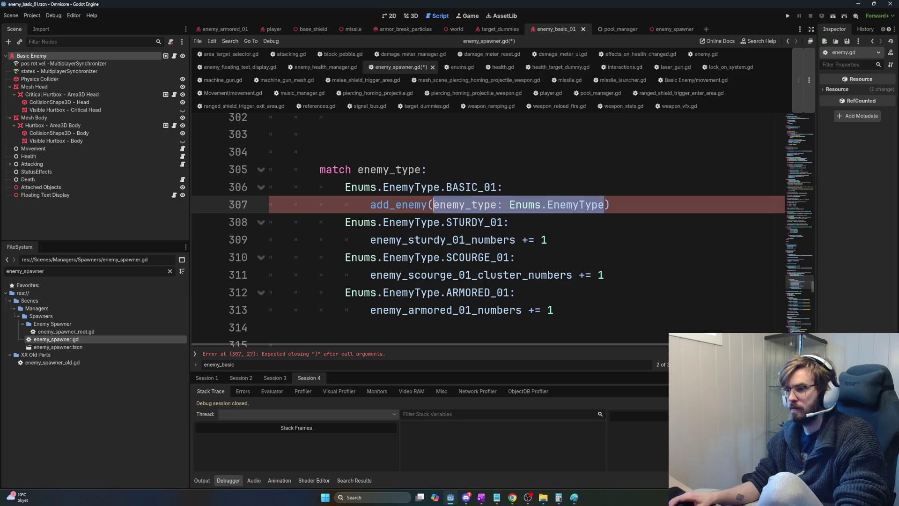
{"action": "left_click", "coordinate": [634, 203]}
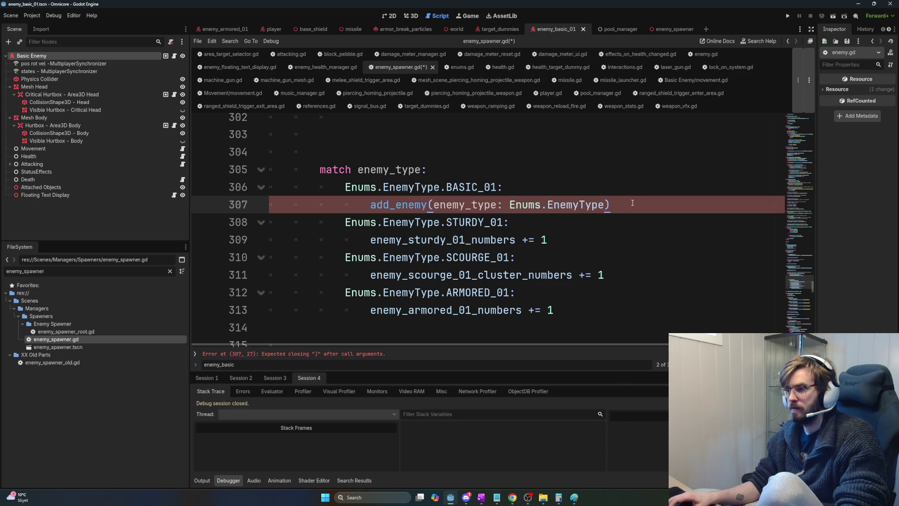
{"action": "mouse_move", "coordinate": [611, 205]}
{"action": "left_mouse_down"}
{"action": "mouse_move", "coordinate": [355, 221]}
{"action": "mouse_move", "coordinate": [370, 205]}
{"action": "left_mouse_up"}
{"action": "key", "text": "ctrl+x"}
{"action": "left_click", "coordinate": [342, 151]}
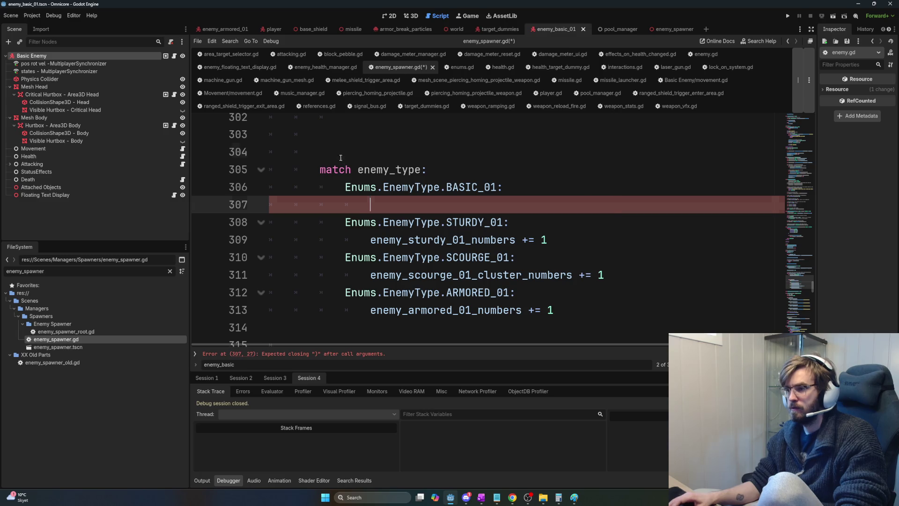
- Paste the add_enemy call into the loop, delete the enemy_type match block, leaving add_enemy(enemy_type)
{"action": "key", "text": "ctrl+v"}
{"action": "left_click_drag", "start_coordinate": [555, 310], "coordinate": [295, 170]}
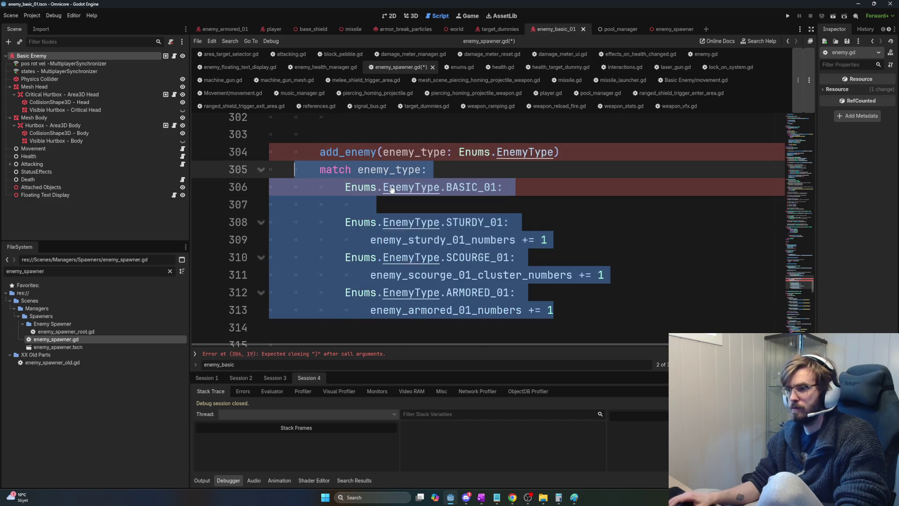
{"action": "key", "text": "BackSpace"}
{"action": "key", "text": "BackSpace"}
{"action": "key", "text": "BackSpace"}
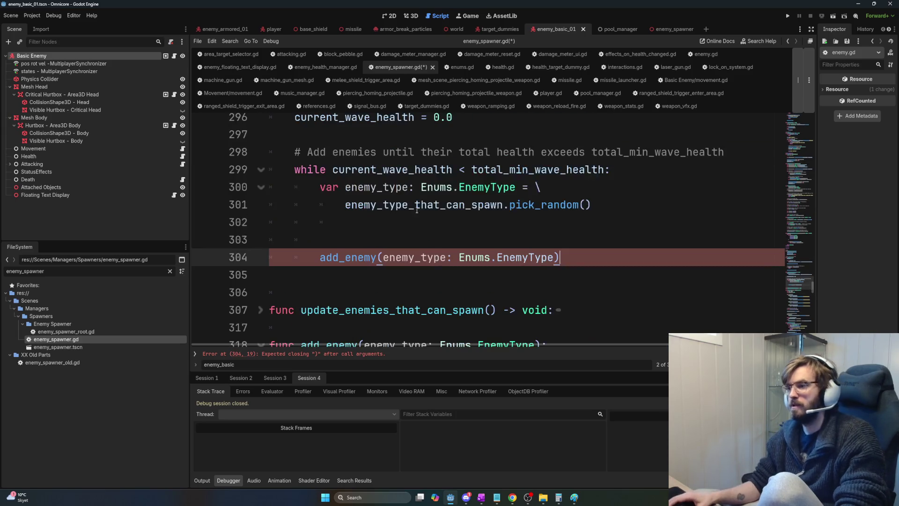
{"action": "scroll", "coordinate": [384, 211], "scroll_direction": "up", "scroll_amount": 2}
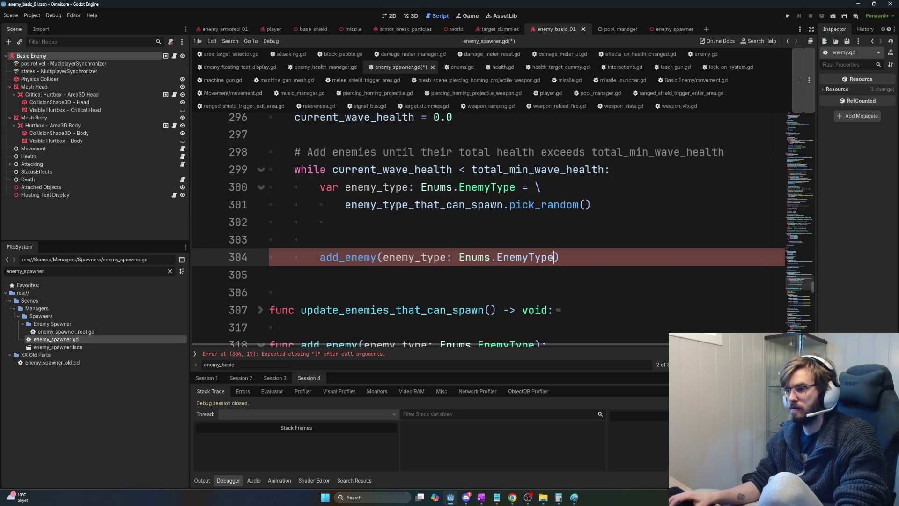
{"action": "left_click_drag", "start_coordinate": [552, 257], "coordinate": [446, 257]}
{"action": "key", "text": "BackSpace"}
- Remove the blank line above add_enemy(enemy_type) and tidy the loop's var line
{"action": "left_click", "coordinate": [501, 255]}
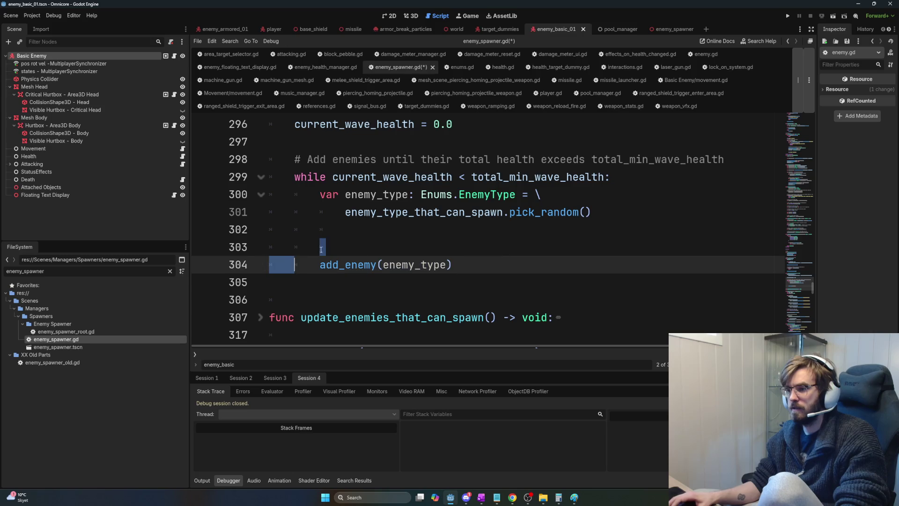
{"action": "key", "text": "Down"}
{"action": "key", "text": "shift+End"}
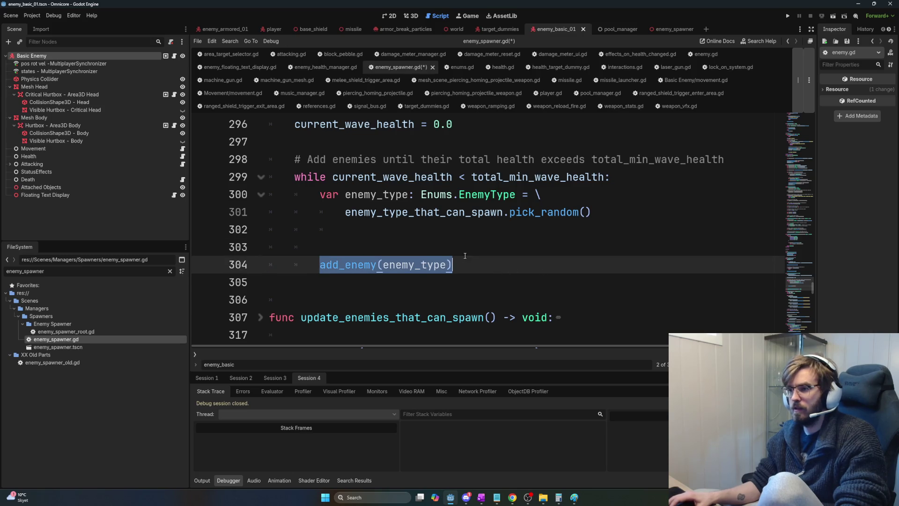
{"action": "key", "text": "Up"}
{"action": "key", "text": "BackSpace"}
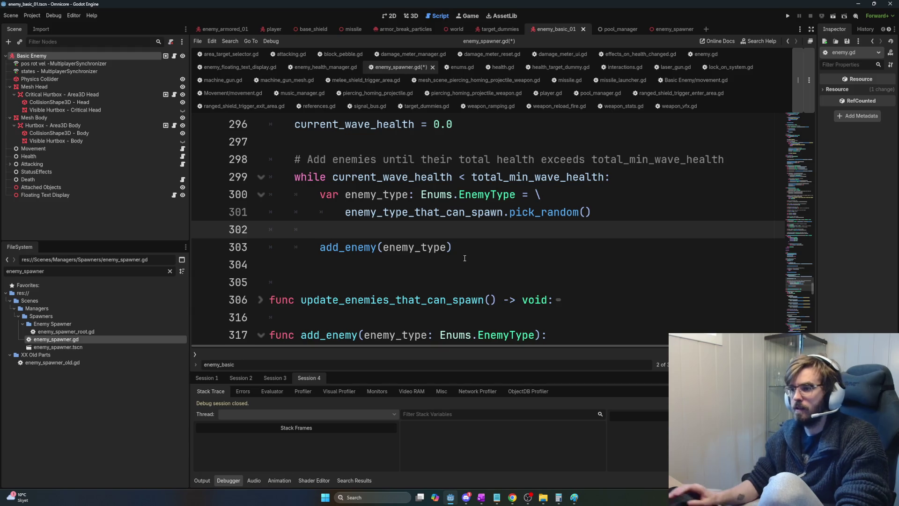
{"action": "mouse_move", "coordinate": [613, 247]}
{"action": "left_mouse_down"}
{"action": "mouse_move", "coordinate": [562, 244]}
{"action": "mouse_move", "coordinate": [300, 178]}
{"action": "mouse_move", "coordinate": [311, 192]}
{"action": "left_mouse_up"}
{"action": "left_click", "coordinate": [314, 199]}
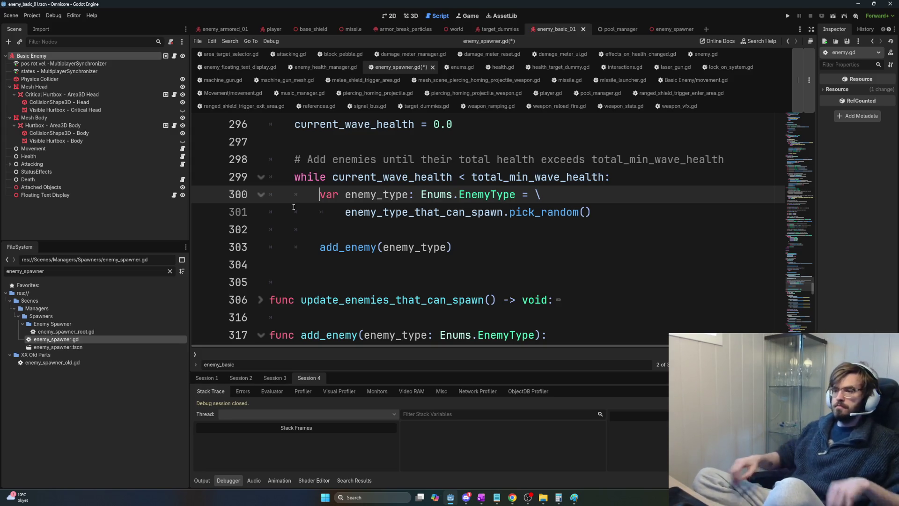
{"action": "left_click", "coordinate": [303, 275]}
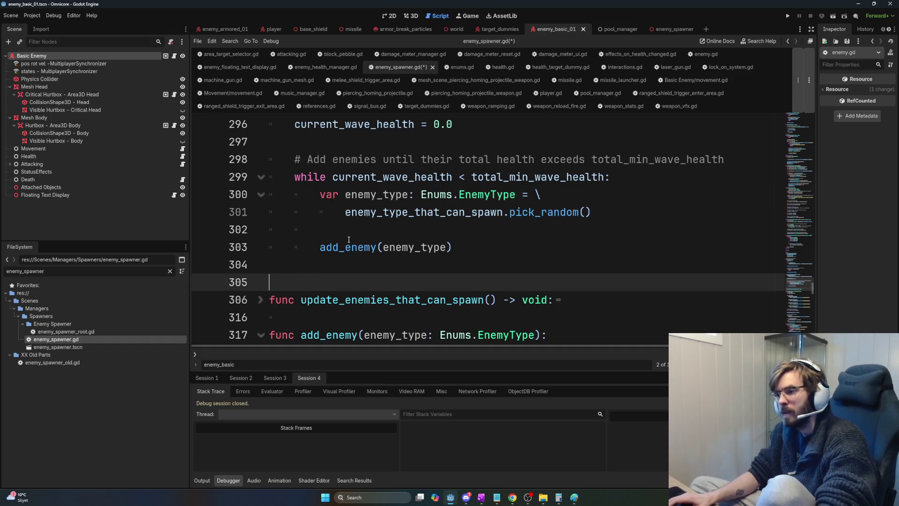
- Delete the blank line at line 305 and save enemy_spawner.gd
{"action": "key", "text": "BackSpace"}
{"action": "key", "text": "BackSpace"}
{"action": "scroll", "coordinate": [533, 269], "scroll_direction": "down", "scroll_amount": 10}
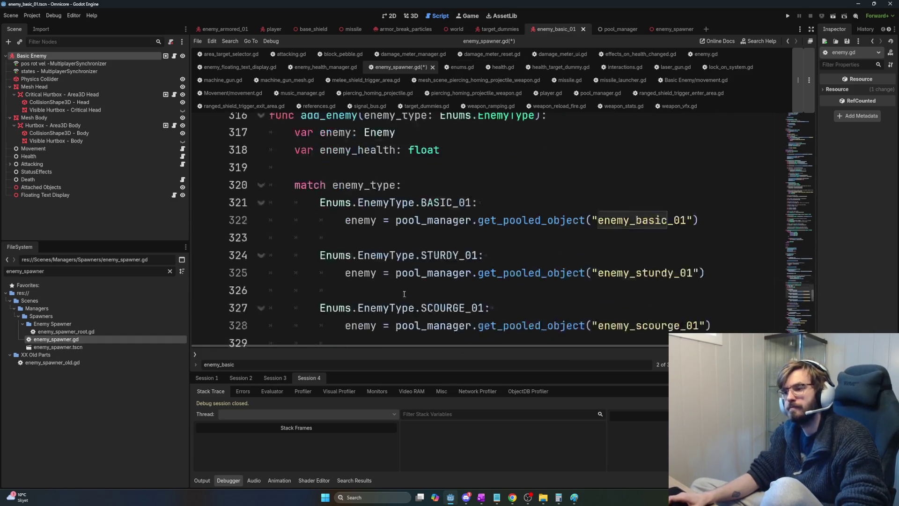
{"action": "scroll", "coordinate": [412, 295], "scroll_direction": "down", "scroll_amount": 3}
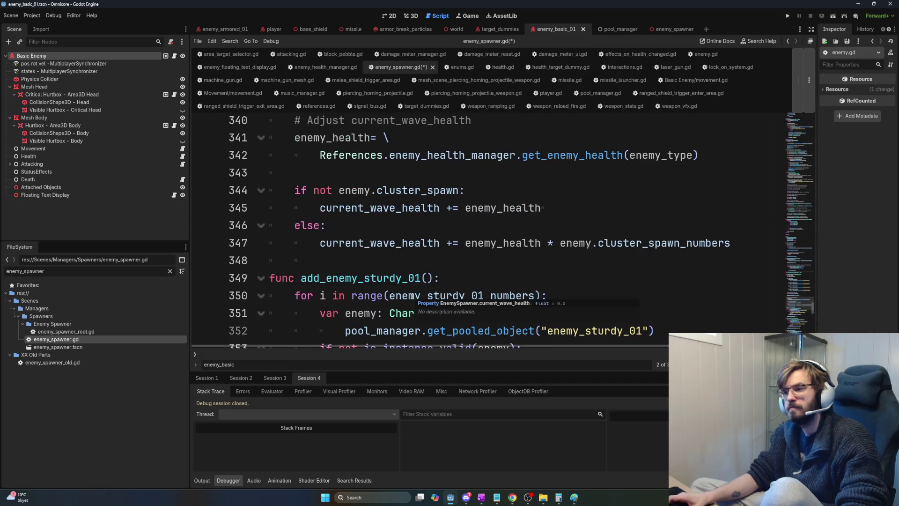
{"action": "scroll", "coordinate": [417, 296], "scroll_direction": "up", "scroll_amount": 7}
{"action": "scroll", "coordinate": [419, 296], "scroll_direction": "up", "scroll_amount": 6}
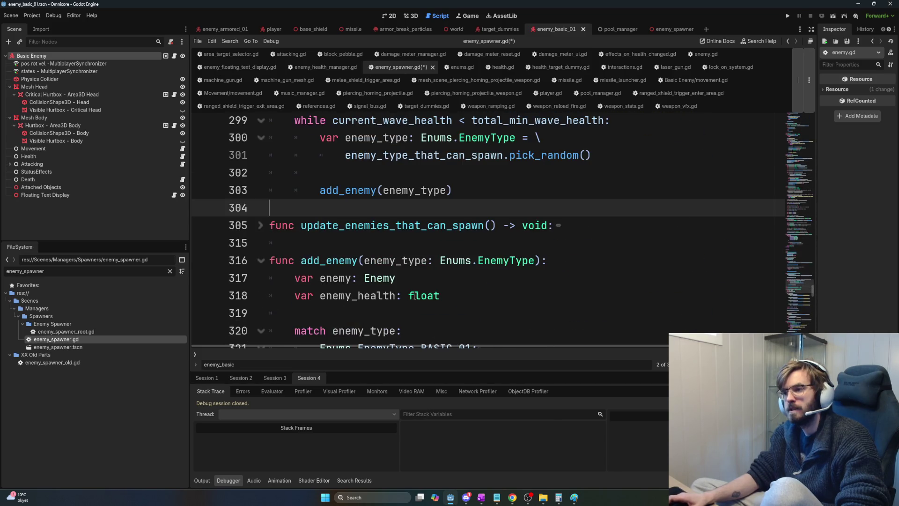
{"action": "left_click", "coordinate": [260, 248]}
{"action": "scroll", "coordinate": [474, 252], "scroll_direction": "up", "scroll_amount": 2}
{"action": "key", "text": "ctrl+s"}
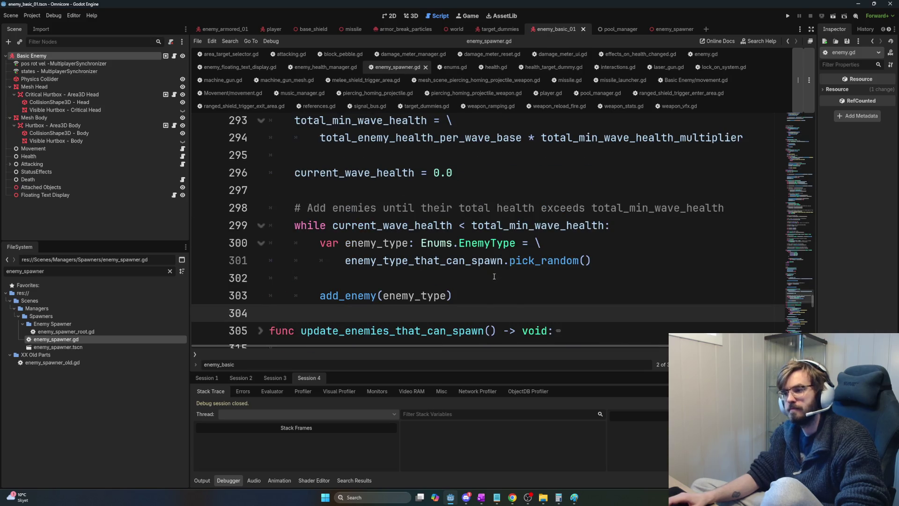
- Fold add_enemies_for_next_wave and add_enemy, leaving the caret at the start of add_enemy_sturdy_01
{"action": "left_click", "coordinate": [500, 288]}
{"action": "scroll", "coordinate": [503, 291], "scroll_direction": "up", "scroll_amount": 3}
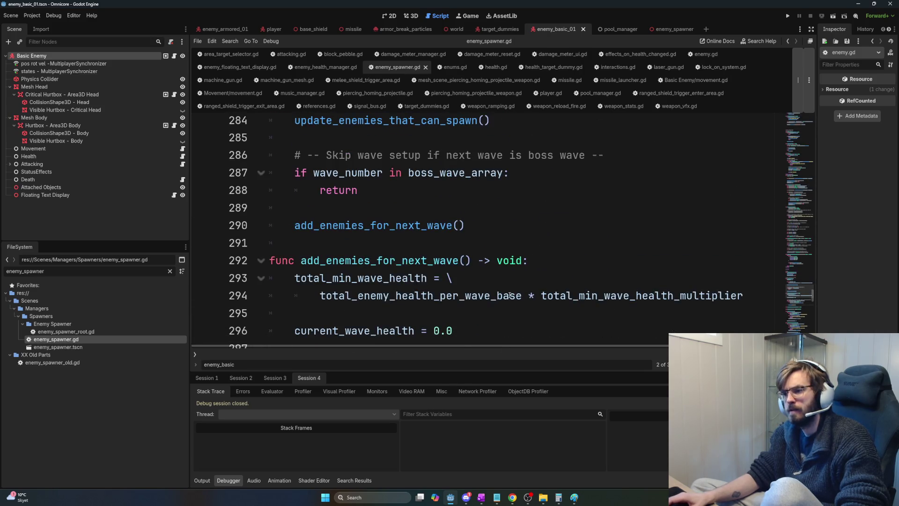
{"action": "scroll", "coordinate": [576, 285], "scroll_direction": "down", "scroll_amount": 2}
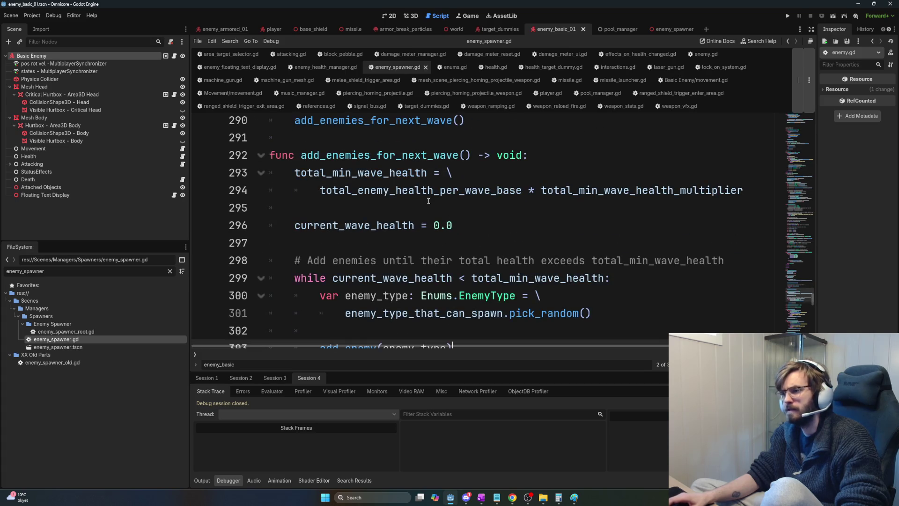
{"action": "left_click", "coordinate": [262, 157]}
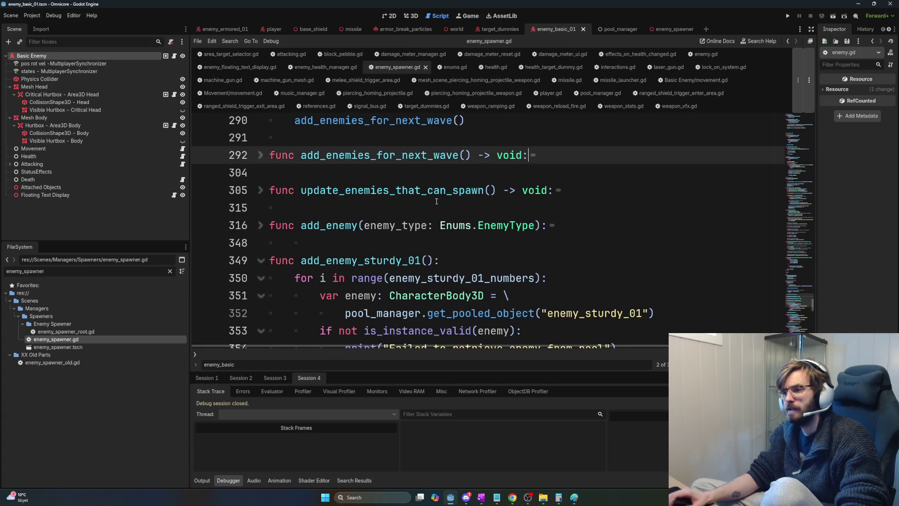
{"action": "scroll", "coordinate": [436, 252], "scroll_direction": "down", "scroll_amount": 1}
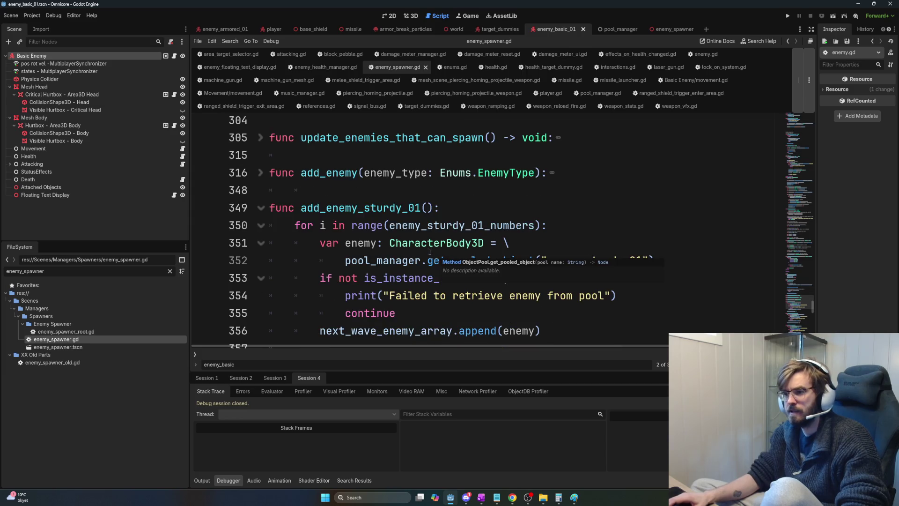
{"action": "left_click", "coordinate": [261, 173]}
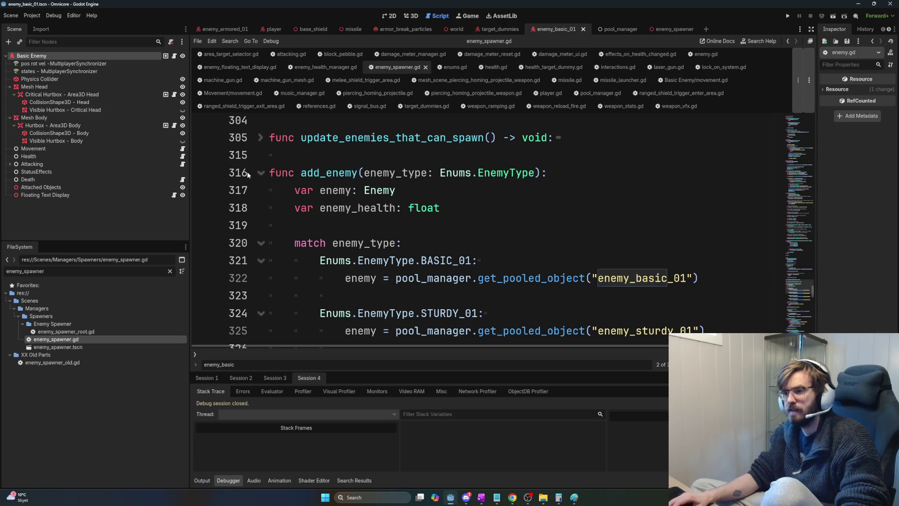
{"action": "left_click", "coordinate": [260, 173]}
{"action": "left_click", "coordinate": [281, 192]}
{"action": "key", "text": "Down"}
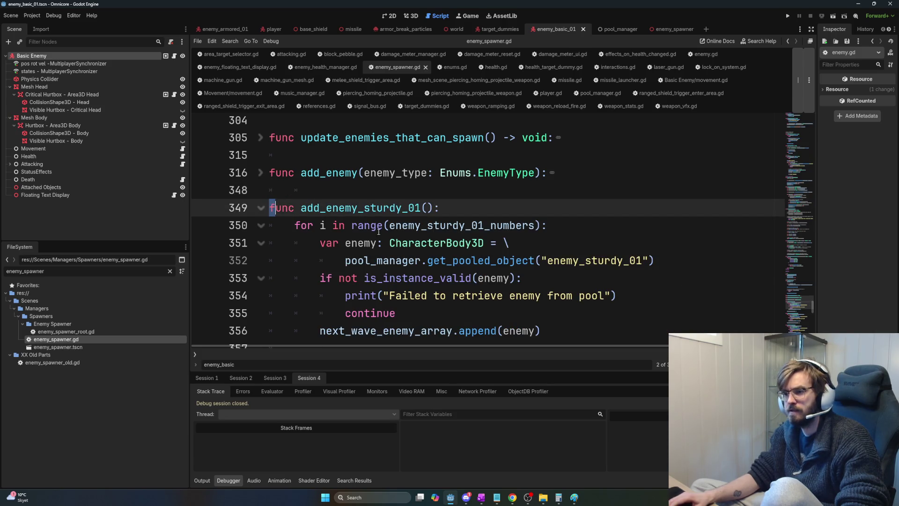
{"action": "key", "text": "Left"}
{"action": "scroll", "coordinate": [424, 275], "scroll_direction": "down", "scroll_amount": 20}
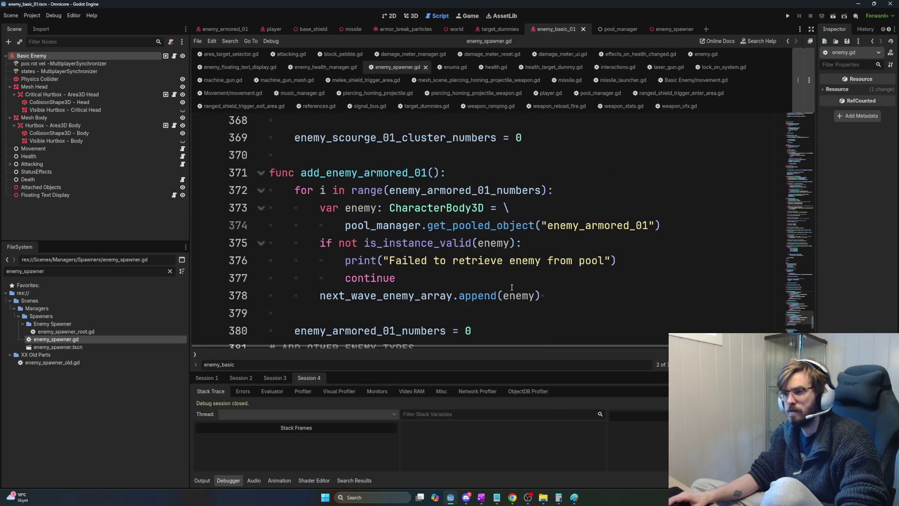
- Cut the old per-type spawn functions below add_enemy
{"action": "scroll", "coordinate": [520, 291], "scroll_direction": "down", "scroll_amount": 1}
{"action": "left_click", "coordinate": [506, 283], "text": "shift"}
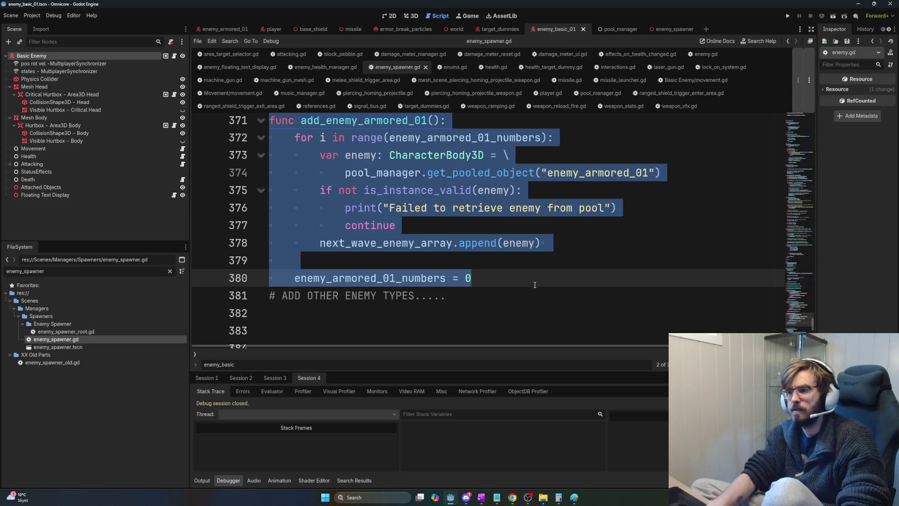
{"action": "key", "text": "ctrl+x"}
- Delete the leftover '# ADD OTHER ENEMY TYPES' comment and extra blank lines, then save
{"action": "left_click", "coordinate": [377, 161], "text": "shift"}
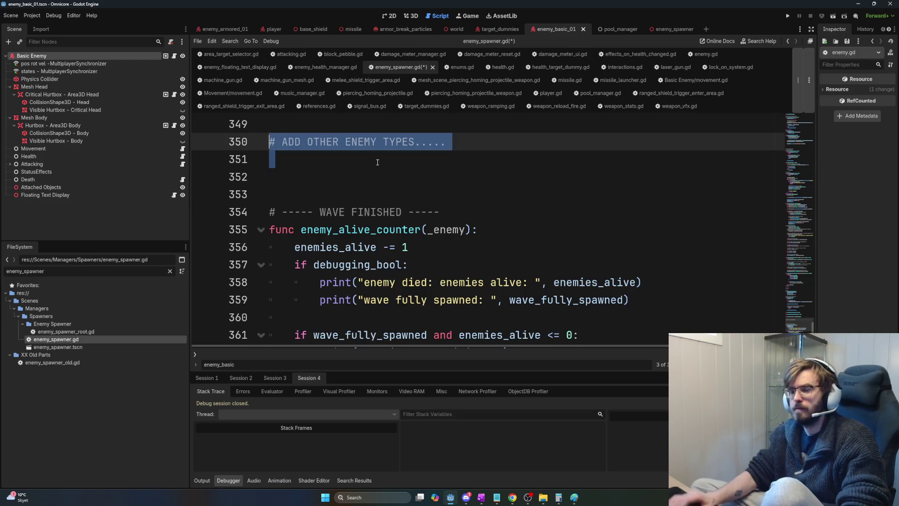
{"action": "key", "text": "Delete"}
{"action": "key", "text": "Delete"}
{"action": "scroll", "coordinate": [378, 162], "scroll_direction": "up", "scroll_amount": 2}
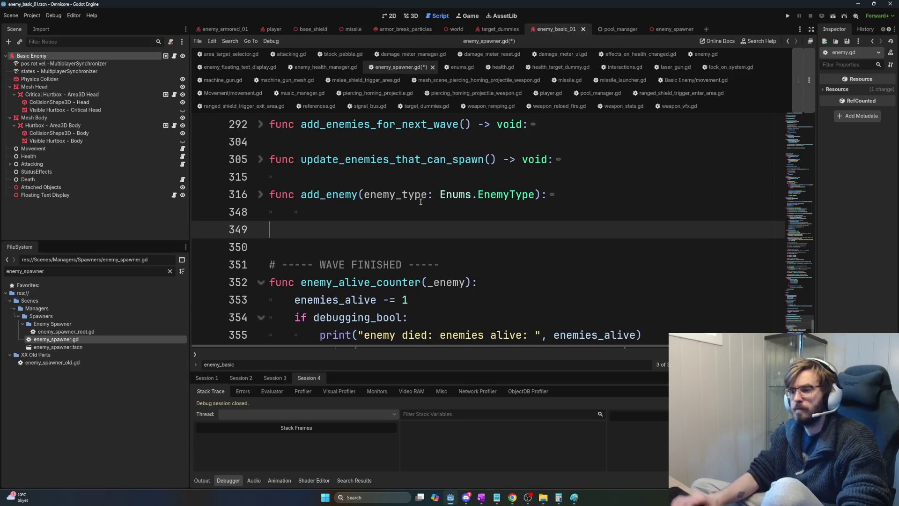
{"action": "key", "text": "BackSpace"}
{"action": "key", "text": "Down"}
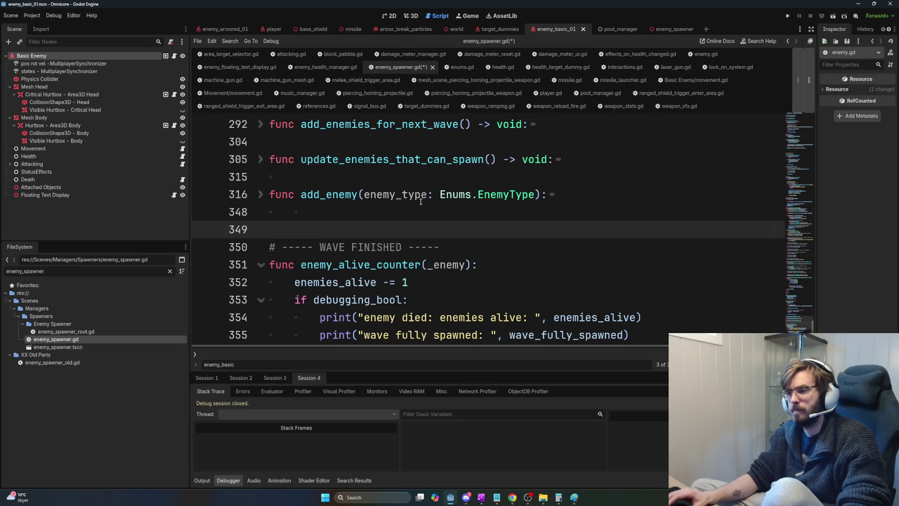
{"action": "key", "text": "ctrl+s"}
{"action": "scroll", "coordinate": [471, 228], "scroll_direction": "down", "scroll_amount": 2}
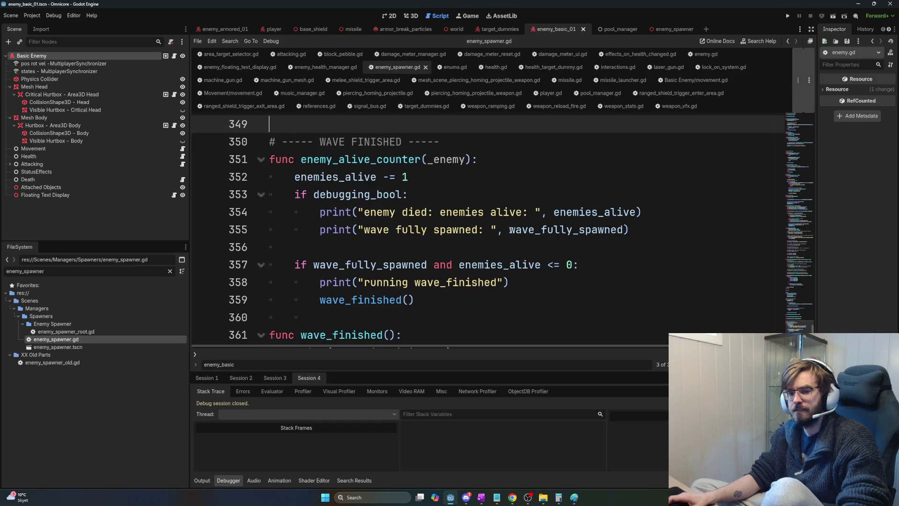
{"action": "scroll", "coordinate": [494, 232], "scroll_direction": "up", "scroll_amount": 10}
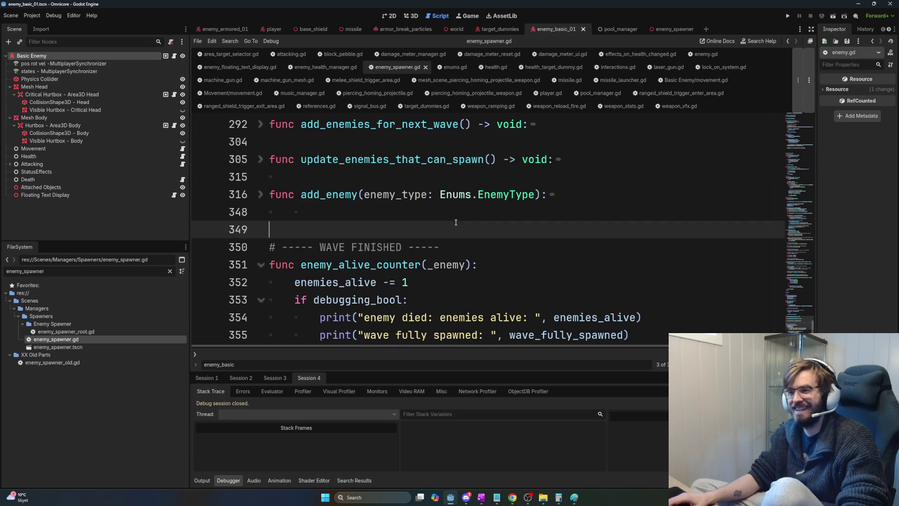
{"action": "scroll", "coordinate": [491, 253], "scroll_direction": "down", "scroll_amount": 10}
{"action": "scroll", "coordinate": [491, 266], "scroll_direction": "up", "scroll_amount": 1}
{"action": "scroll", "coordinate": [491, 265], "scroll_direction": "up", "scroll_amount": 3}
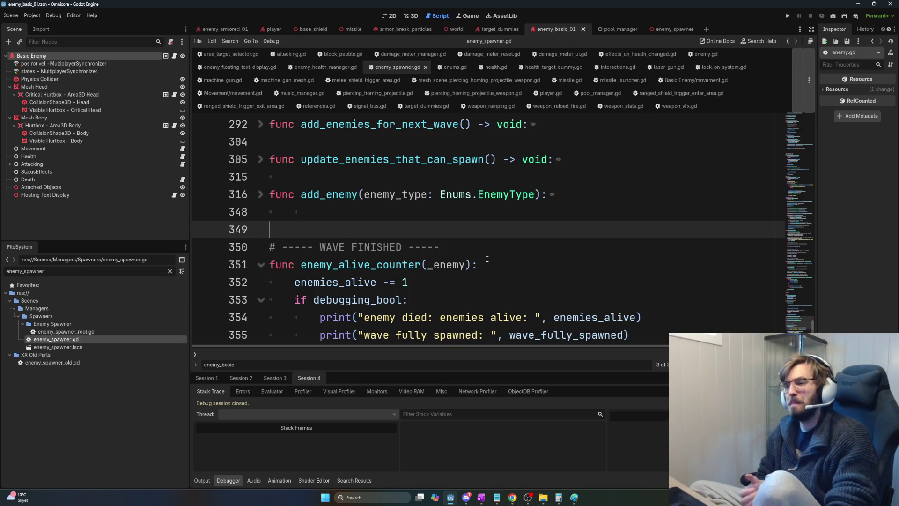
{"action": "key", "text": "BackSpace"}
{"action": "scroll", "coordinate": [448, 292], "scroll_direction": "down", "scroll_amount": 4}
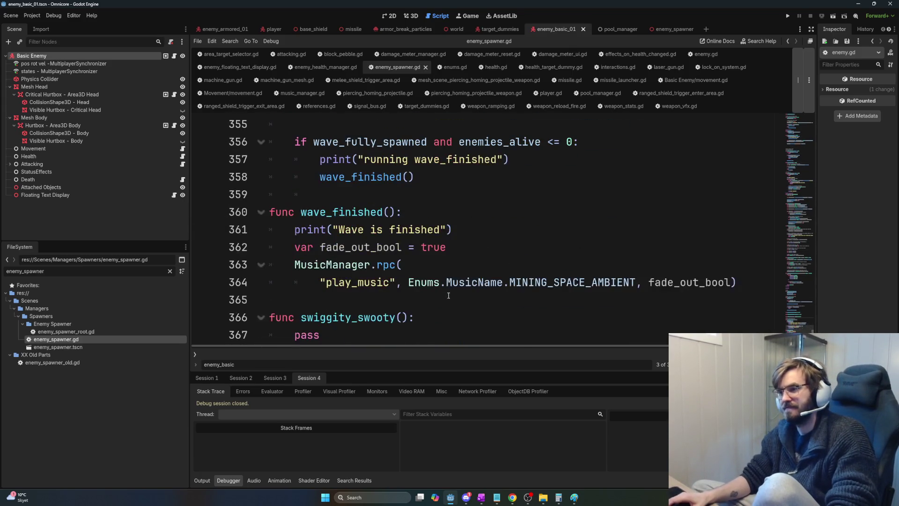
{"action": "scroll", "coordinate": [451, 299], "scroll_direction": "down", "scroll_amount": 1}
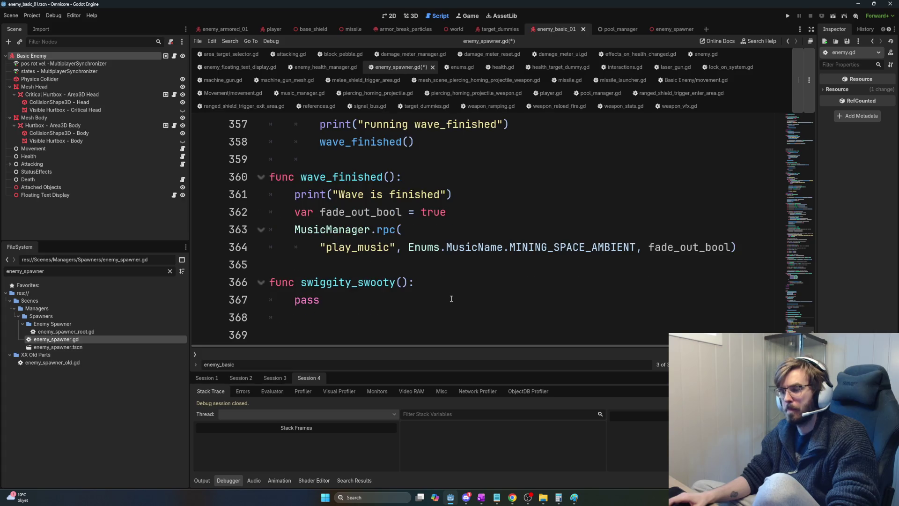
{"action": "scroll", "coordinate": [453, 301], "scroll_direction": "up", "scroll_amount": 4}
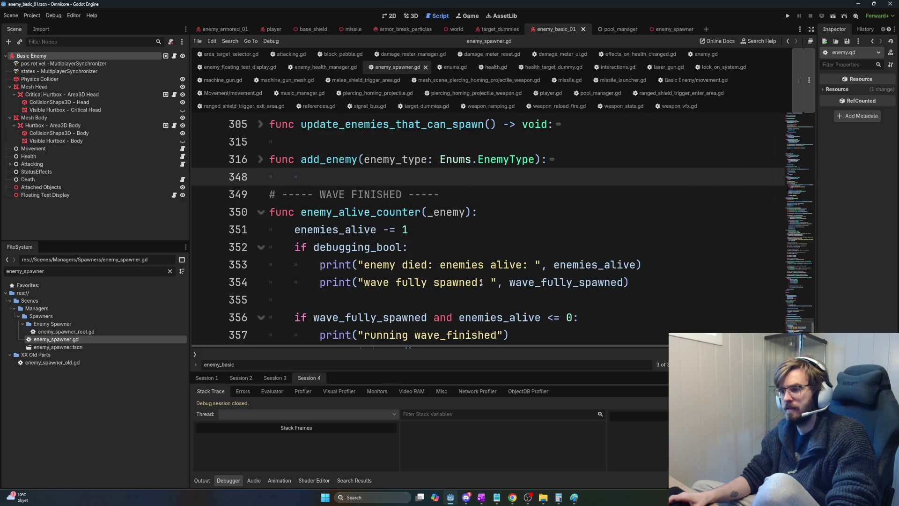
{"action": "key", "text": "ctrl+z"}
{"action": "scroll", "coordinate": [506, 299], "scroll_direction": "up", "scroll_amount": 1}
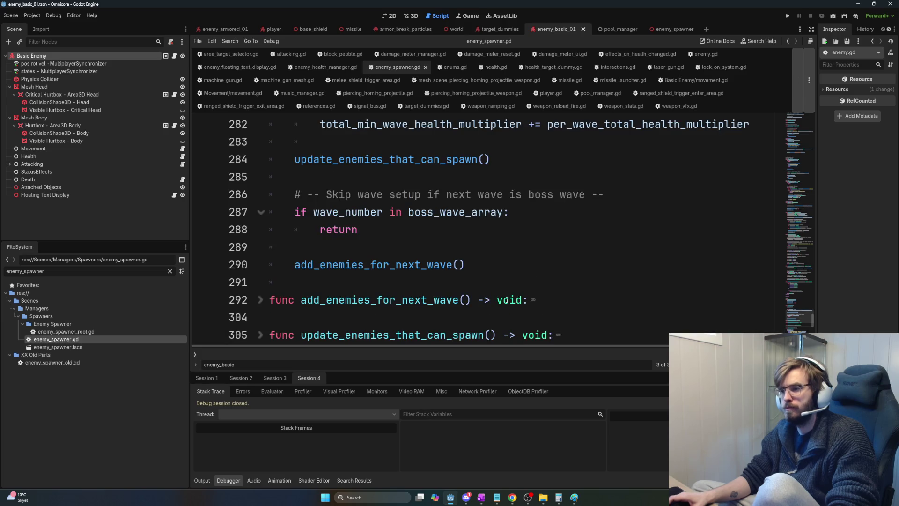
{"action": "scroll", "coordinate": [507, 299], "scroll_direction": "down", "scroll_amount": 1}
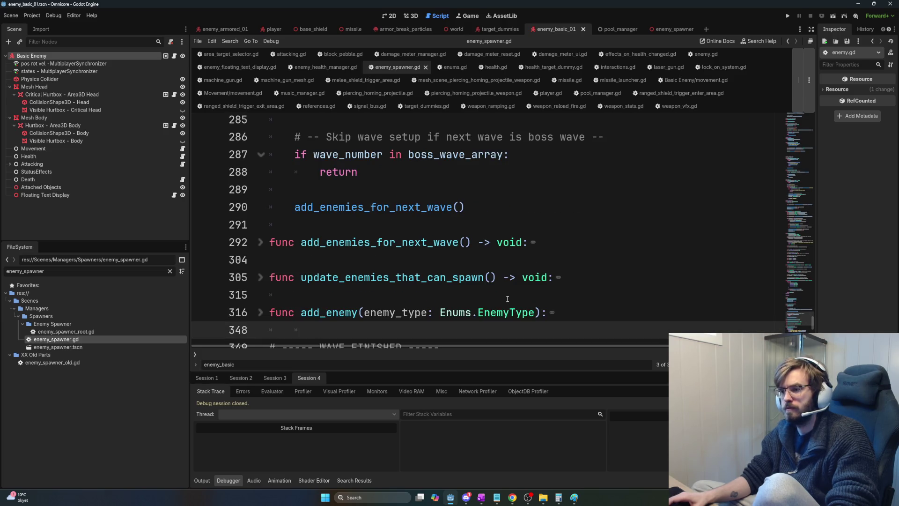
{"action": "left_click", "coordinate": [261, 243]}
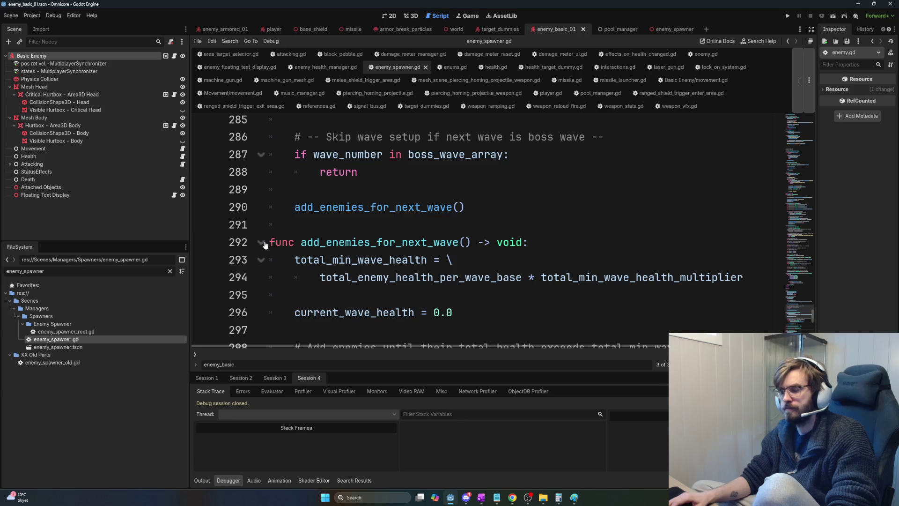
{"action": "scroll", "coordinate": [463, 270], "scroll_direction": "down", "scroll_amount": 5}
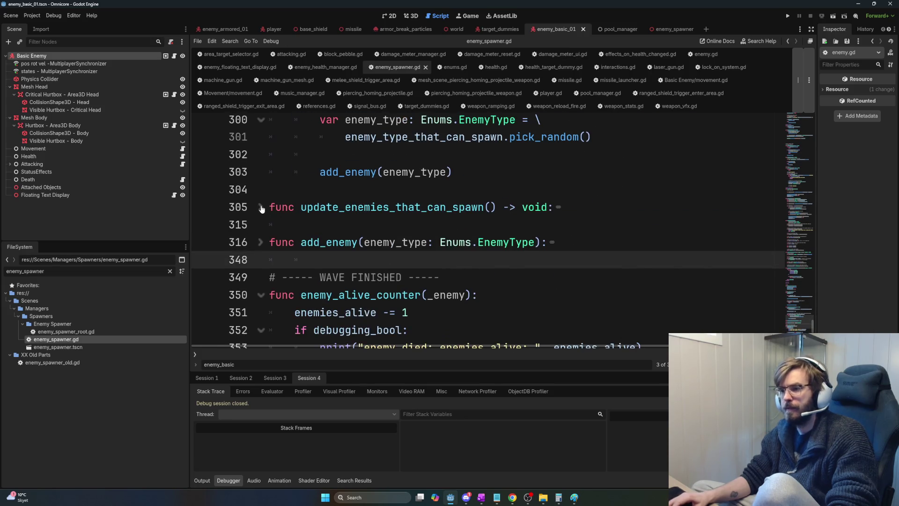
{"action": "left_click", "coordinate": [261, 207]}
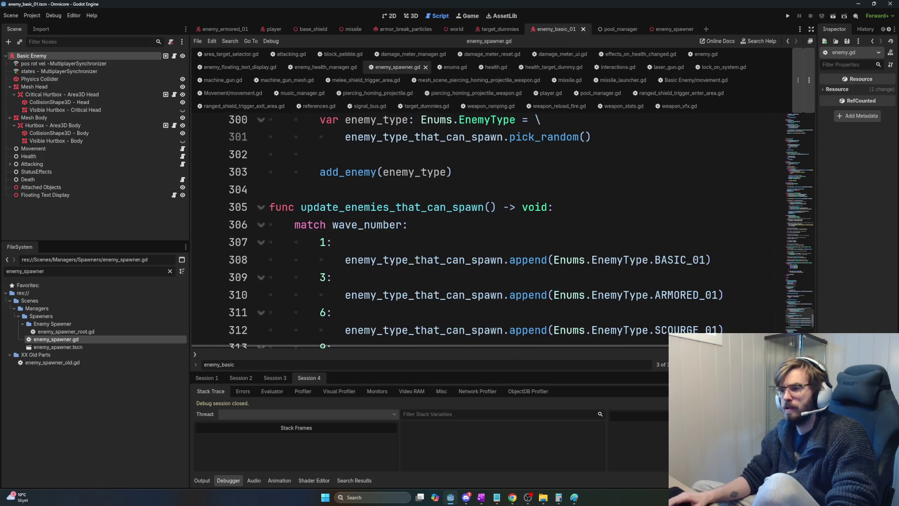
{"action": "double_click", "coordinate": [394, 207]}
{"action": "key", "text": "shift+F3"}
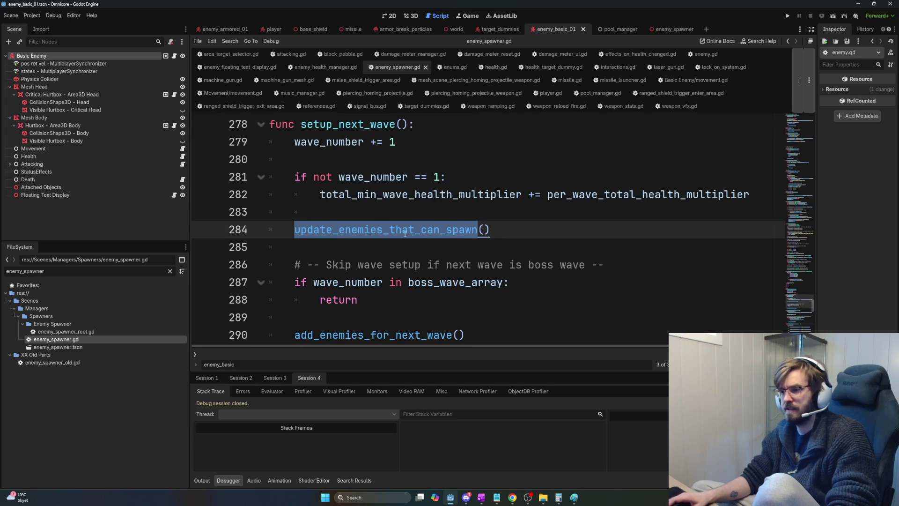
{"action": "scroll", "coordinate": [359, 202], "scroll_direction": "up", "scroll_amount": 1}
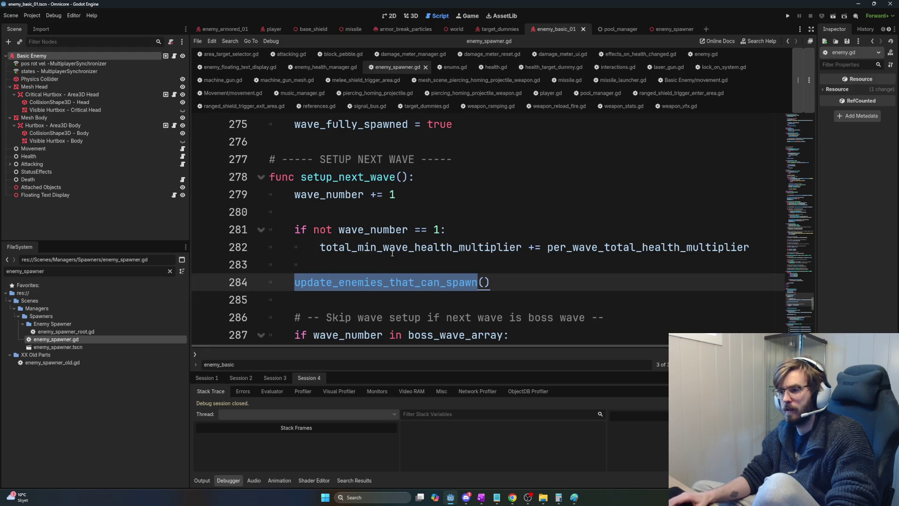
{"action": "scroll", "coordinate": [392, 253], "scroll_direction": "down", "scroll_amount": 2}
{"action": "key", "text": "F3"}
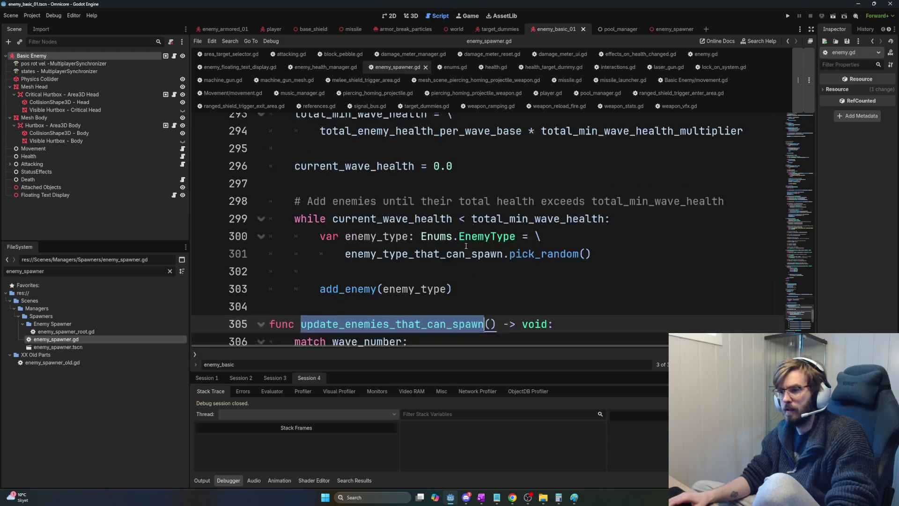
{"action": "scroll", "coordinate": [466, 245], "scroll_direction": "down", "scroll_amount": 3}
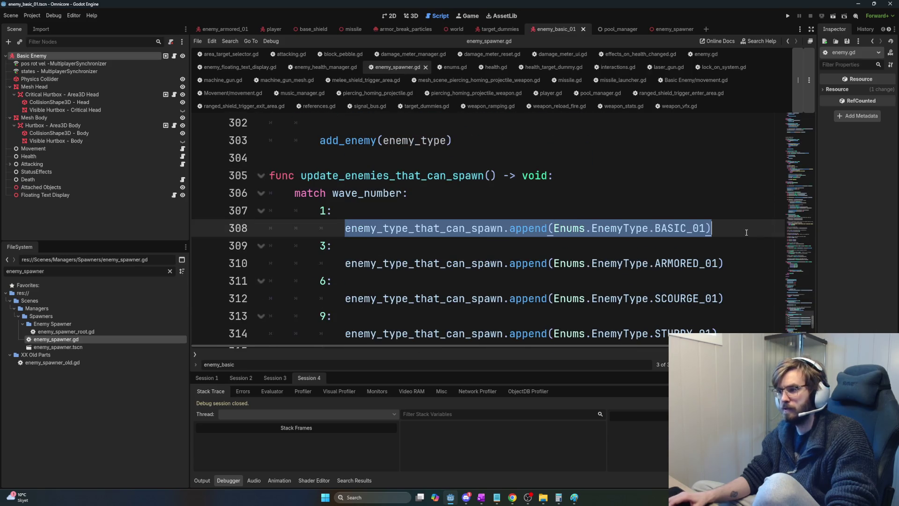
{"action": "left_click_drag", "start_coordinate": [711, 228], "coordinate": [345, 228]}
{"action": "left_click", "coordinate": [369, 237]}
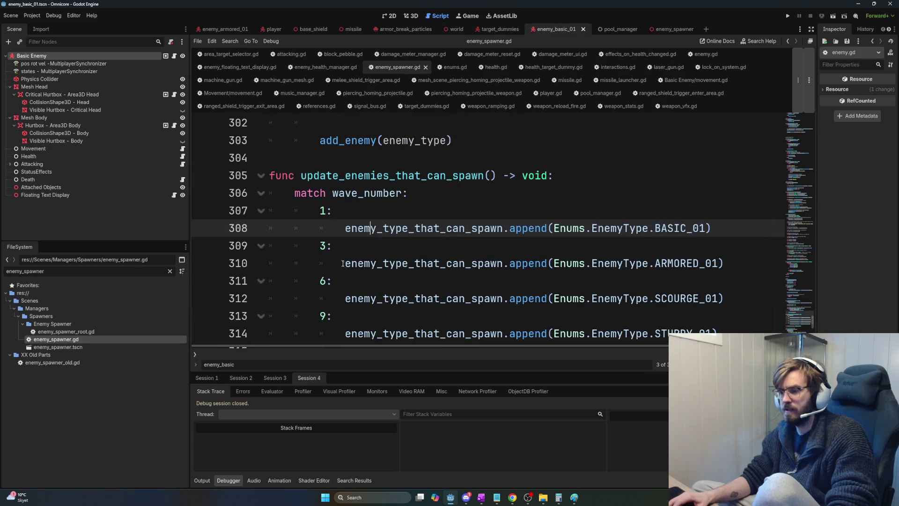
{"action": "mouse_move", "coordinate": [345, 263]}
{"action": "left_mouse_down"}
{"action": "mouse_move", "coordinate": [724, 263]}
{"action": "mouse_move", "coordinate": [345, 263]}
{"action": "left_mouse_up"}
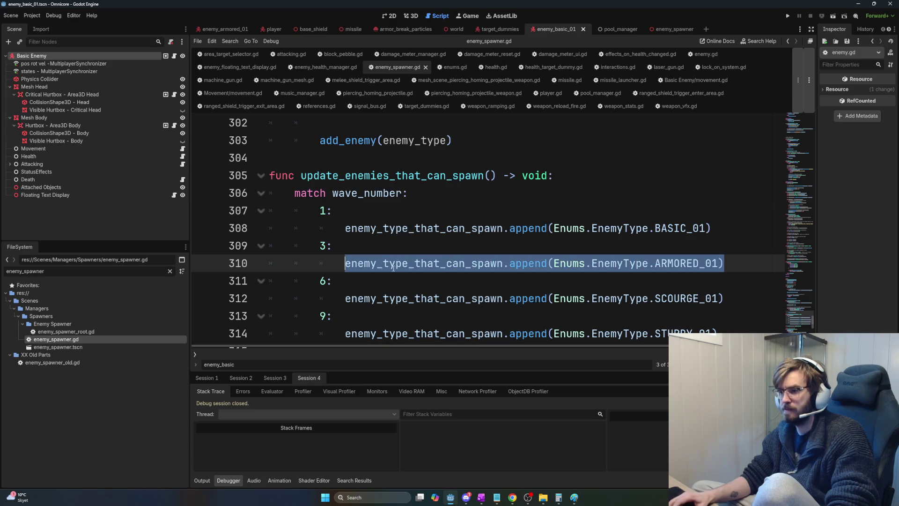
{"action": "scroll", "coordinate": [439, 277], "scroll_direction": "down", "scroll_amount": 2}
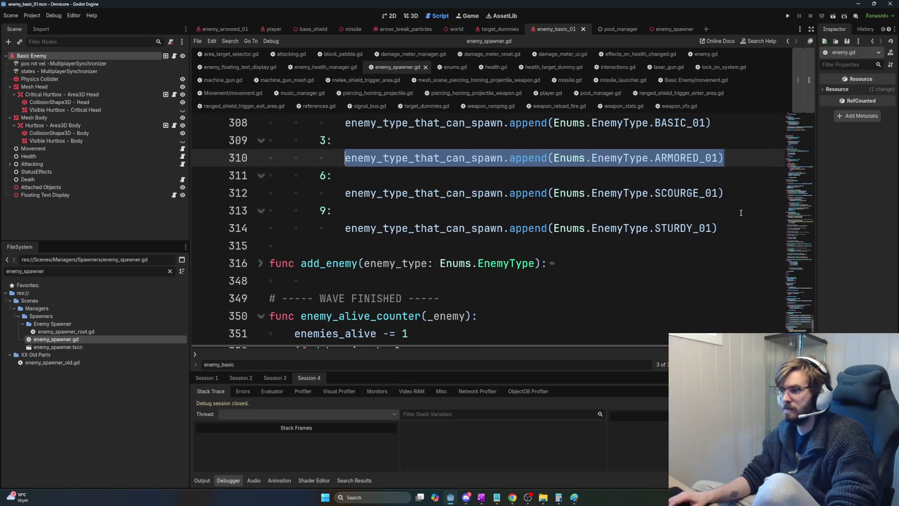
{"action": "mouse_move", "coordinate": [723, 193]}
{"action": "left_mouse_down"}
{"action": "mouse_move", "coordinate": [345, 193]}
{"action": "mouse_move", "coordinate": [628, 206]}
{"action": "mouse_move", "coordinate": [668, 195]}
{"action": "left_mouse_up"}
{"action": "left_click", "coordinate": [732, 195]}
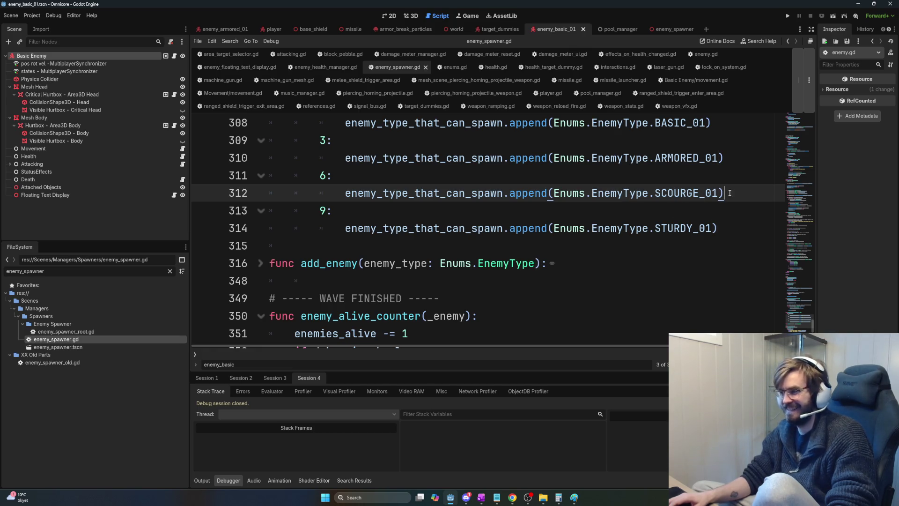
{"action": "mouse_move", "coordinate": [730, 192]}
{"action": "left_mouse_down"}
{"action": "mouse_move", "coordinate": [337, 176]}
{"action": "mouse_move", "coordinate": [346, 192]}
{"action": "left_mouse_up"}
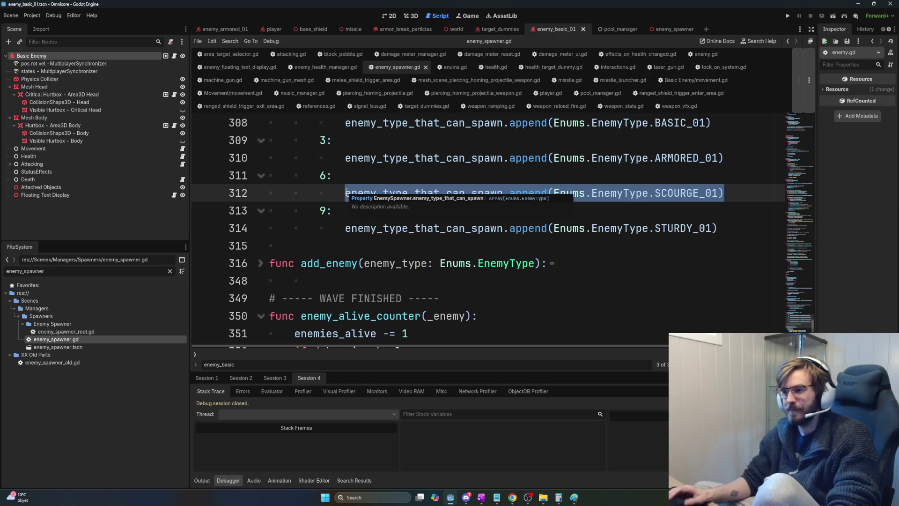
{"action": "left_click", "coordinate": [726, 193]}
{"action": "mouse_move", "coordinate": [726, 193]}
{"action": "left_mouse_down"}
{"action": "mouse_move", "coordinate": [319, 187]}
{"action": "mouse_move", "coordinate": [320, 175]}
{"action": "mouse_move", "coordinate": [267, 175]}
{"action": "left_mouse_up"}
{"action": "left_click", "coordinate": [297, 174]}
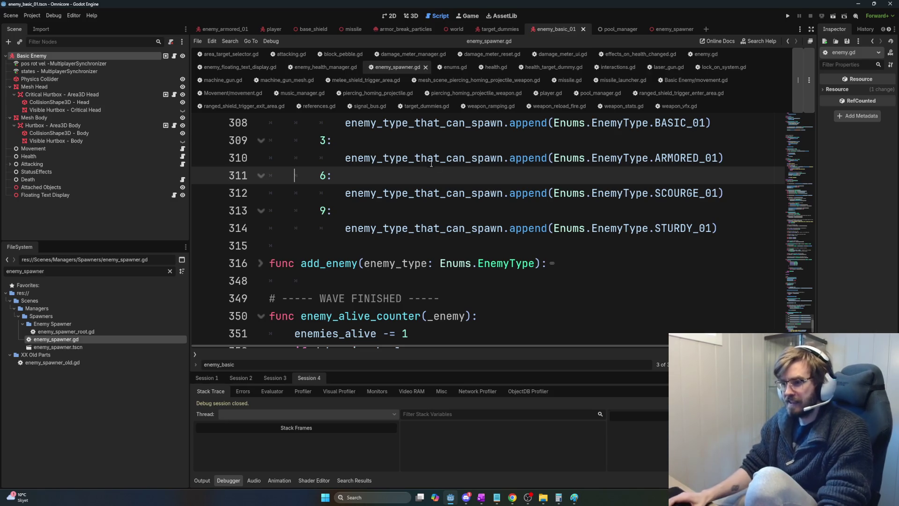
{"action": "scroll", "coordinate": [468, 211], "scroll_direction": "up", "scroll_amount": 1}
{"action": "scroll", "coordinate": [469, 211], "scroll_direction": "down", "scroll_amount": 1}
{"action": "scroll", "coordinate": [613, 249], "scroll_direction": "up", "scroll_amount": 2}
{"action": "scroll", "coordinate": [613, 250], "scroll_direction": "down", "scroll_amount": 2}
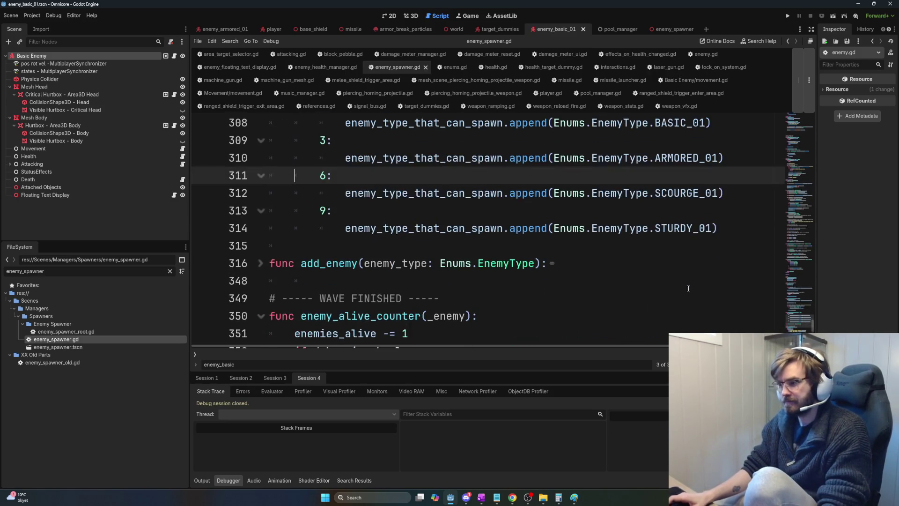
{"action": "left_click_drag", "start_coordinate": [721, 227], "coordinate": [299, 140]}
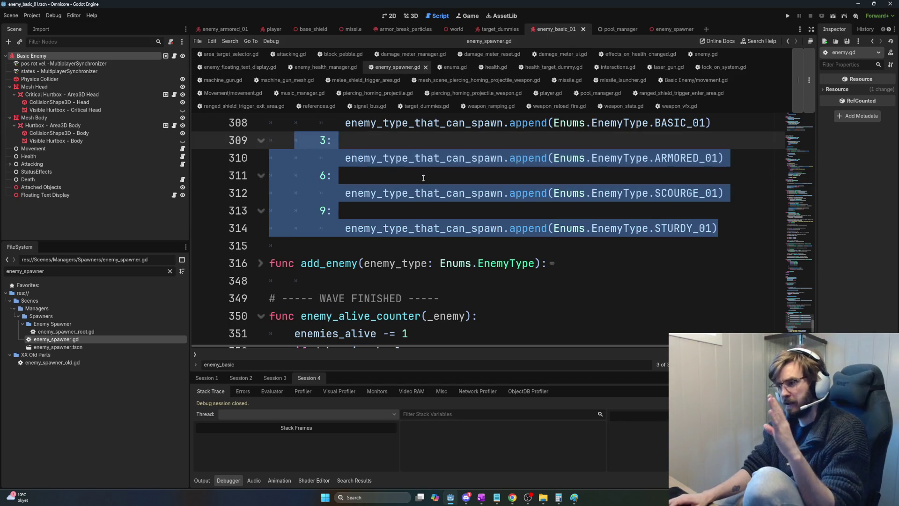
{"action": "left_click", "coordinate": [452, 180]}
{"action": "scroll", "coordinate": [443, 229], "scroll_direction": "down", "scroll_amount": 1}
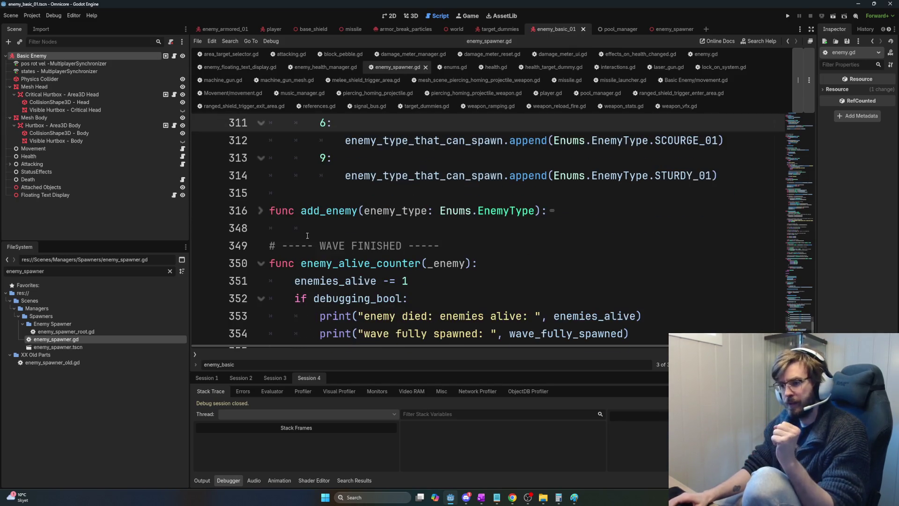
{"action": "scroll", "coordinate": [412, 231], "scroll_direction": "up", "scroll_amount": 6}
{"action": "scroll", "coordinate": [381, 239], "scroll_direction": "up", "scroll_amount": 1}
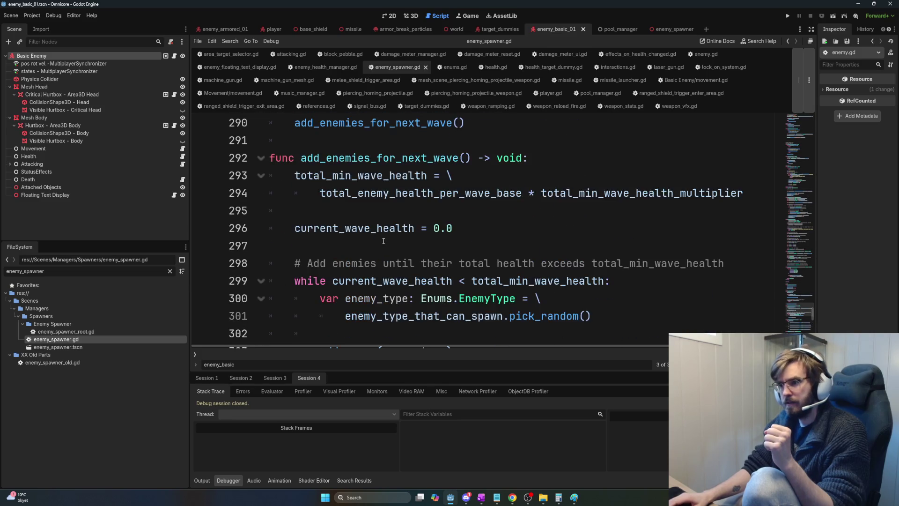
{"action": "scroll", "coordinate": [326, 217], "scroll_direction": "down", "scroll_amount": 1}
{"action": "mouse_move", "coordinate": [294, 211]}
{"action": "left_mouse_down"}
{"action": "mouse_move", "coordinate": [327, 228]}
{"action": "mouse_move", "coordinate": [571, 279]}
{"action": "mouse_move", "coordinate": [571, 296]}
{"action": "mouse_move", "coordinate": [294, 228]}
{"action": "left_mouse_up"}
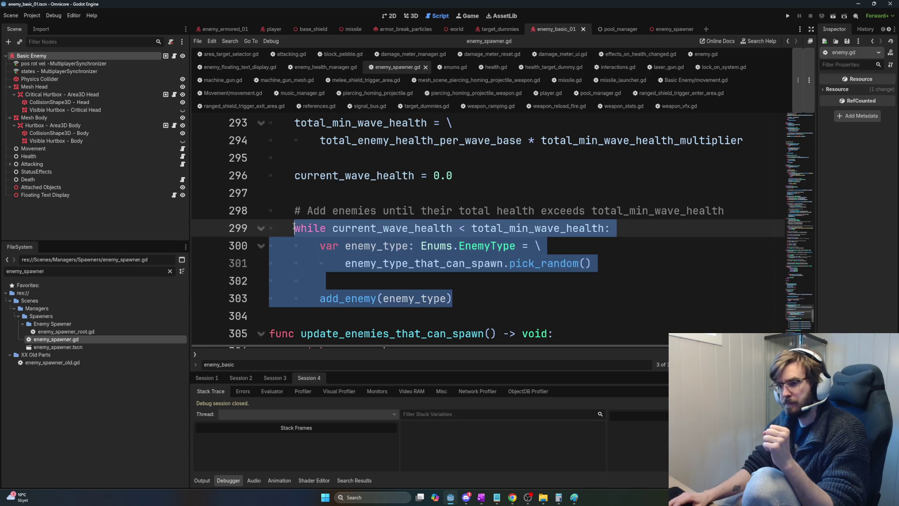
{"action": "left_click", "coordinate": [427, 264]}
{"action": "mouse_move", "coordinate": [452, 299]}
{"action": "left_mouse_down"}
{"action": "mouse_move", "coordinate": [280, 263]}
{"action": "mouse_move", "coordinate": [327, 246]}
{"action": "left_mouse_up"}
{"action": "left_click", "coordinate": [534, 228]}
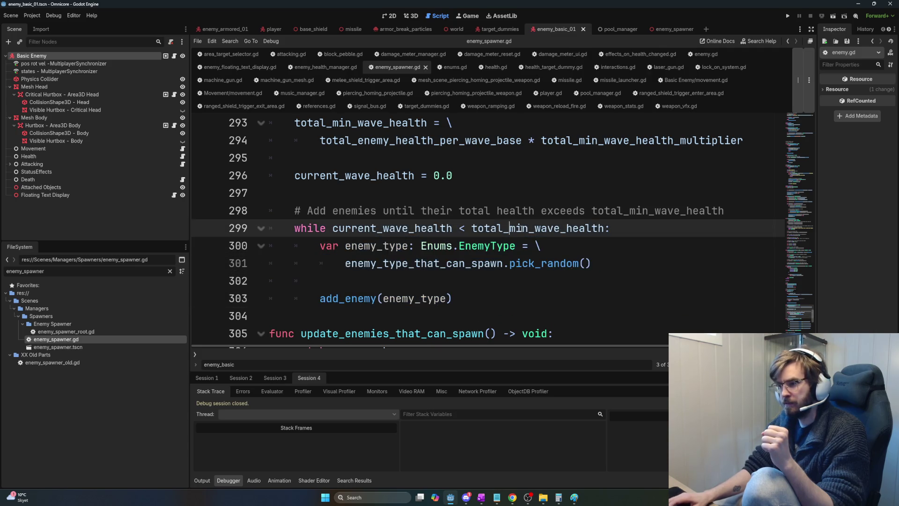
{"action": "double_click", "coordinate": [534, 228]}
{"action": "mouse_move", "coordinate": [527, 228]}
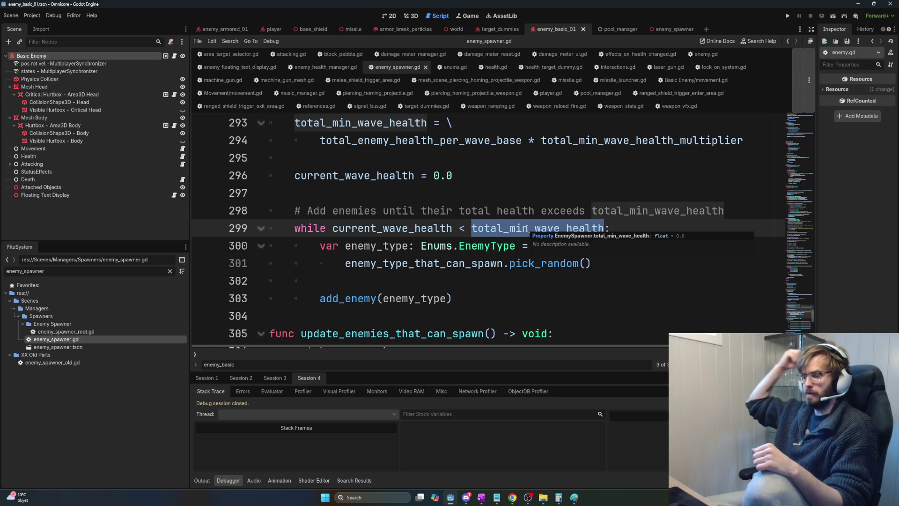
{"action": "key", "text": "F5"}
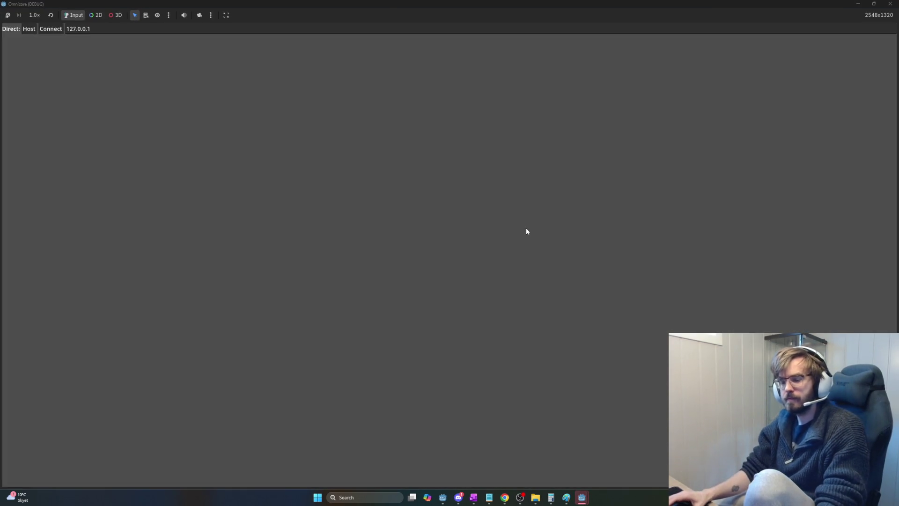
{"action": "key", "text": "alt+Tab"}
{"action": "key", "text": "Tab"}
{"action": "key", "text": "Tab"}
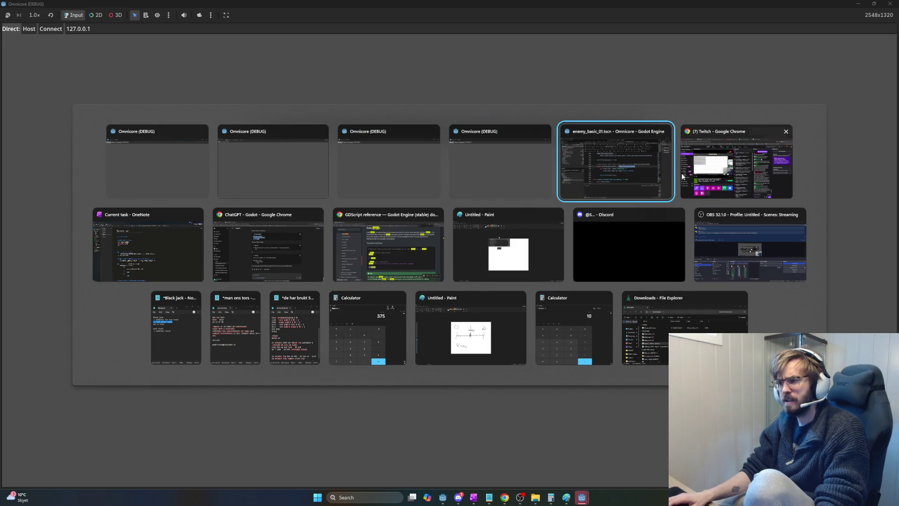
{"action": "key", "text": "shift+Tab"}
{"action": "key", "text": "shift+Tab"}
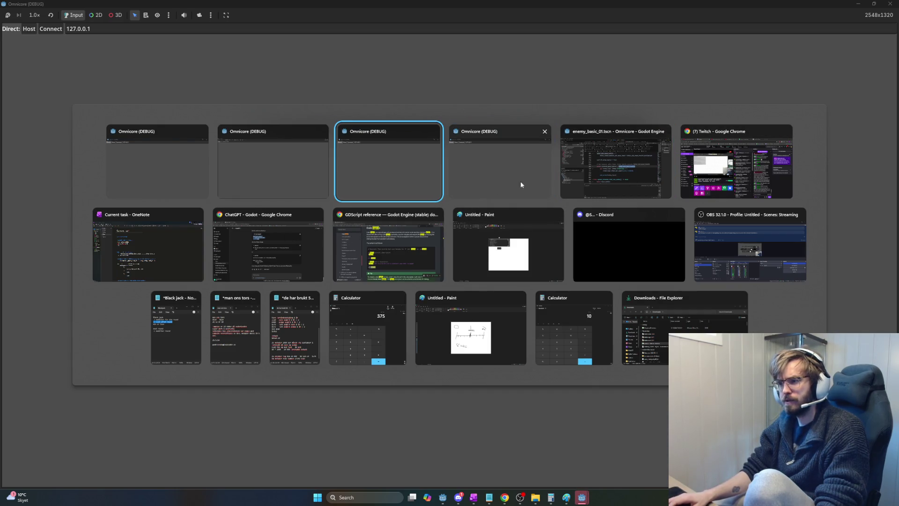
{"action": "left_click", "coordinate": [590, 164]}
{"action": "left_click", "coordinate": [418, 159]}
{"action": "key", "text": "F8"}
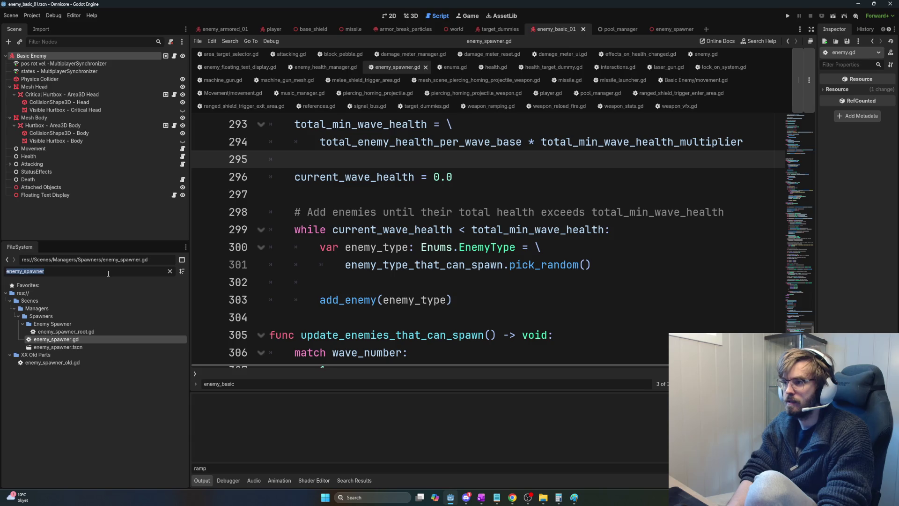
- Open world.tscn, change EnemySpawner's Wave Cooldown from 30.0 to 10.0, and launch the game
{"action": "type", "text": "world"}
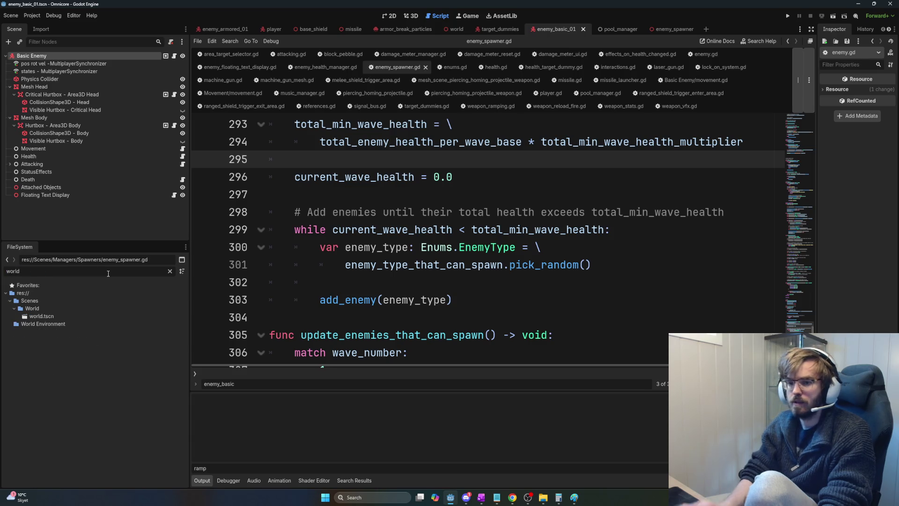
{"action": "double_click", "coordinate": [58, 315]}
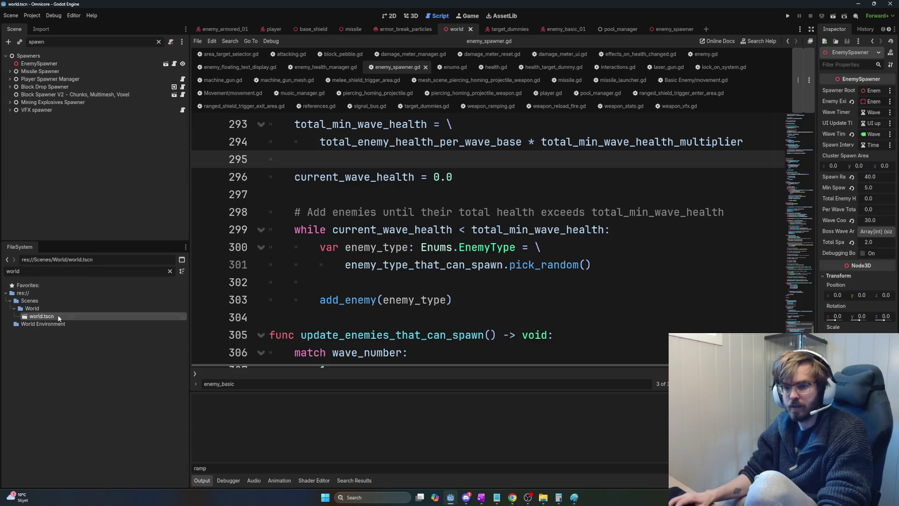
{"action": "left_click", "coordinate": [108, 64]}
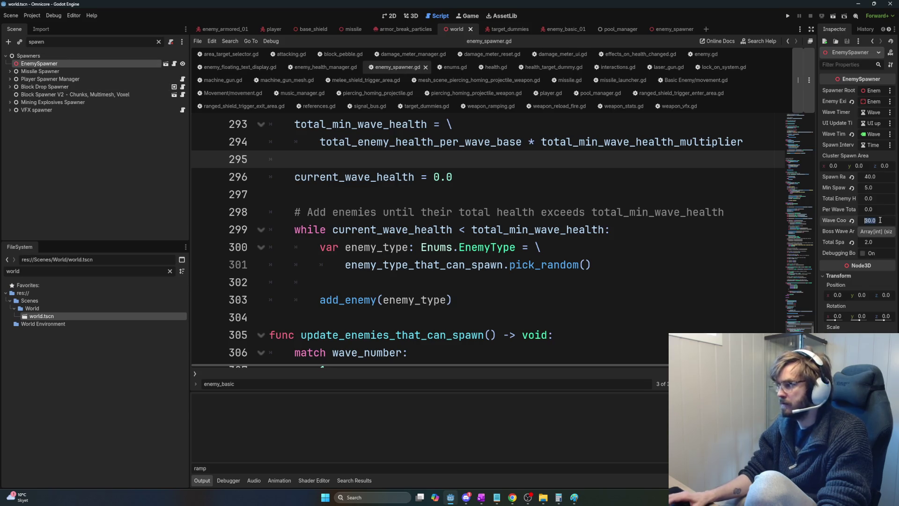
{"action": "type", "text": "10"}
{"action": "key", "text": "Return"}
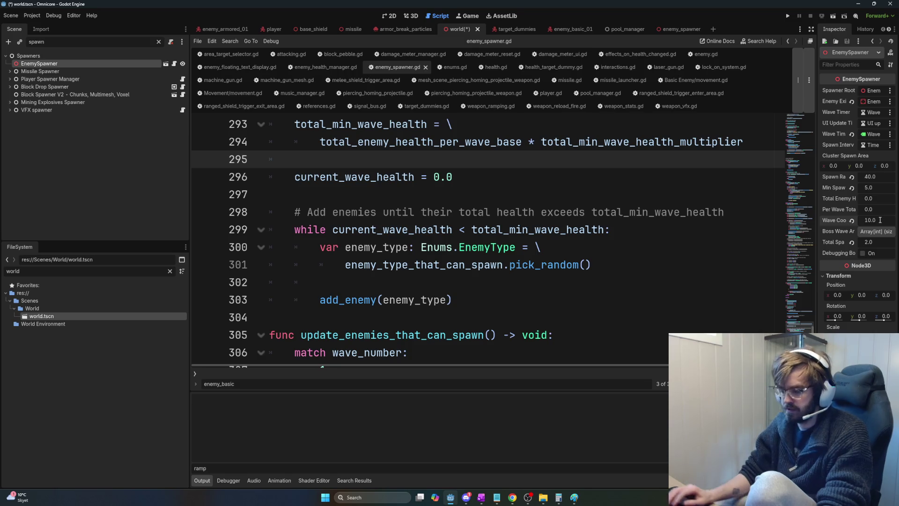
{"action": "key", "text": "F5"}
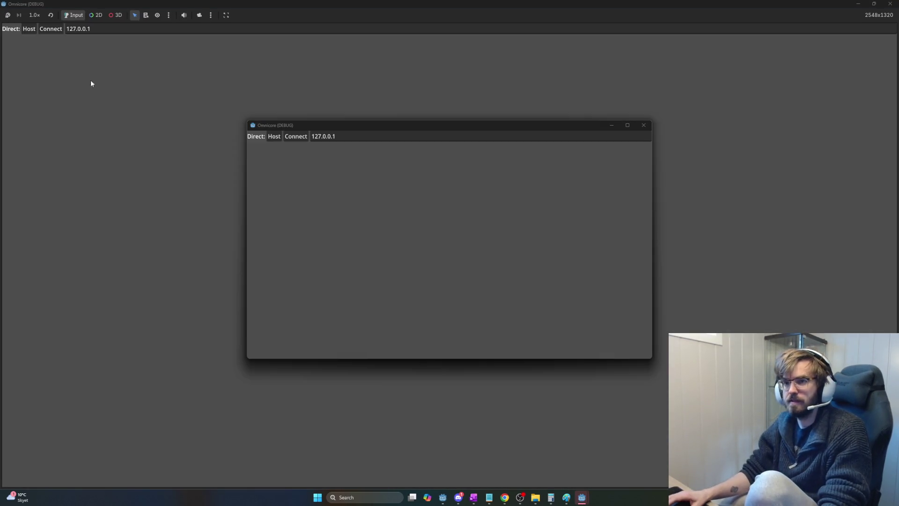
- Host a session and walk to the Machine Gun pedestal to unlock it
{"action": "left_click", "coordinate": [29, 28]}
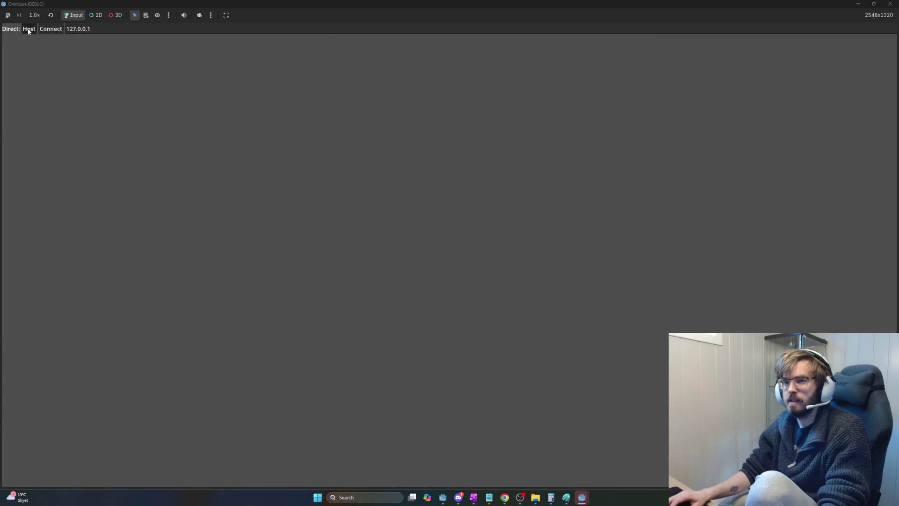
{"action": "key", "text": "w"}
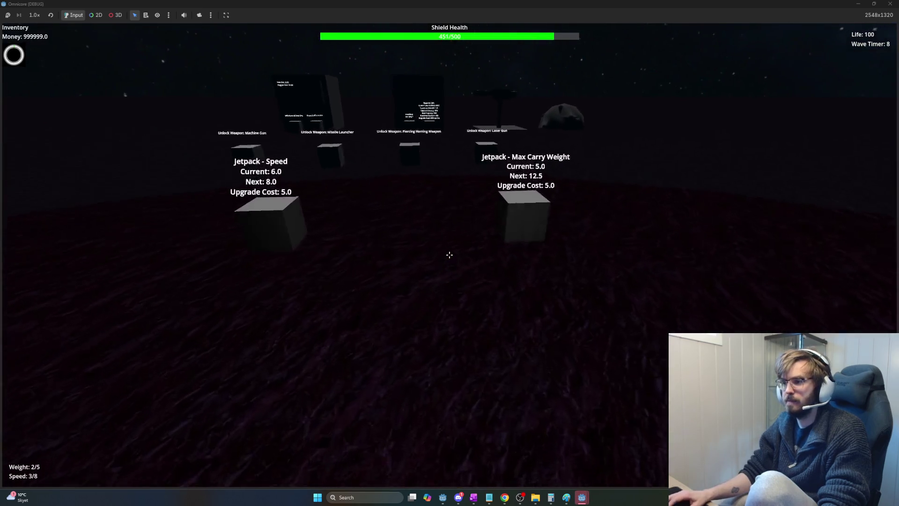
{"action": "key", "text": "w"}
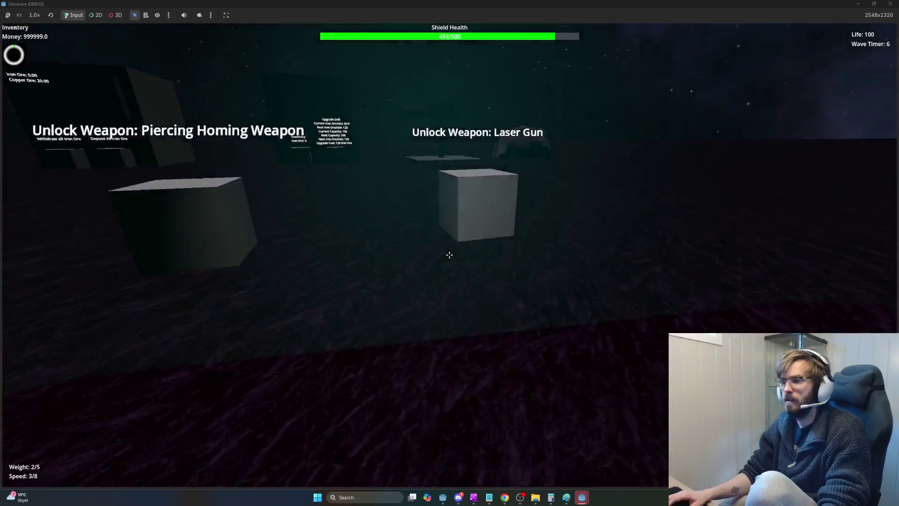
{"action": "key", "text": "w"}
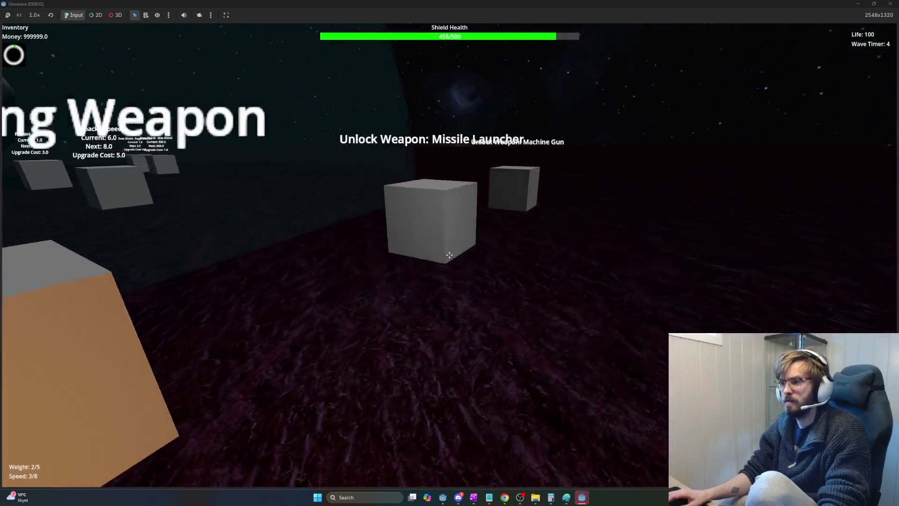
{"action": "key", "text": "e"}
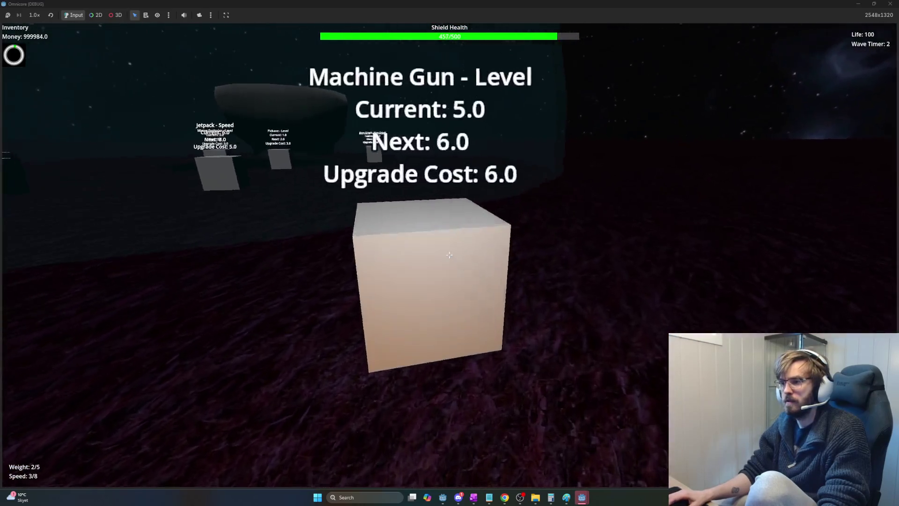
- Rise above the pedestals and fire the Machine Gun toward the planet, then close the game
{"action": "left_click", "coordinate": [450, 255]}
{"action": "key", "text": "space"}
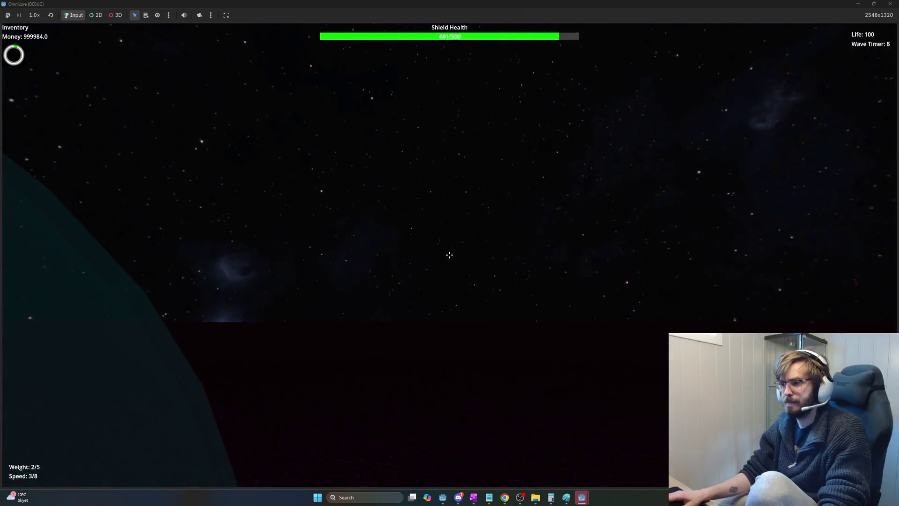
{"action": "left_click", "coordinate": [450, 255]}
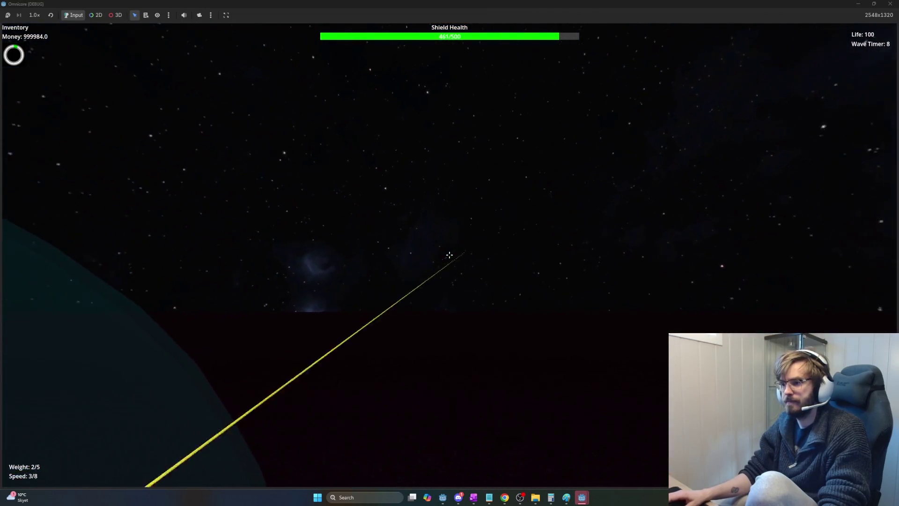
{"action": "left_click", "coordinate": [449, 255]}
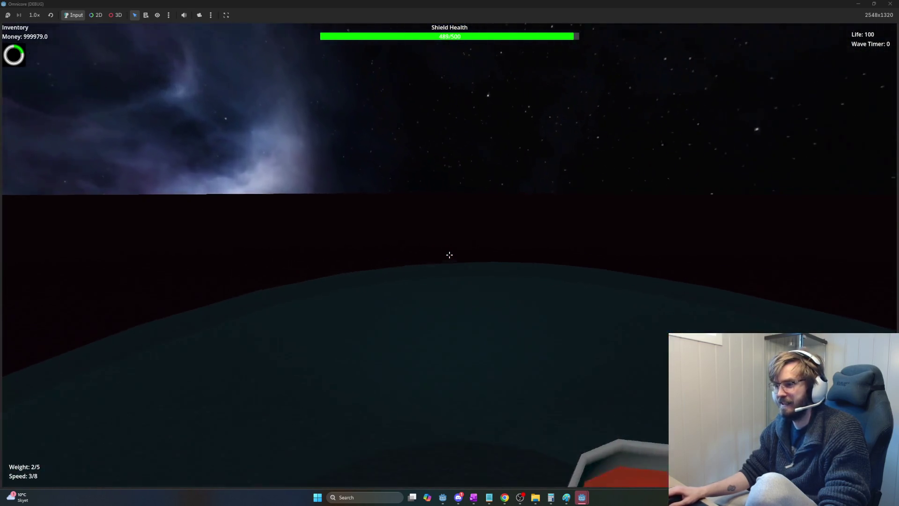
{"action": "key", "text": "F8"}
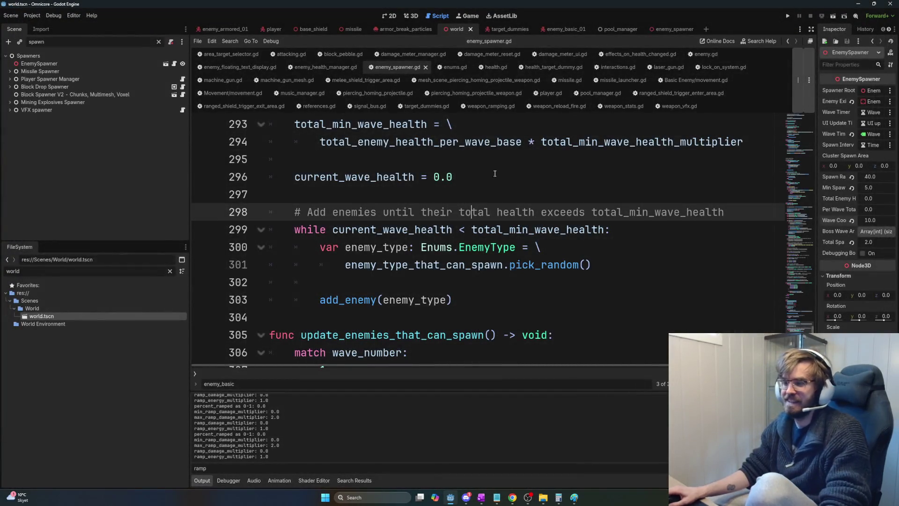
- Trace the add_enemies_for_next_wave call down to the add_enemy function and unfold it
{"action": "scroll", "coordinate": [462, 212], "scroll_direction": "up", "scroll_amount": 2}
{"action": "scroll", "coordinate": [482, 220], "scroll_direction": "down", "scroll_amount": 2}
{"action": "scroll", "coordinate": [504, 228], "scroll_direction": "up", "scroll_amount": 4}
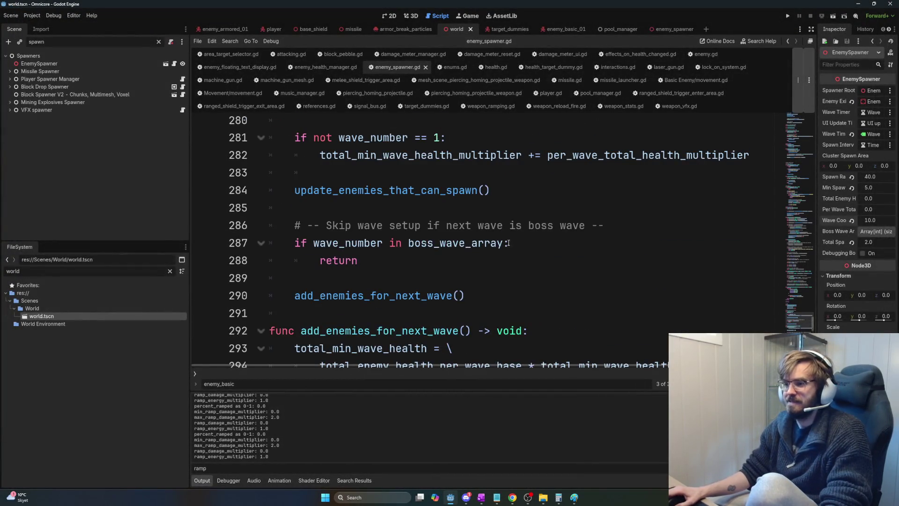
{"action": "left_click", "coordinate": [487, 289]}
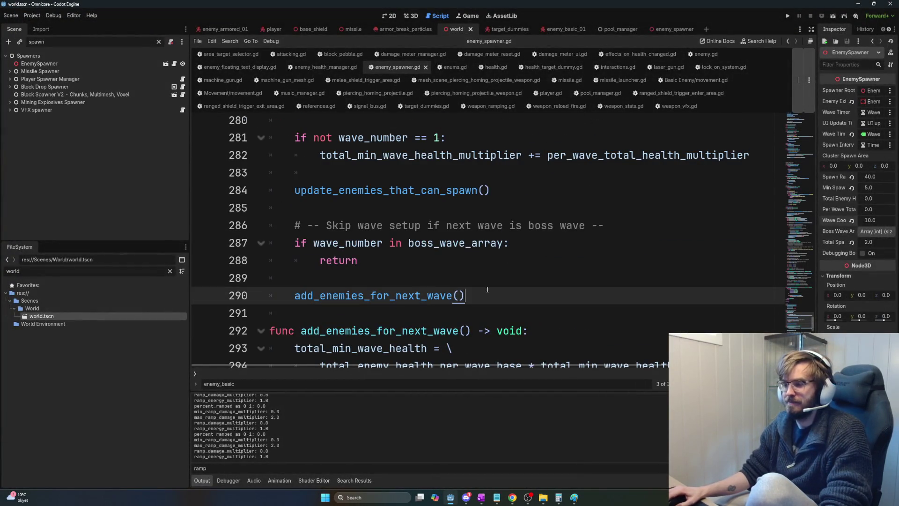
{"action": "double_click", "coordinate": [412, 295]}
{"action": "scroll", "coordinate": [470, 294], "scroll_direction": "down", "scroll_amount": 3}
{"action": "scroll", "coordinate": [470, 293], "scroll_direction": "down", "scroll_amount": 4}
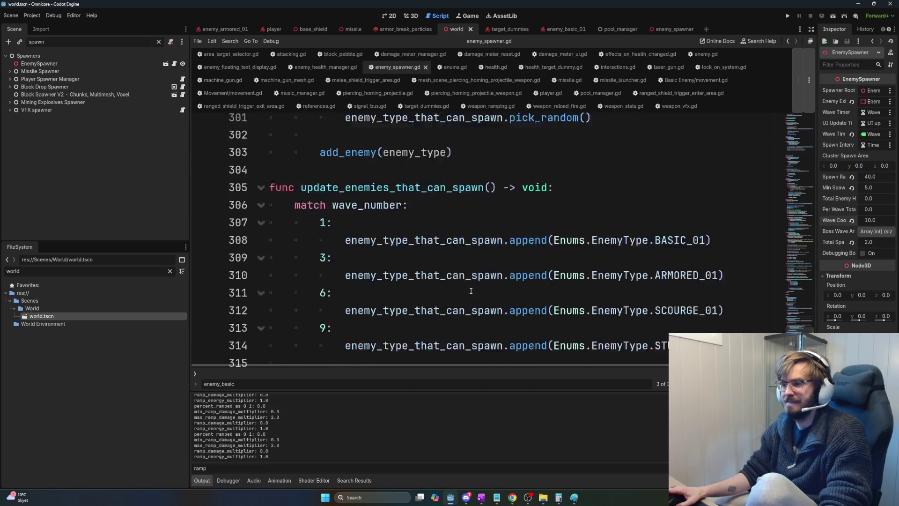
{"action": "scroll", "coordinate": [471, 292], "scroll_direction": "up", "scroll_amount": 3}
{"action": "scroll", "coordinate": [471, 287], "scroll_direction": "up", "scroll_amount": 1}
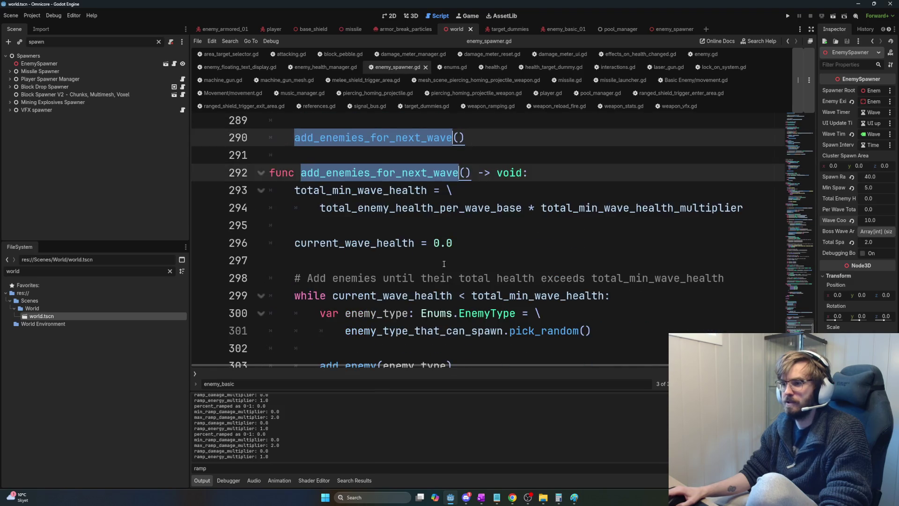
{"action": "left_click", "coordinate": [478, 245]}
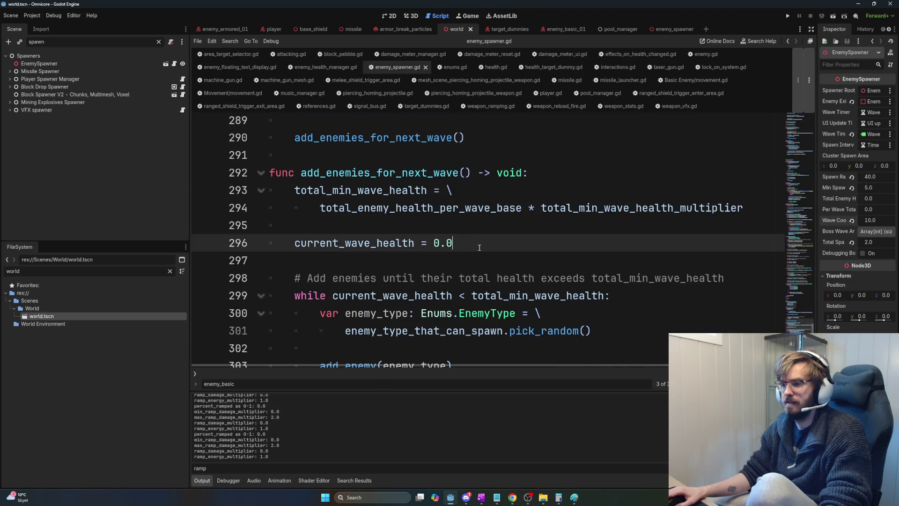
{"action": "scroll", "coordinate": [480, 248], "scroll_direction": "down", "scroll_amount": 2}
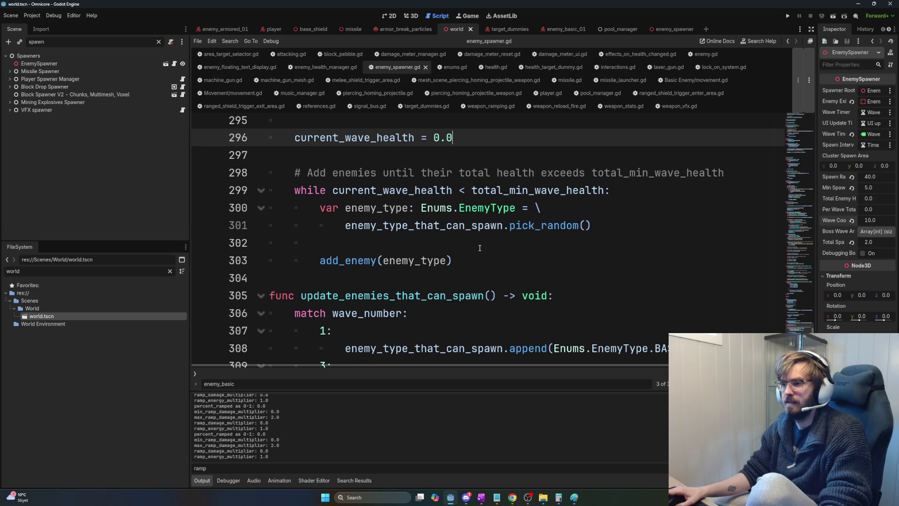
{"action": "scroll", "coordinate": [517, 247], "scroll_direction": "down", "scroll_amount": 6}
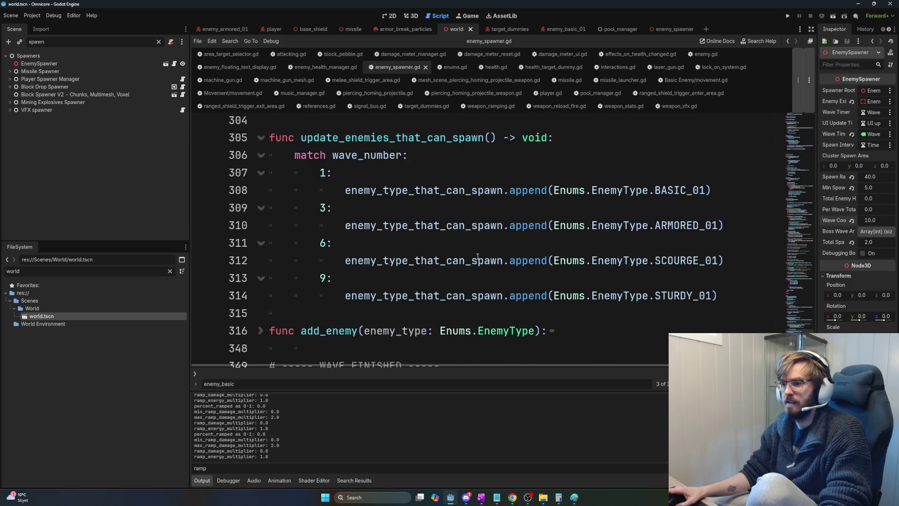
{"action": "left_click", "coordinate": [260, 172]}
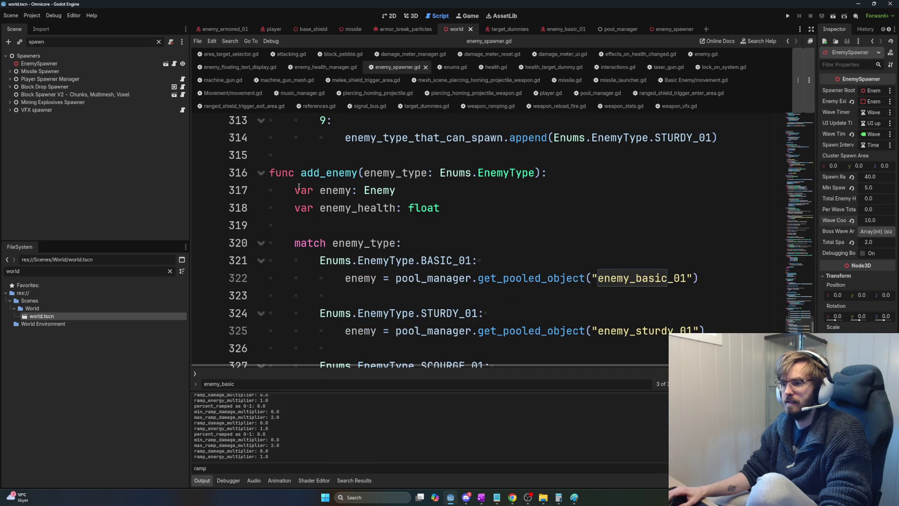
{"action": "scroll", "coordinate": [421, 225], "scroll_direction": "down", "scroll_amount": 4}
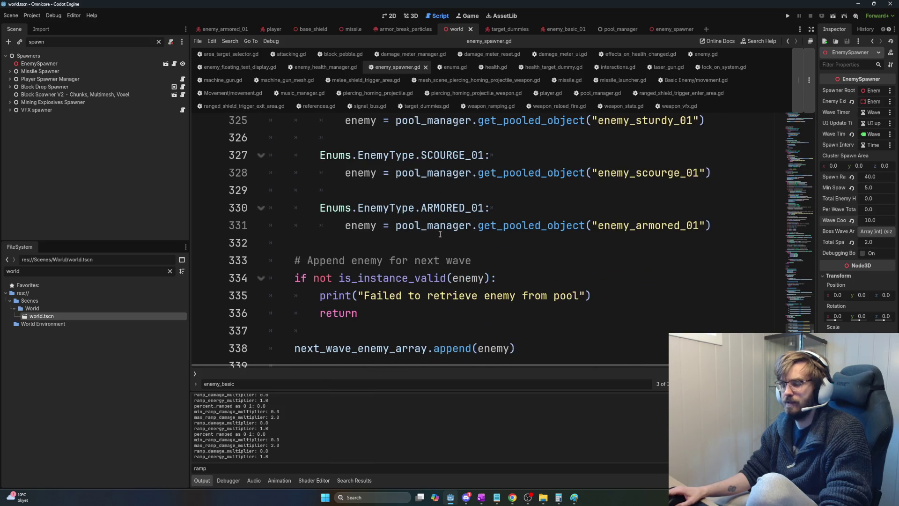
{"action": "scroll", "coordinate": [467, 241], "scroll_direction": "down", "scroll_amount": 3}
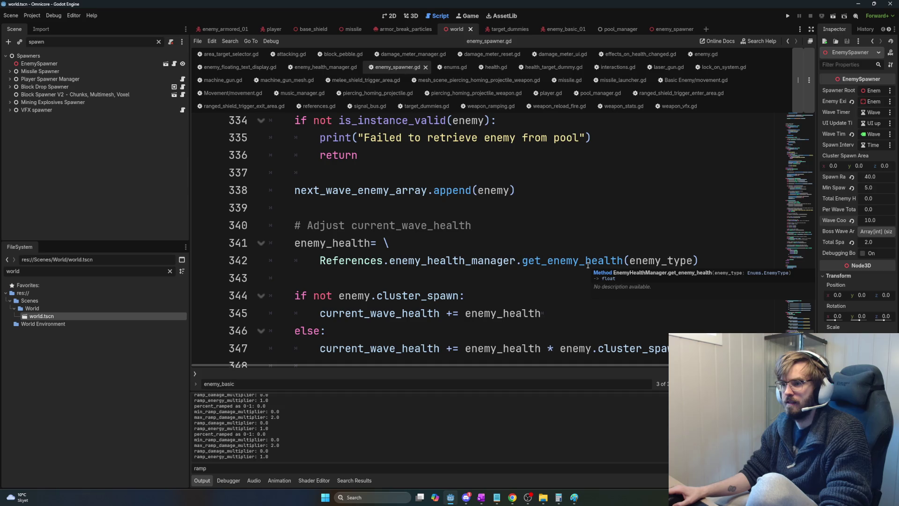
- Add print("enemy appended!!!") after next_wave_enemy_array.append(enemy) on line 338
{"action": "left_click", "coordinate": [551, 197]}
{"action": "key", "text": "Return"}
{"action": "key", "text": "Return"}
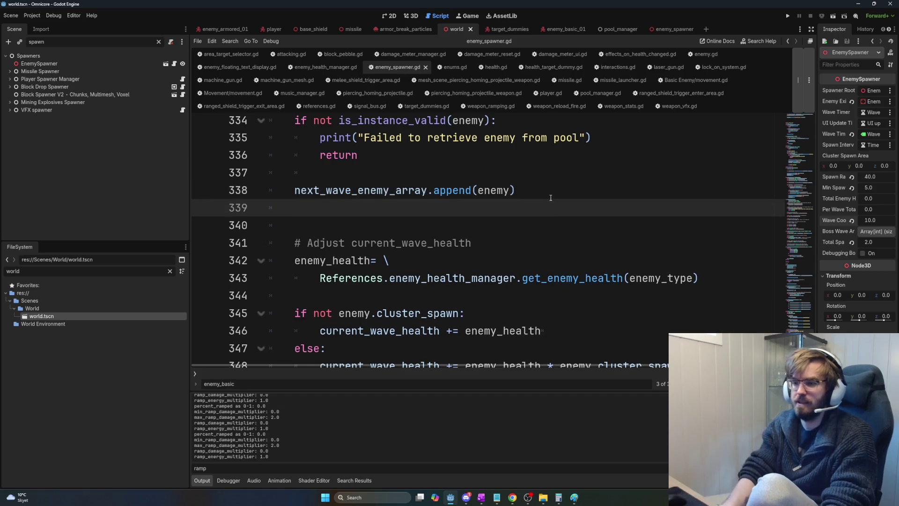
{"action": "key", "text": "BackSpace"}
{"action": "type", "text": "print(\""}
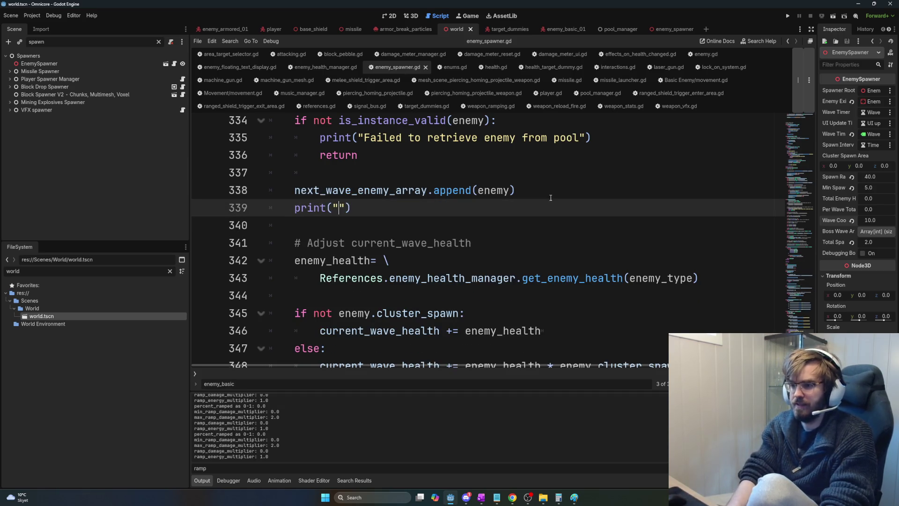
{"action": "type", "text": "enemy app"}
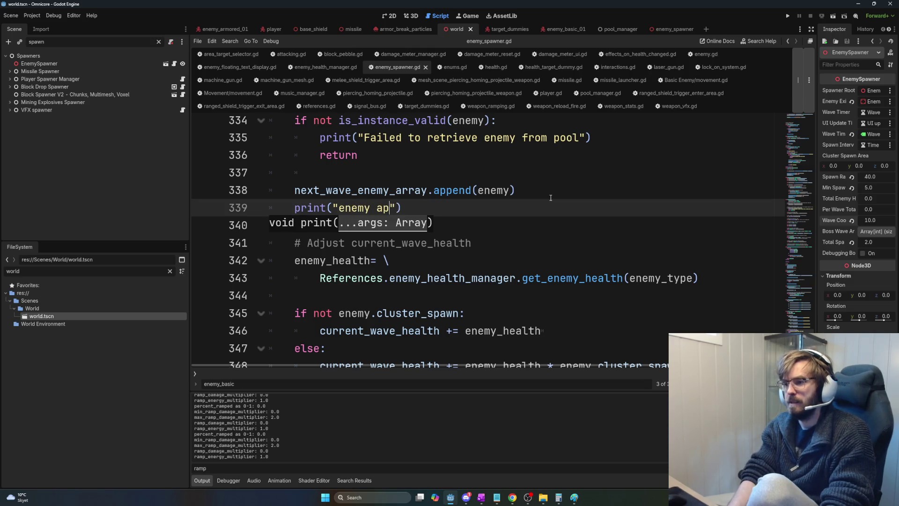
{"action": "type", "text": "ended!!!"}
- Run the game, host a local session, and filter the Output panel for 'appended'
{"action": "key", "text": "F5"}
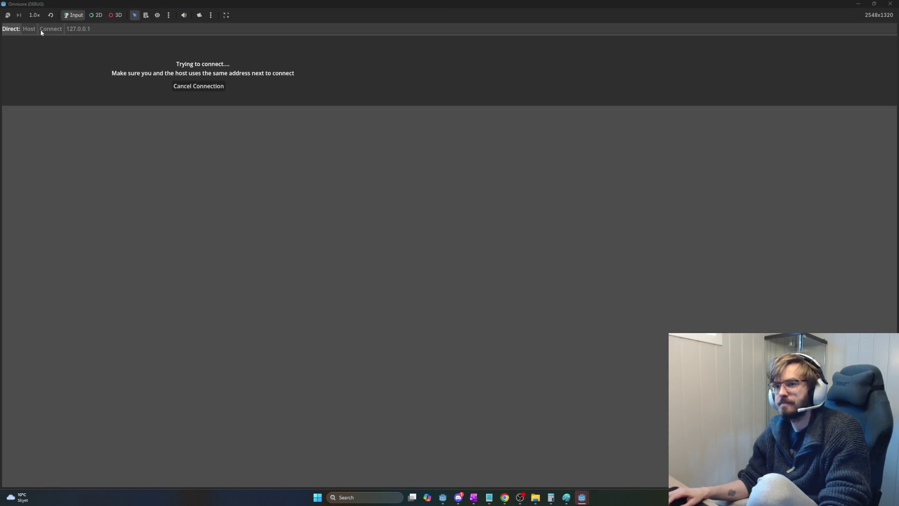
{"action": "left_click", "coordinate": [187, 87]}
{"action": "left_click", "coordinate": [29, 29]}
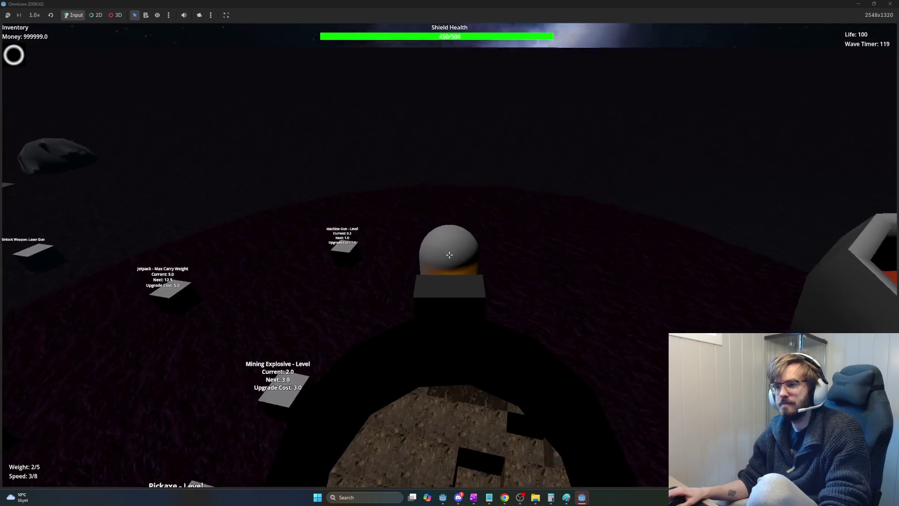
{"action": "key", "text": "alt+Tab"}
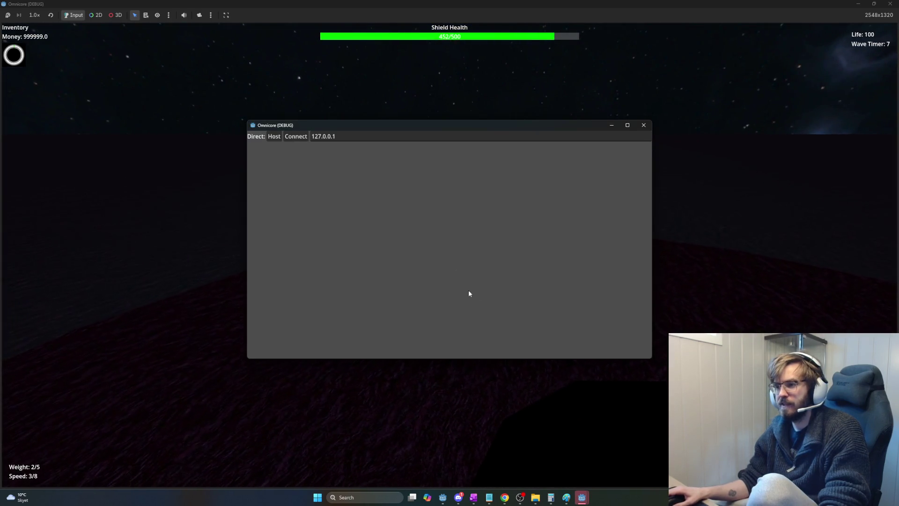
{"action": "key", "text": "alt+Tab"}
{"action": "key", "text": "alt+Tab"}
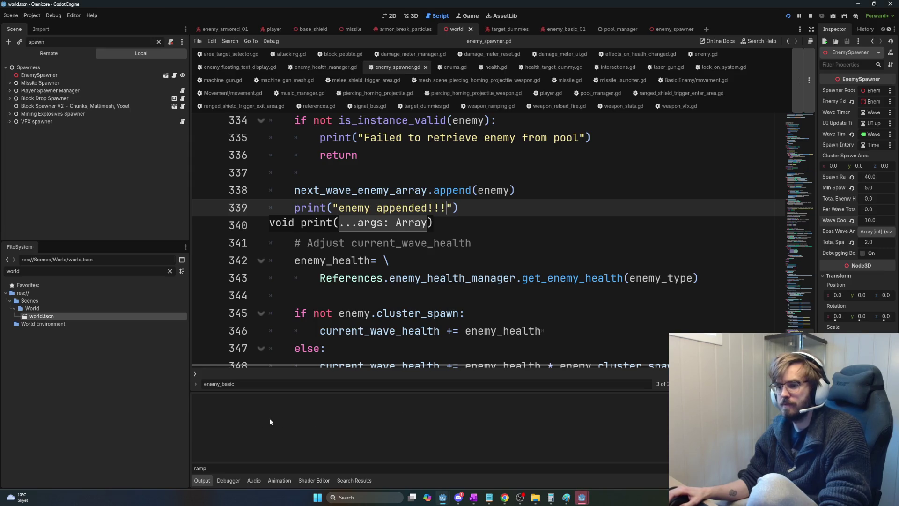
{"action": "key", "text": "BackSpace"}
{"action": "key", "text": "BackSpace"}
{"action": "key", "text": "BackSpace"}
{"action": "type", "text": "appended"}
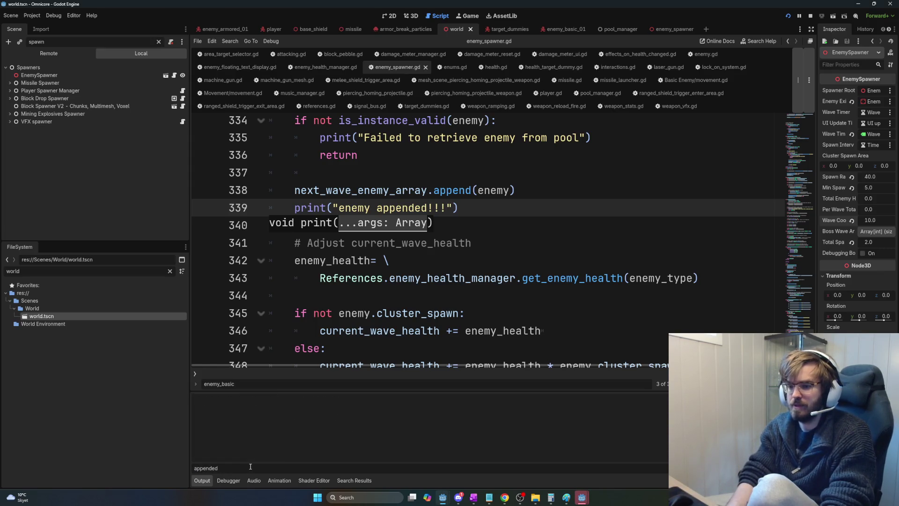
{"action": "key", "text": "alt+Tab"}
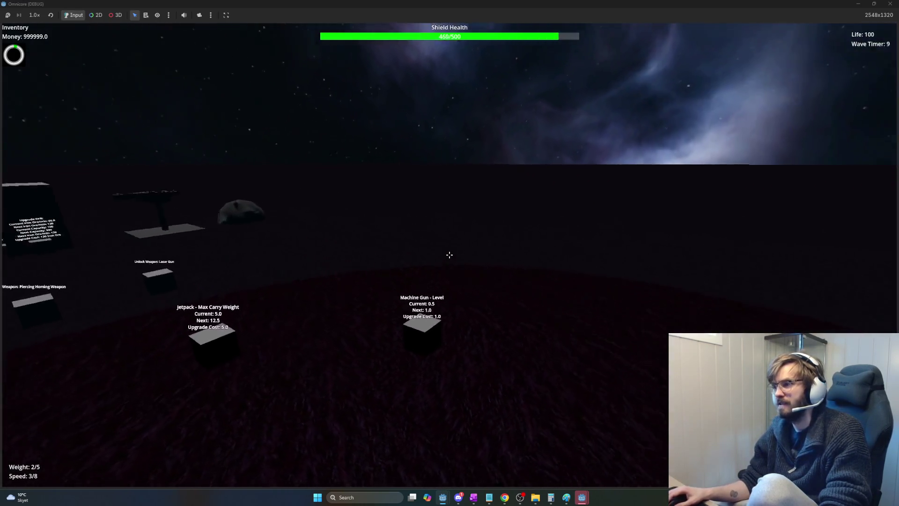
{"action": "key", "text": "alt+Tab"}
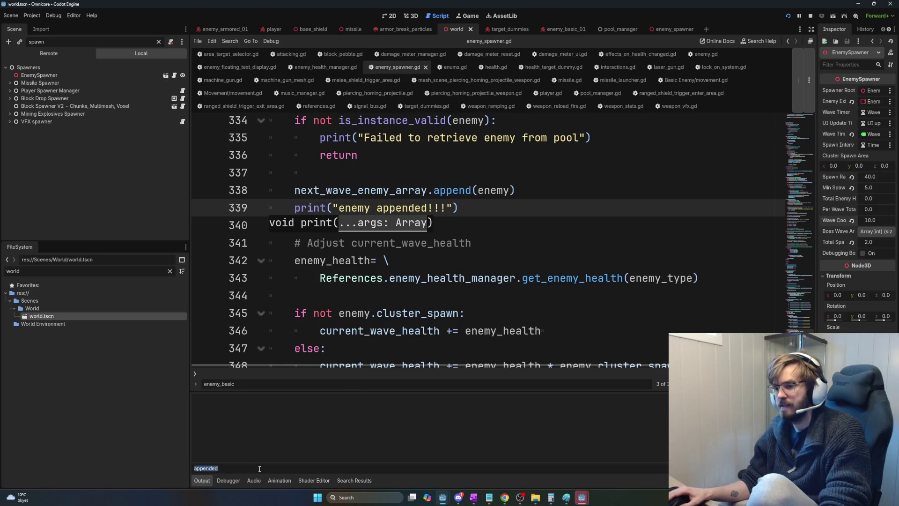
{"action": "type", "text": "appended"}
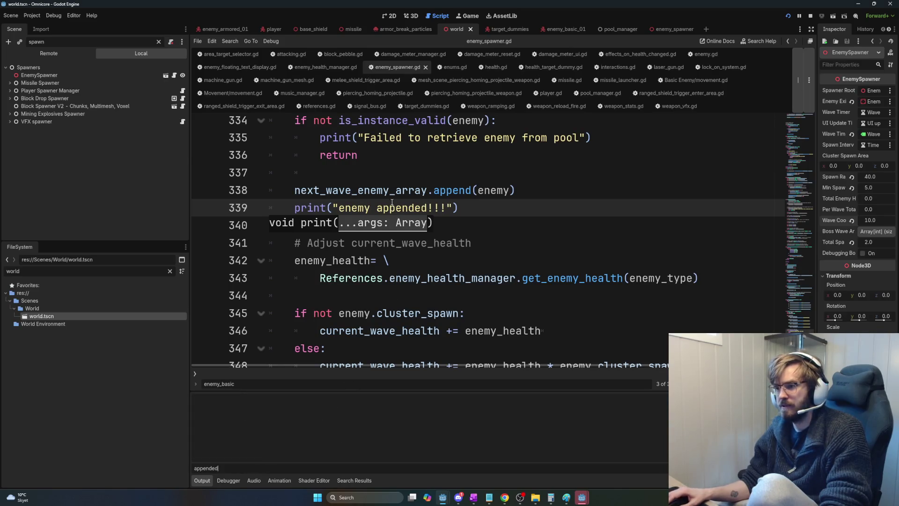
{"action": "scroll", "coordinate": [442, 285], "scroll_direction": "up", "scroll_amount": 7}
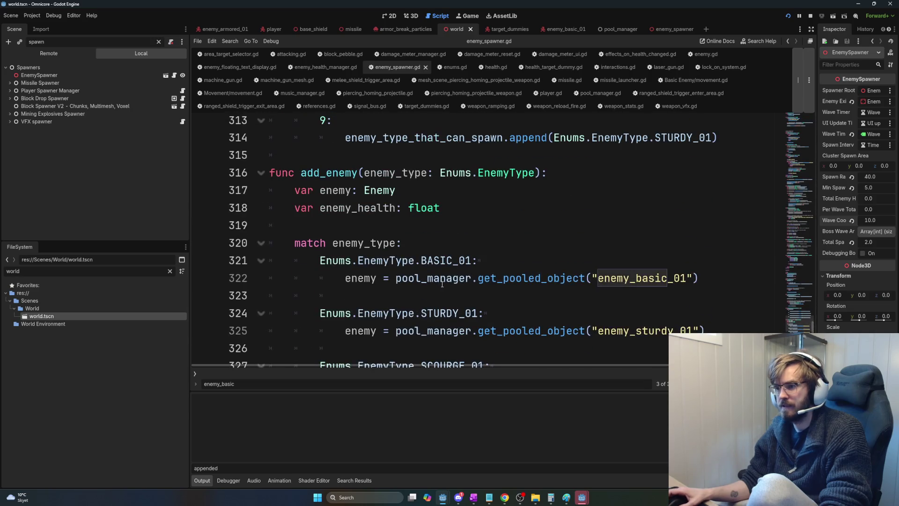
{"action": "scroll", "coordinate": [366, 254], "scroll_direction": "up", "scroll_amount": 2}
{"action": "scroll", "coordinate": [334, 287], "scroll_direction": "down", "scroll_amount": 2}
{"action": "scroll", "coordinate": [351, 281], "scroll_direction": "up", "scroll_amount": 1}
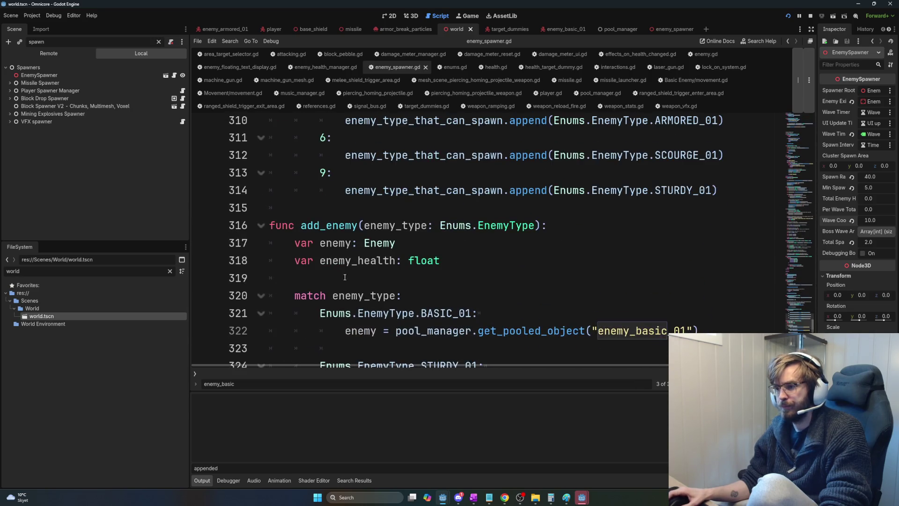
{"action": "scroll", "coordinate": [370, 270], "scroll_direction": "down", "scroll_amount": 5}
{"action": "scroll", "coordinate": [370, 270], "scroll_direction": "up", "scroll_amount": 8}
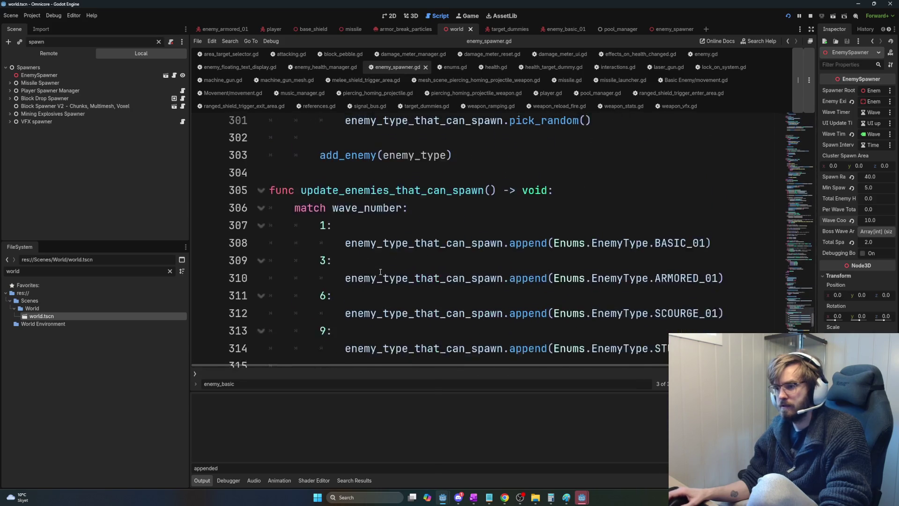
{"action": "scroll", "coordinate": [384, 276], "scroll_direction": "down", "scroll_amount": 1}
{"action": "scroll", "coordinate": [384, 275], "scroll_direction": "up", "scroll_amount": 1}
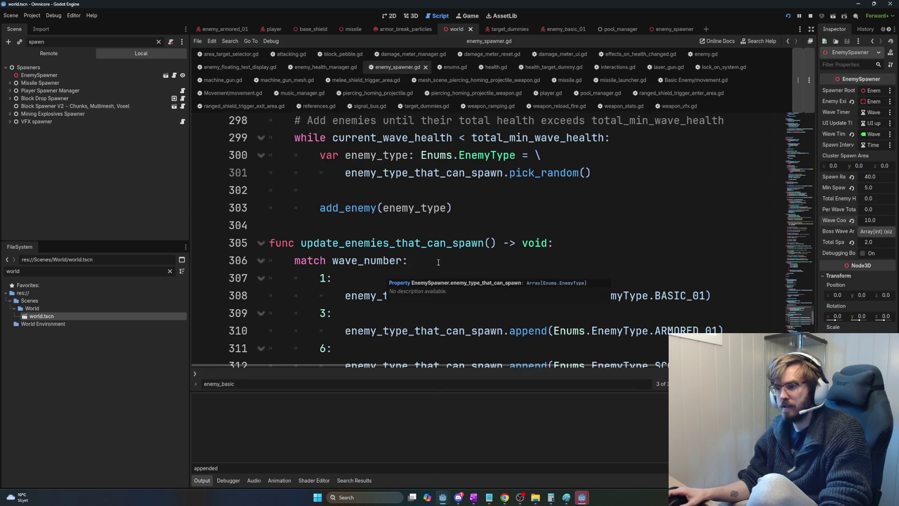
{"action": "scroll", "coordinate": [411, 259], "scroll_direction": "up", "scroll_amount": 1}
{"action": "left_click", "coordinate": [404, 294]}
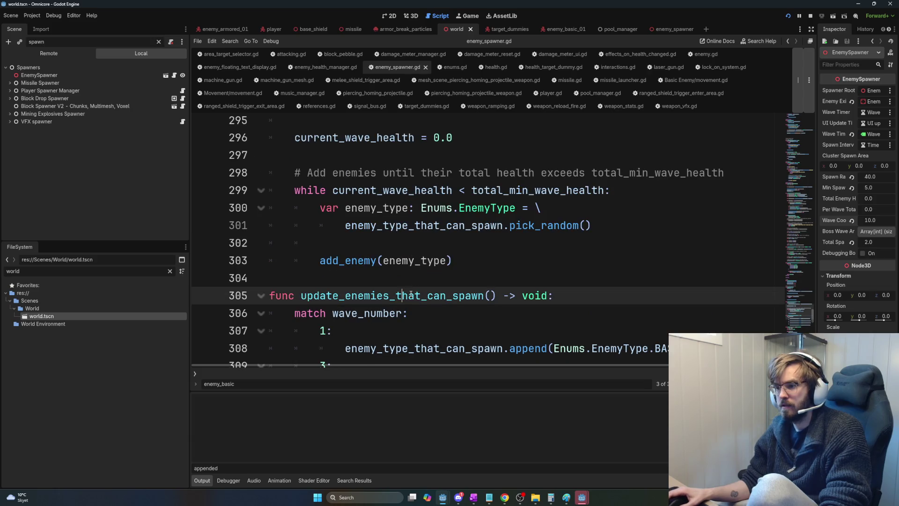
{"action": "scroll", "coordinate": [407, 294], "scroll_direction": "up", "scroll_amount": 3}
{"action": "scroll", "coordinate": [412, 295], "scroll_direction": "down", "scroll_amount": 1}
{"action": "scroll", "coordinate": [412, 295], "scroll_direction": "down", "scroll_amount": 1}
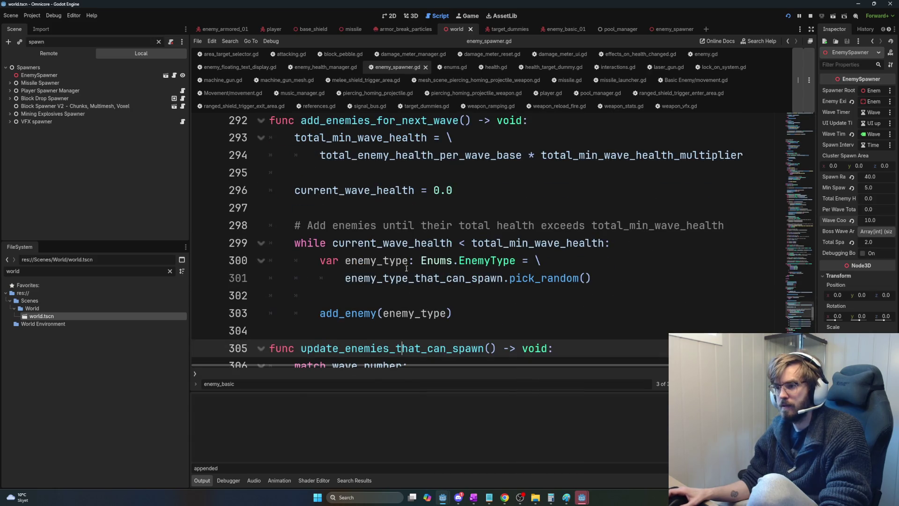
{"action": "scroll", "coordinate": [406, 266], "scroll_direction": "up", "scroll_amount": 1}
{"action": "double_click", "coordinate": [381, 170]}
{"action": "scroll", "coordinate": [452, 243], "scroll_direction": "down", "scroll_amount": 1}
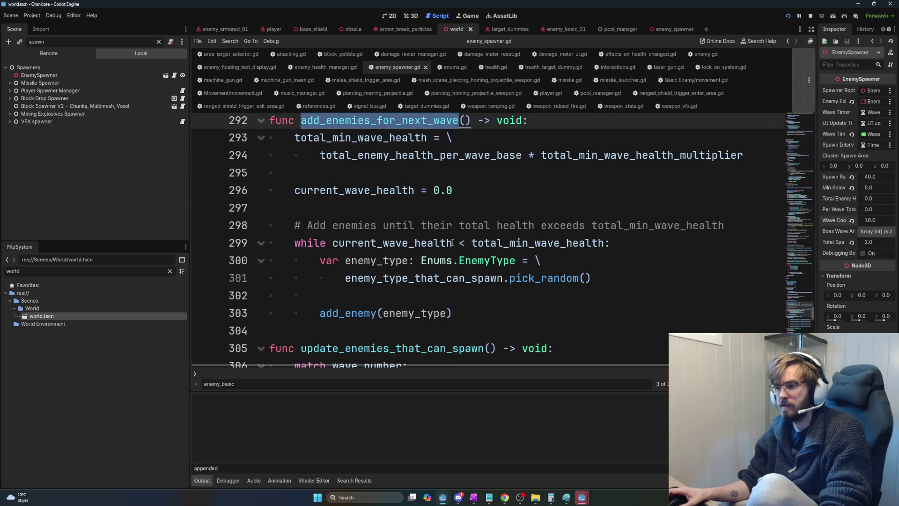
{"action": "scroll", "coordinate": [458, 258], "scroll_direction": "up", "scroll_amount": 2}
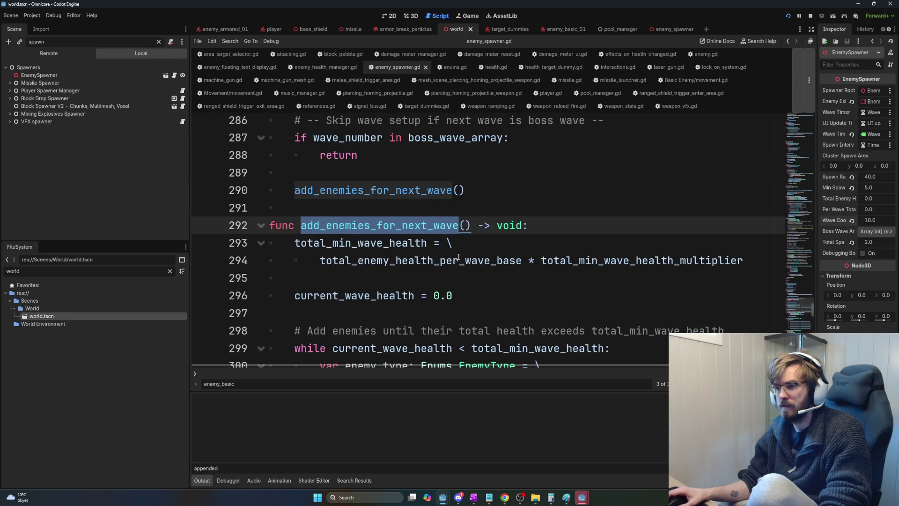
{"action": "scroll", "coordinate": [458, 258], "scroll_direction": "down", "scroll_amount": 2}
{"action": "scroll", "coordinate": [458, 257], "scroll_direction": "down", "scroll_amount": 1}
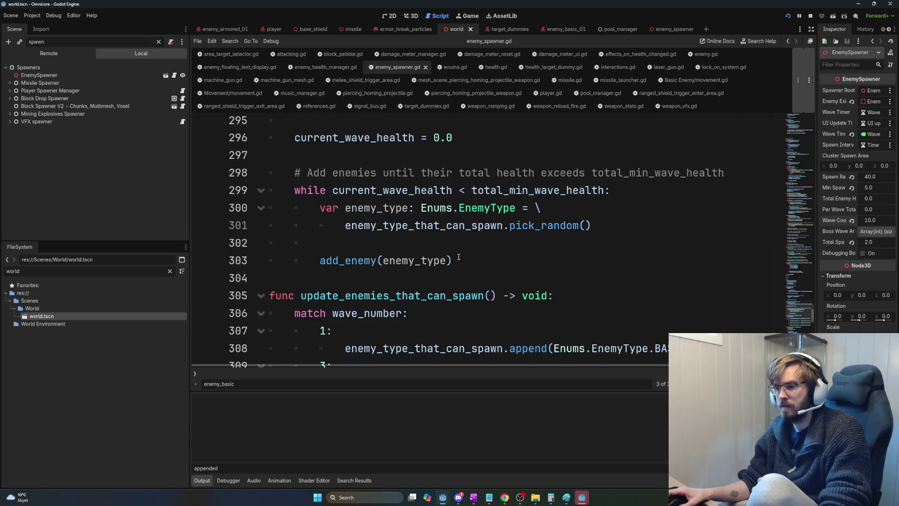
{"action": "scroll", "coordinate": [459, 257], "scroll_direction": "up", "scroll_amount": 2}
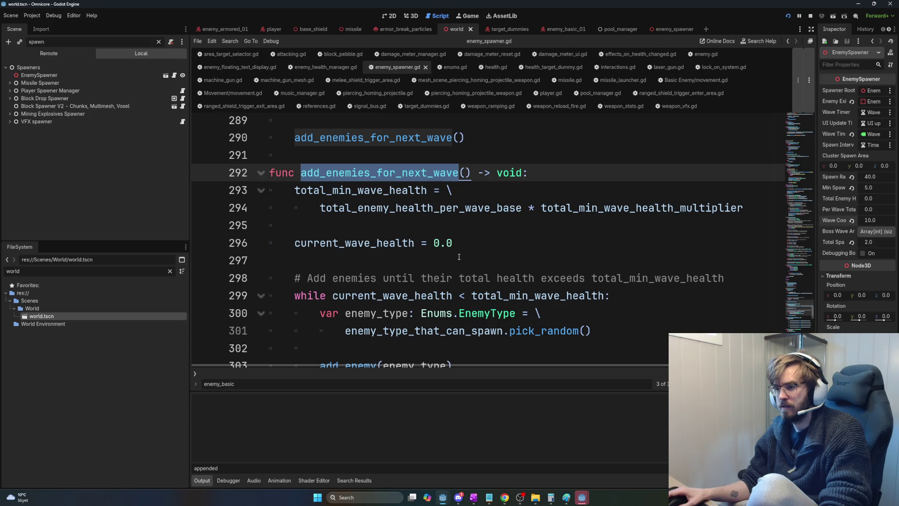
{"action": "scroll", "coordinate": [458, 257], "scroll_direction": "down", "scroll_amount": 1}
{"action": "scroll", "coordinate": [459, 257], "scroll_direction": "up", "scroll_amount": 1}
{"action": "scroll", "coordinate": [431, 226], "scroll_direction": "up", "scroll_amount": 2}
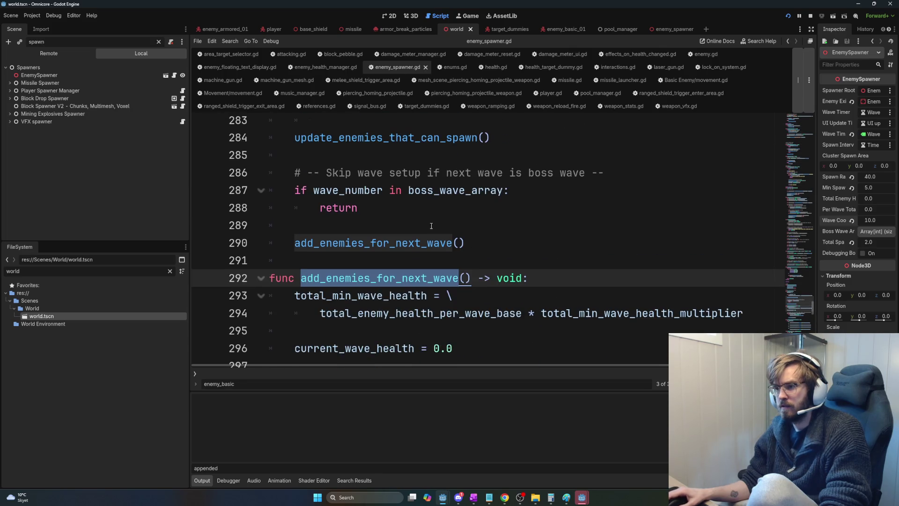
{"action": "scroll", "coordinate": [443, 245], "scroll_direction": "up", "scroll_amount": 2}
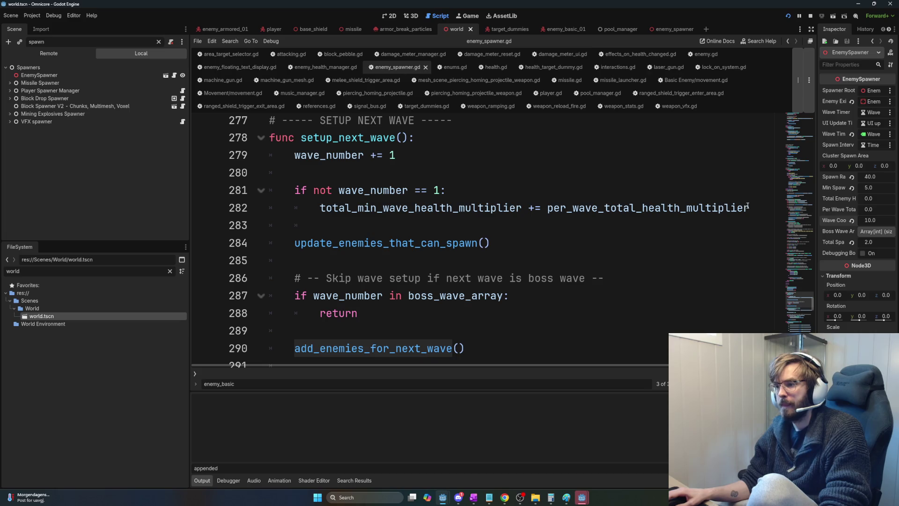
{"action": "mouse_move", "coordinate": [748, 207]}
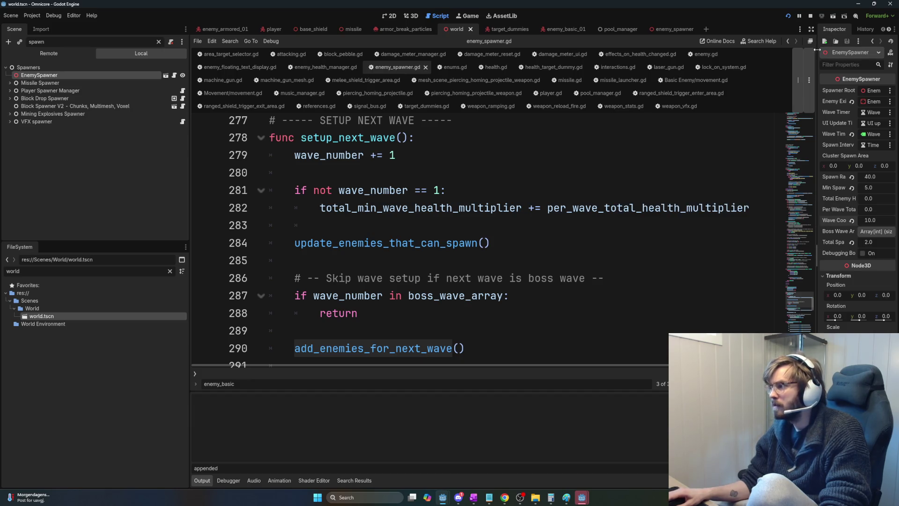
- Set Total Enemy Health per Wave Base to 1200 and the multiplier to 0.2, save, and launch
{"action": "left_click_drag", "start_coordinate": [817, 50], "coordinate": [556, 52]}
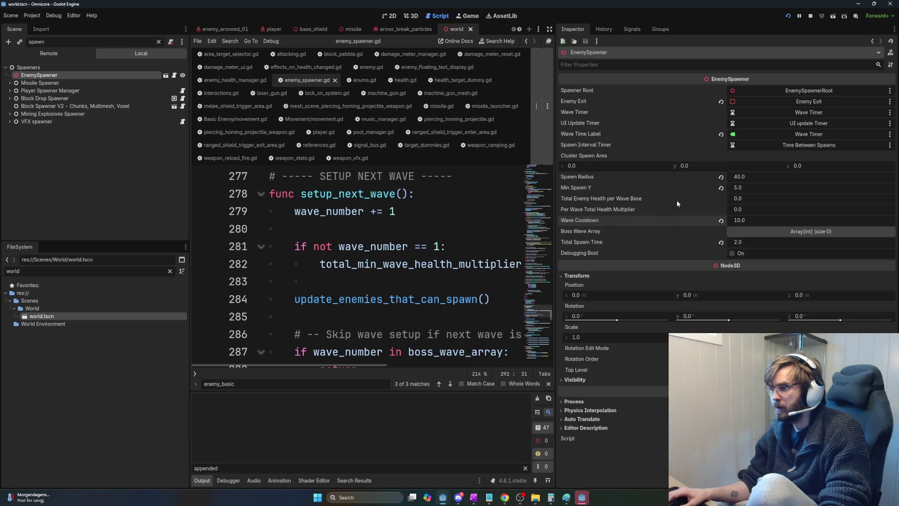
{"action": "left_click", "coordinate": [757, 200]}
{"action": "type", "text": "1200"}
{"action": "key", "text": "Return"}
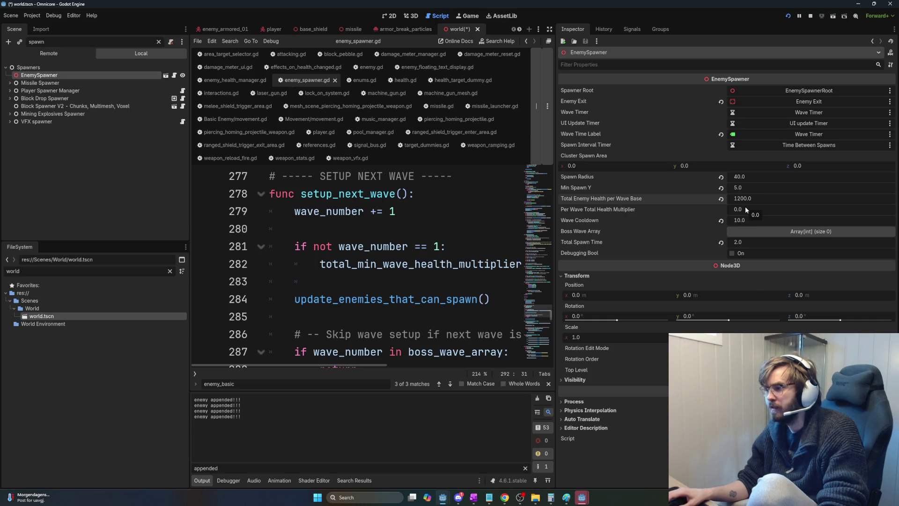
{"action": "left_click", "coordinate": [744, 209]}
{"action": "type", "text": "1.2"}
{"action": "key", "text": "Return"}
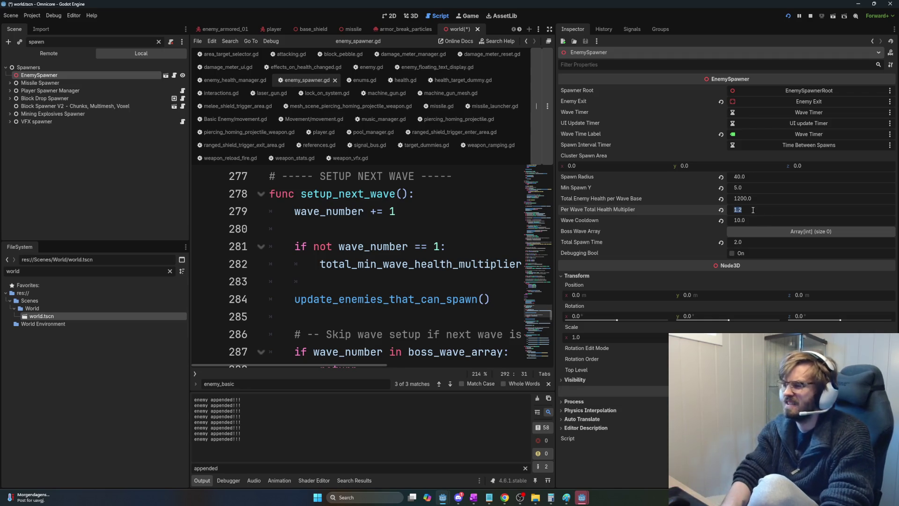
{"action": "type", "text": "0.2"}
{"action": "key", "text": "Return"}
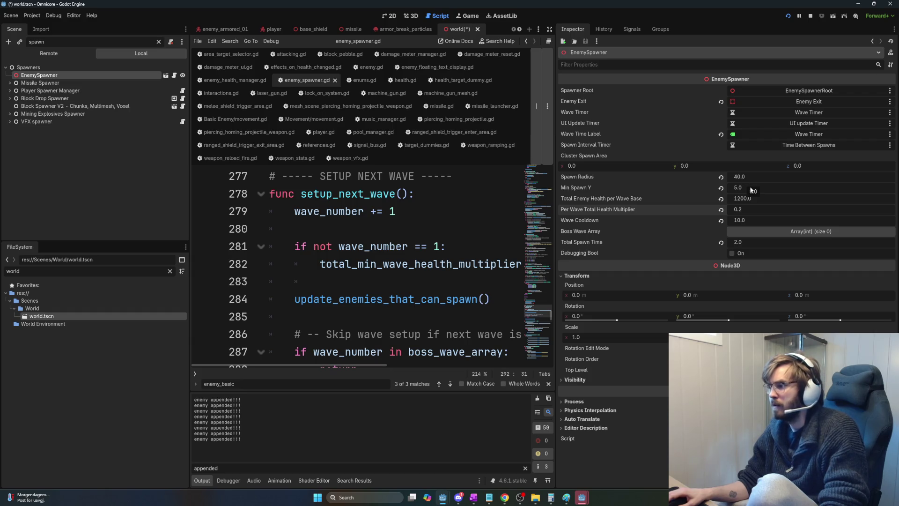
{"action": "key", "text": "ctrl+s"}
{"action": "key", "text": "F5"}
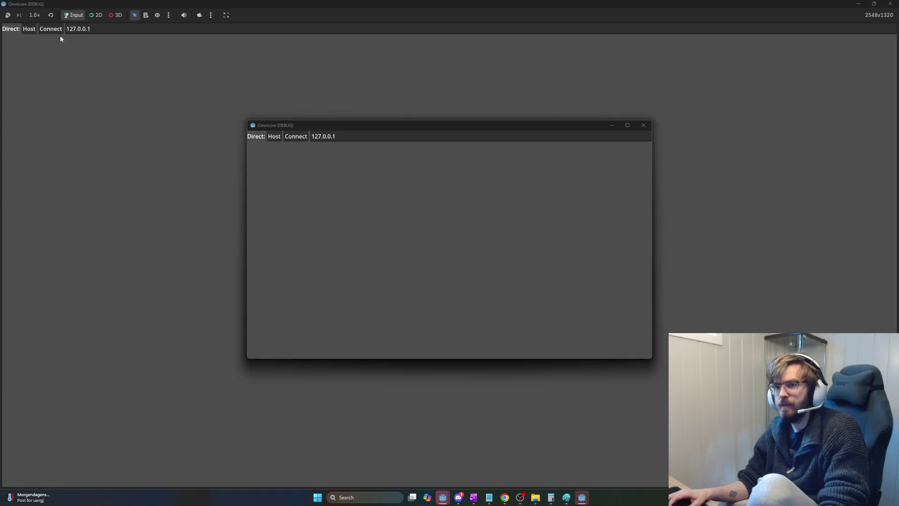
- Host a session, walk to the upgrade cubes and buy an upgrade, then stop the game
{"action": "left_click", "coordinate": [29, 28]}
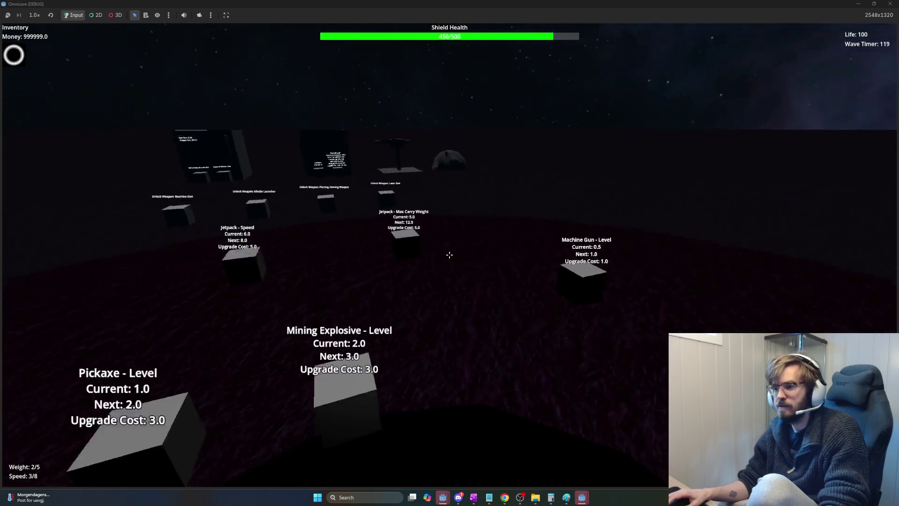
{"action": "key", "text": "w"}
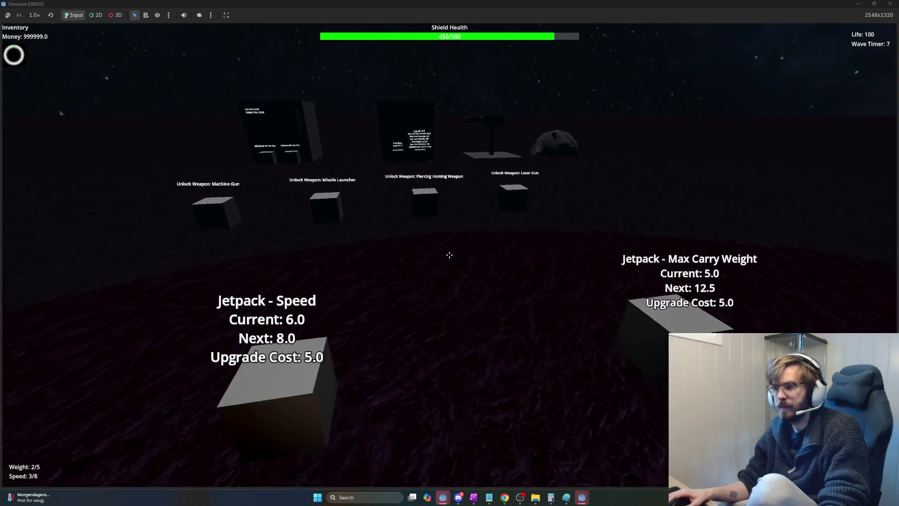
{"action": "key", "text": "w"}
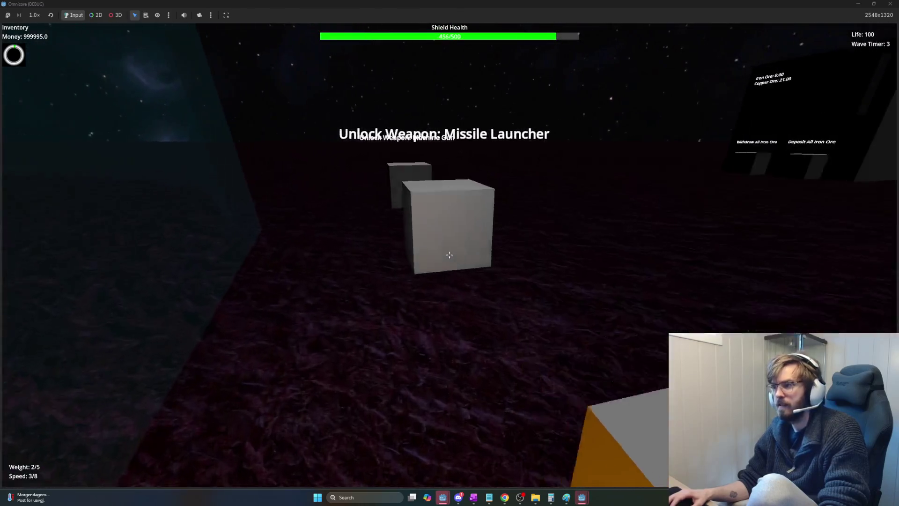
{"action": "left_click", "coordinate": [449, 255]}
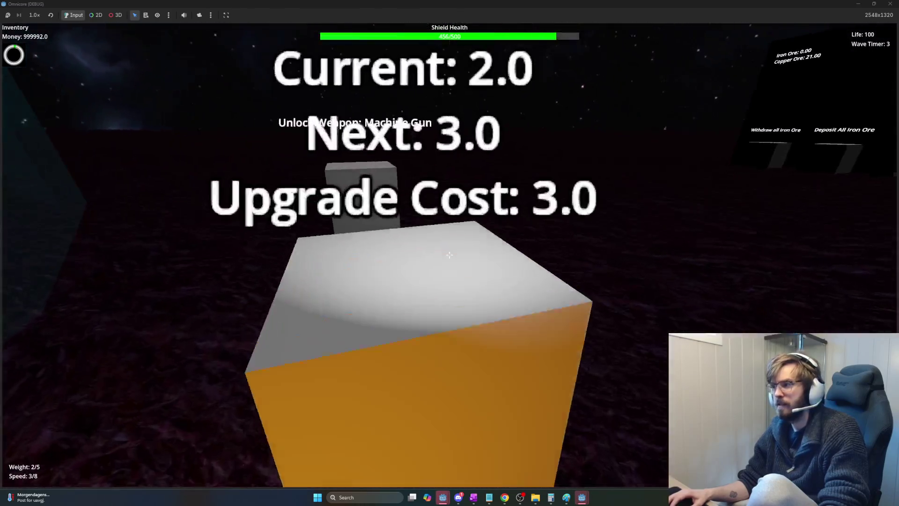
{"action": "key", "text": "s"}
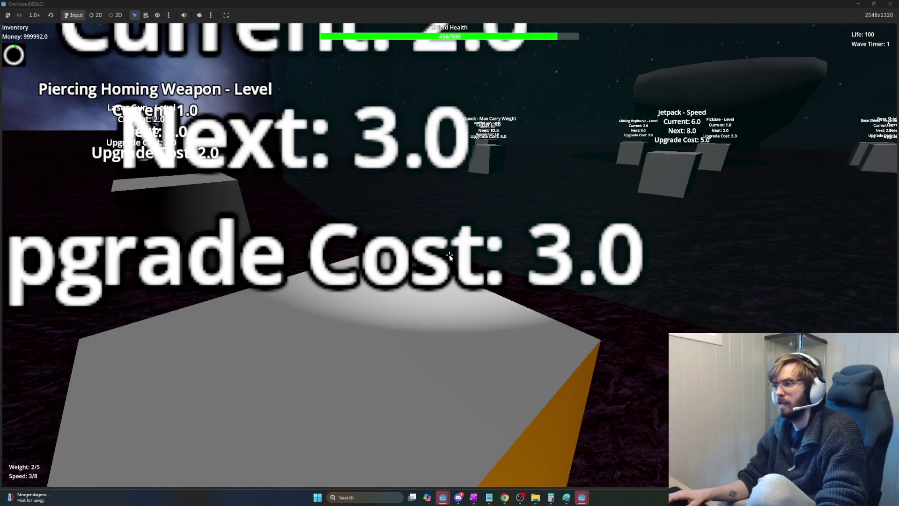
{"action": "key", "text": "F8"}
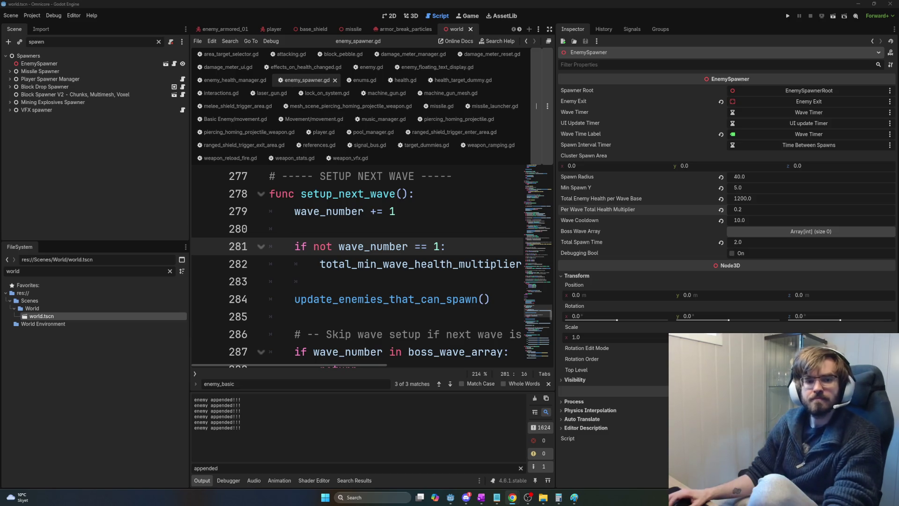
- Switch to the ChatGPT window in Chrome and start a question about stream polls or betting
{"action": "key", "text": "alt+Tab"}
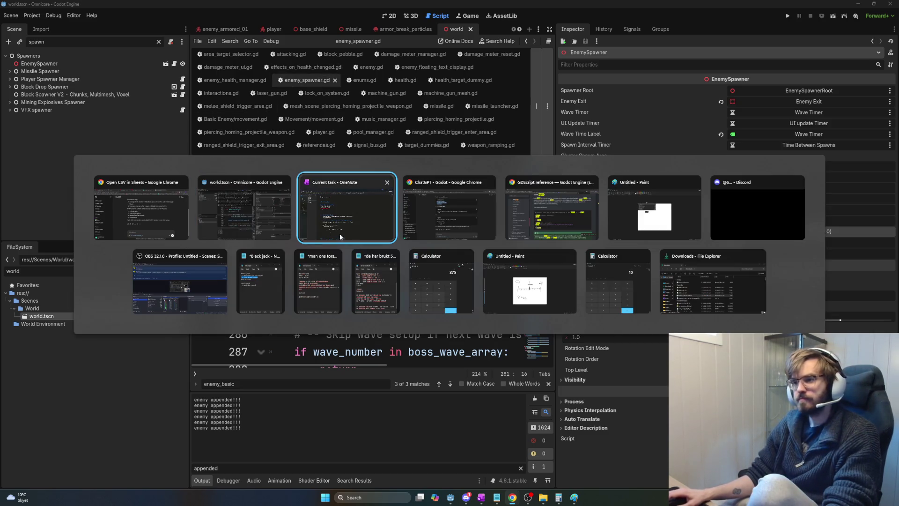
{"action": "key", "text": "alt+Tab"}
{"action": "left_click", "coordinate": [382, 427]}
{"action": "type", "text": "how "}
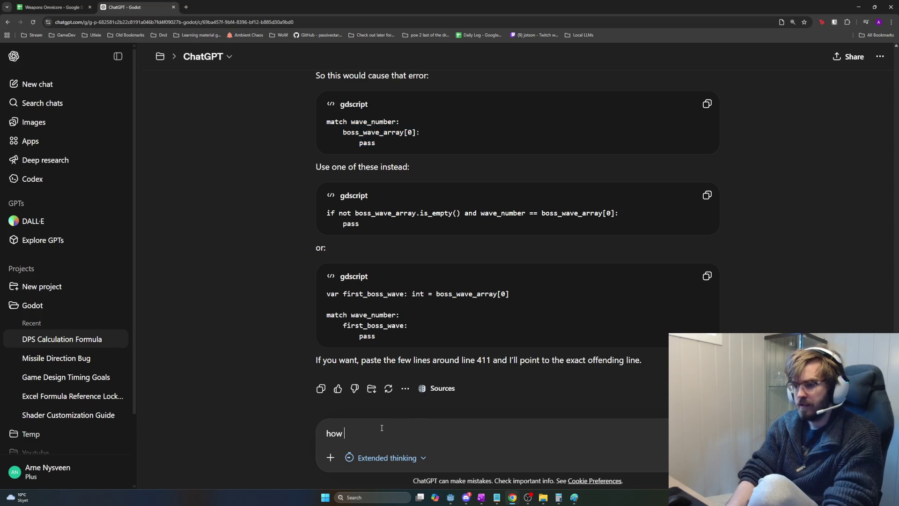
{"action": "type", "text": "do I set up a p"}
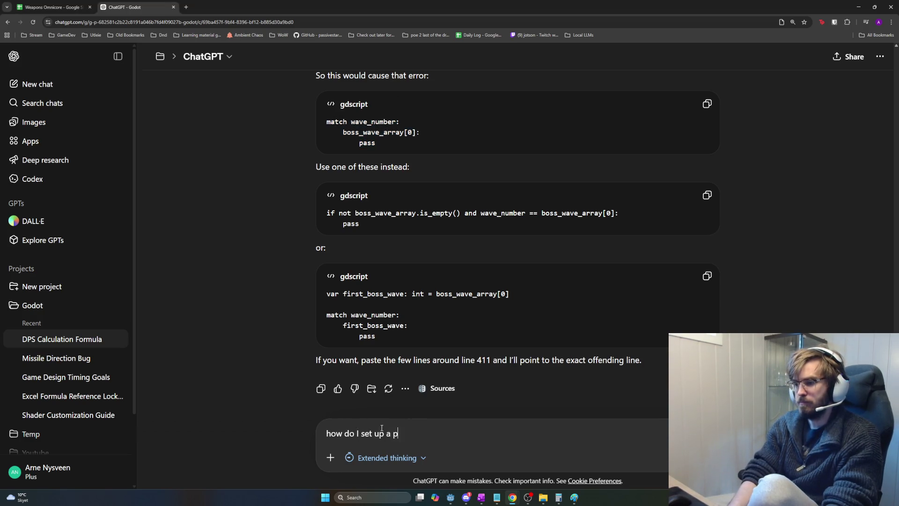
{"action": "type", "text": "oll or "}
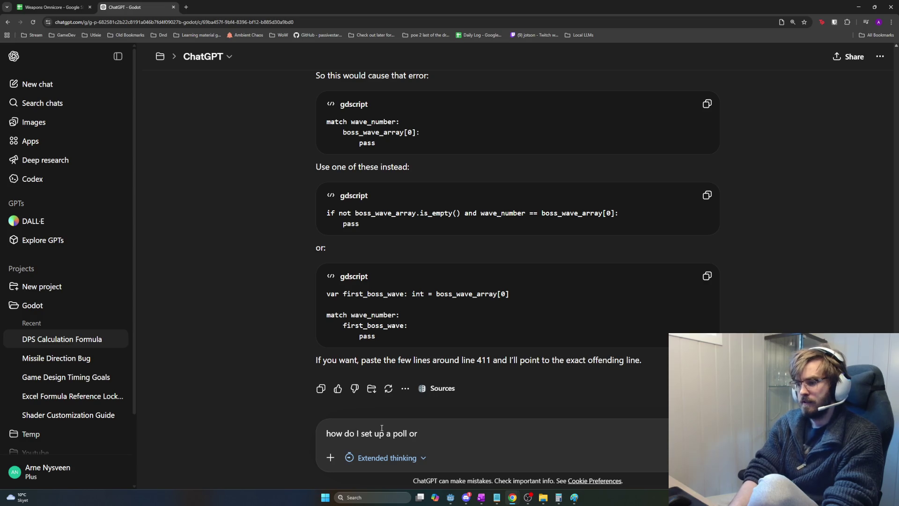
{"action": "type", "text": "betting competition on my "}
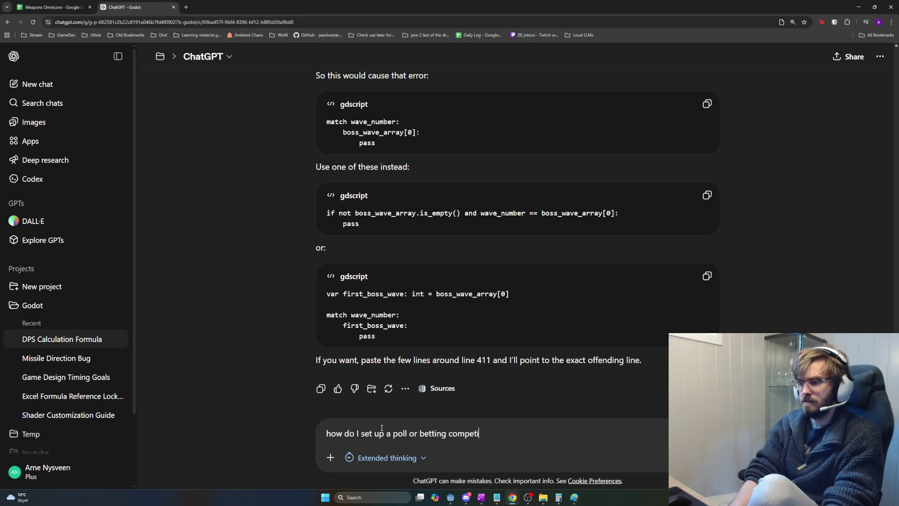
{"action": "type", "text": "stream using h"}
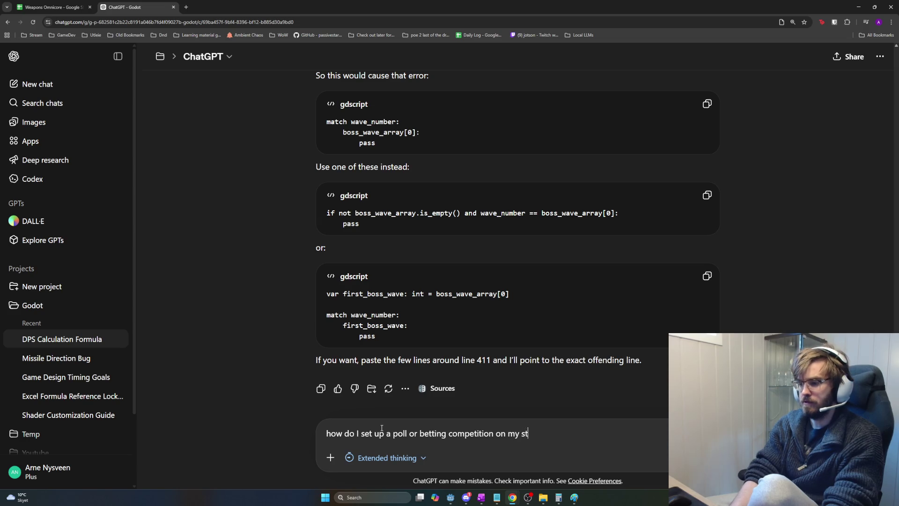
- Finish the question about running polls or betting with channel points on Twitch and send it
{"action": "key", "text": "BackSpace"}
{"action": "type", "text": "channel points in"}
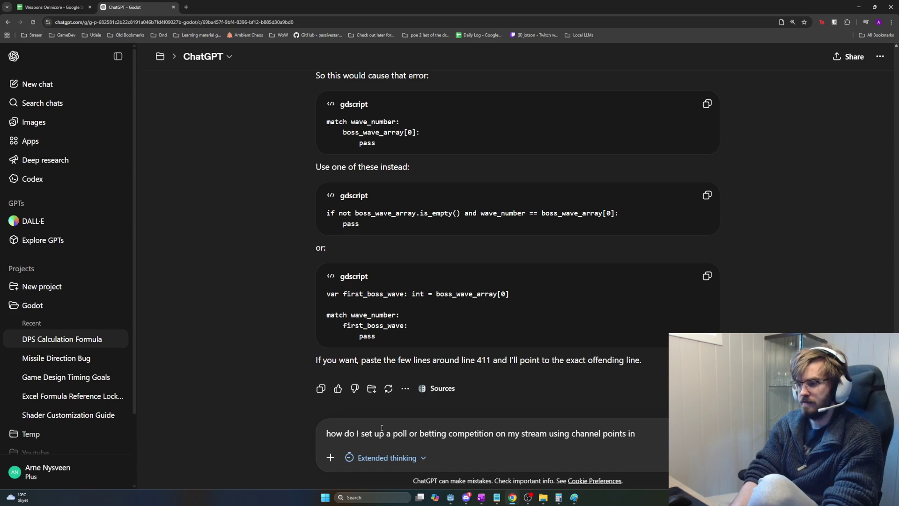
{"action": "key", "text": "BackSpace"}
{"action": "type", "text": "on twitch"}
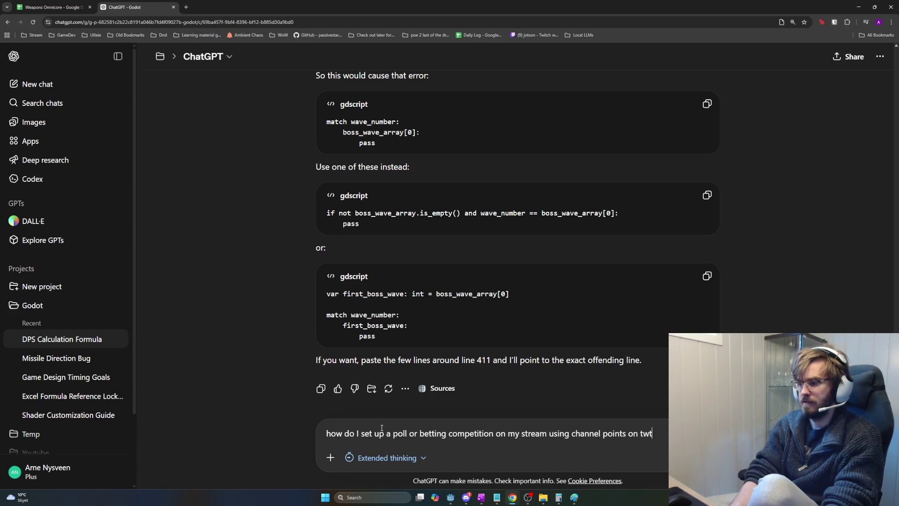
{"action": "key", "text": "Return"}
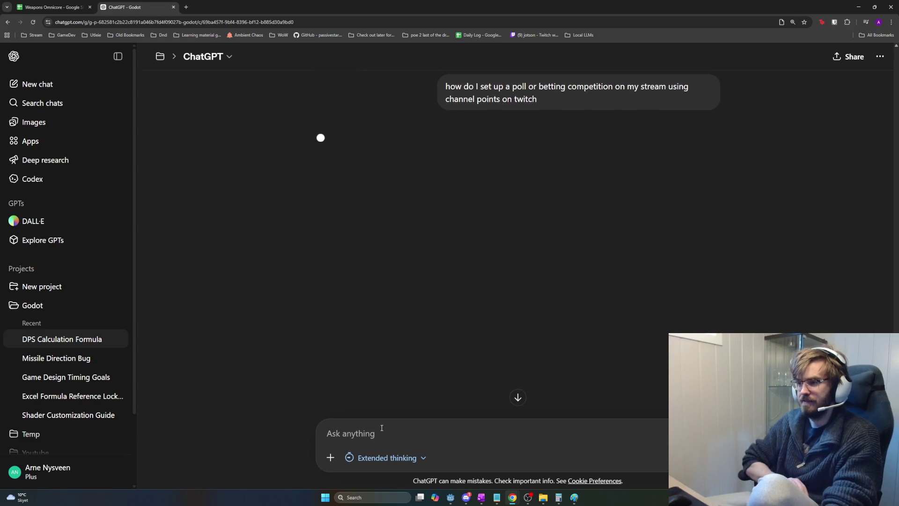
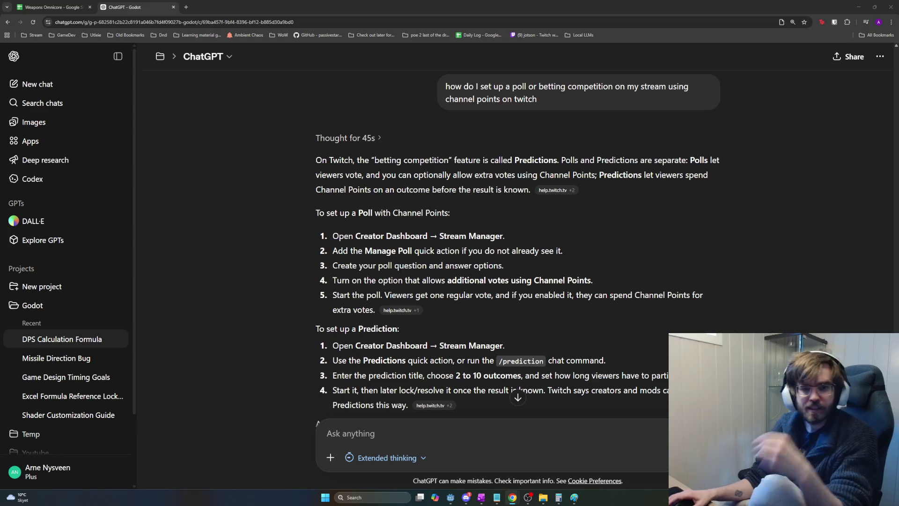
- Start a 5:00 countdown from a Chrome 'timer' search, then return to Godot
{"action": "key", "text": "alt+Tab"}
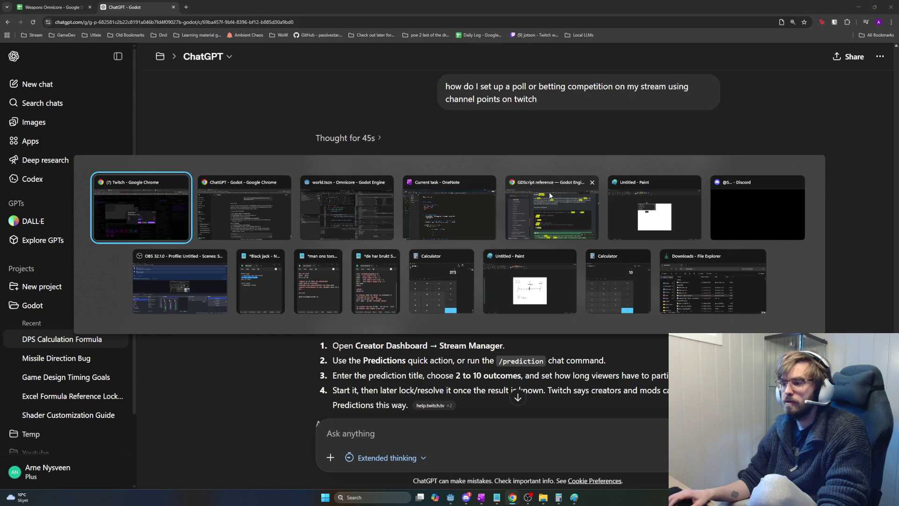
{"action": "key", "text": "Escape"}
{"action": "key", "text": "ctrl+t"}
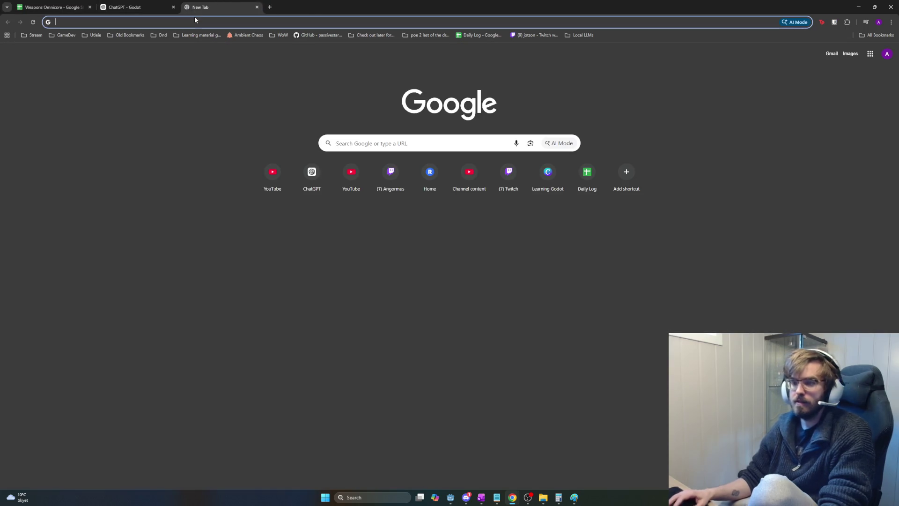
{"action": "type", "text": "timer"}
{"action": "key", "text": "Return"}
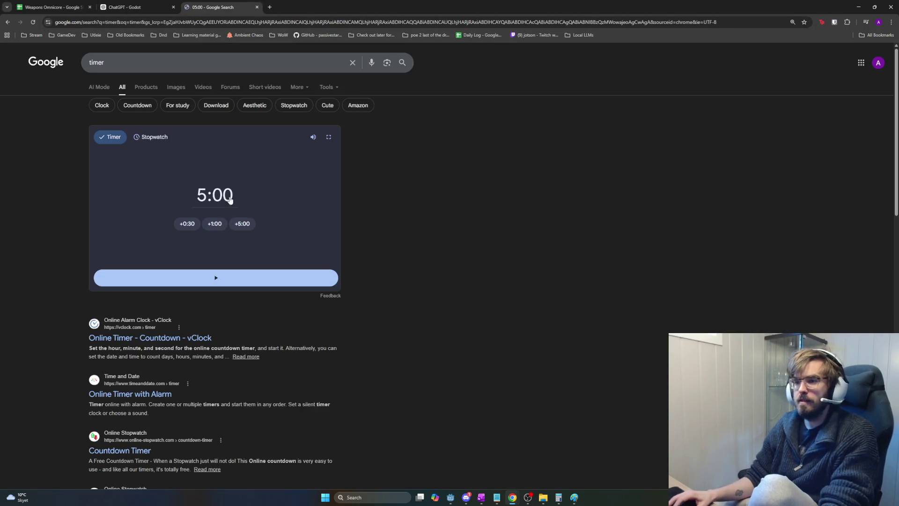
{"action": "left_click", "coordinate": [209, 279]}
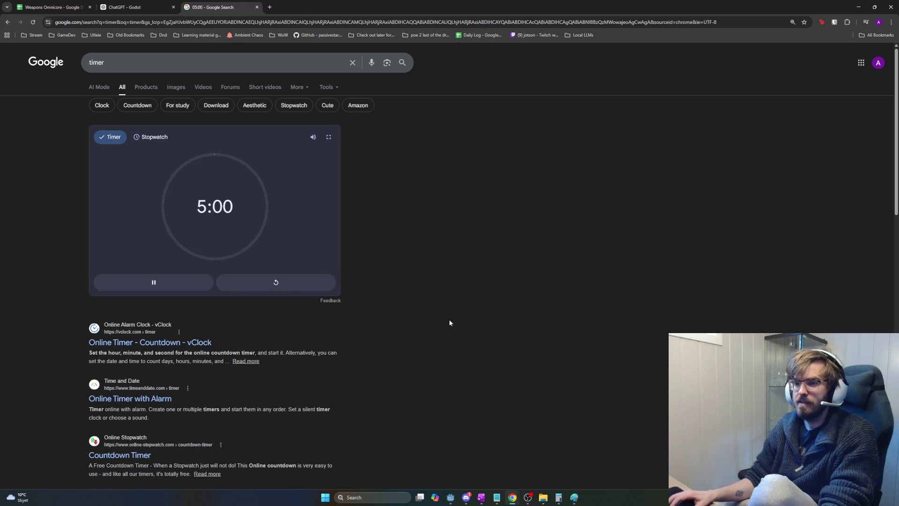
{"action": "key", "text": "alt+Tab"}
{"action": "key", "text": "alt+Tab"}
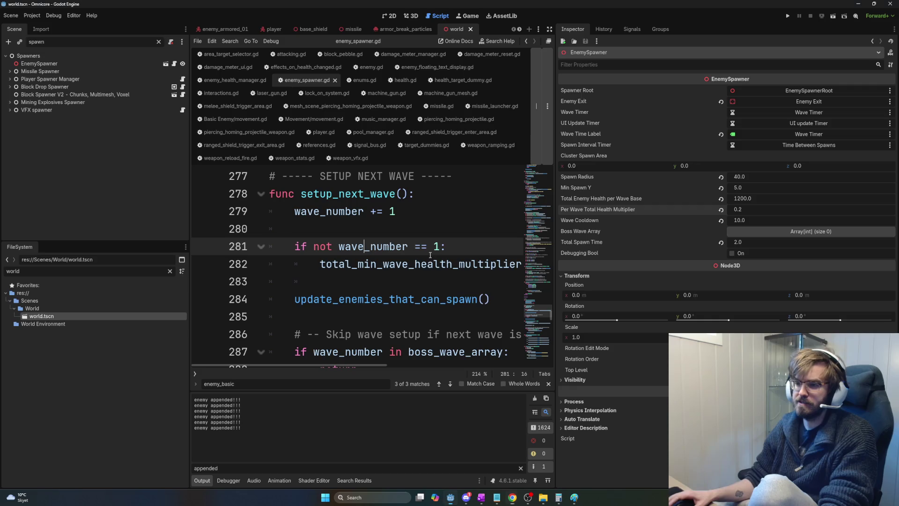
- Run and host the game, then buy Missile Launcher upgrades and unlock the Piercing Homing Weapon and Laser Gun
{"action": "key", "text": "F5"}
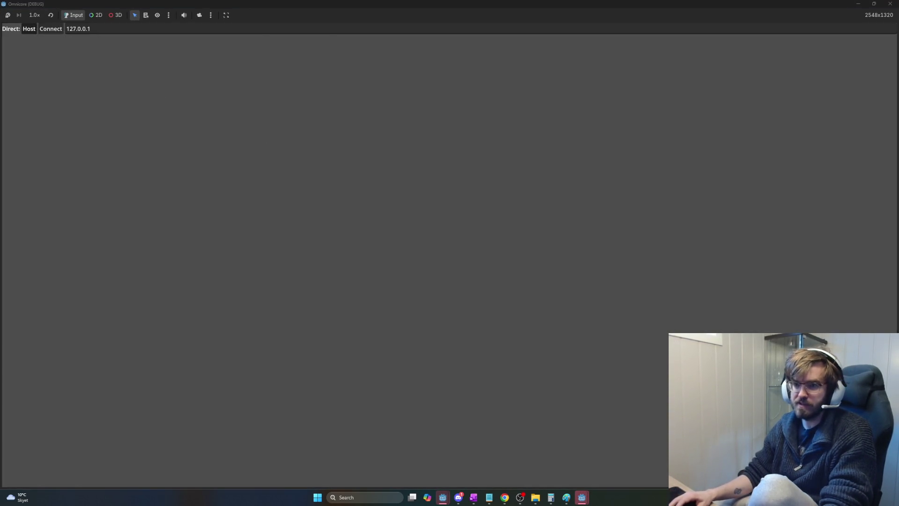
{"action": "left_click", "coordinate": [28, 29]}
{"action": "key", "text": "w"}
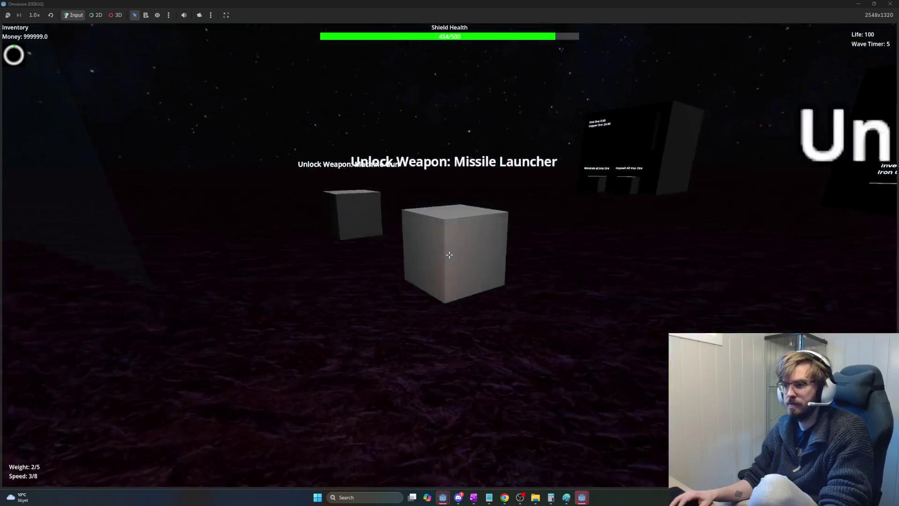
{"action": "left_click", "coordinate": [449, 254]}
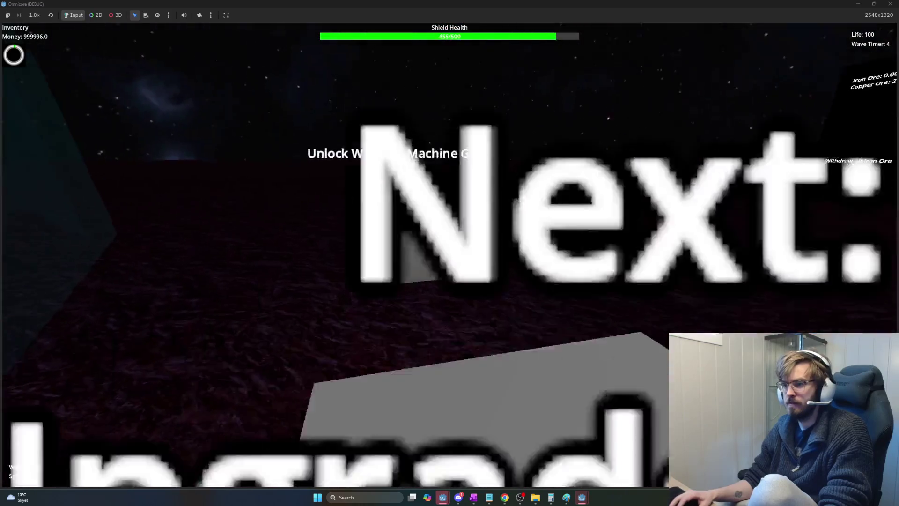
{"action": "left_click", "coordinate": [450, 255]}
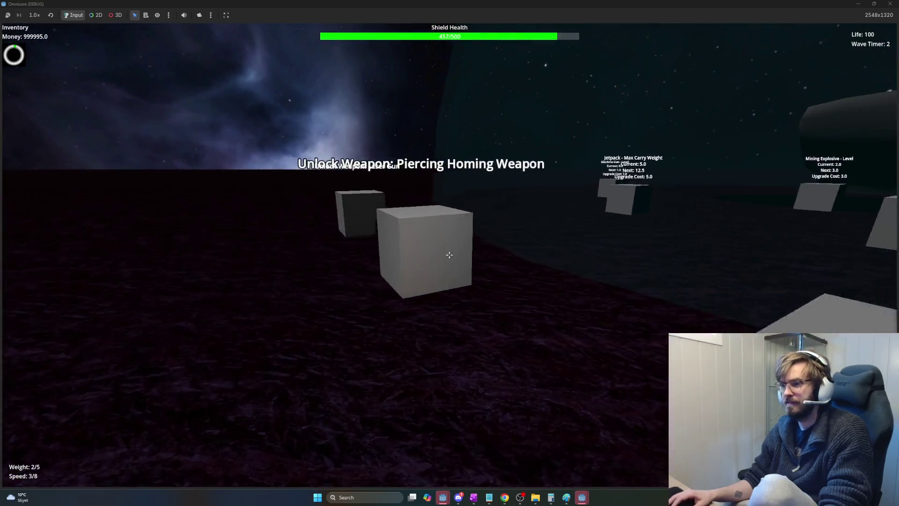
{"action": "left_click", "coordinate": [450, 255]}
{"action": "left_click", "coordinate": [450, 255]}
- Move around the platform firing the laser at enemies near the portal and red bowl
{"action": "key", "text": "w"}
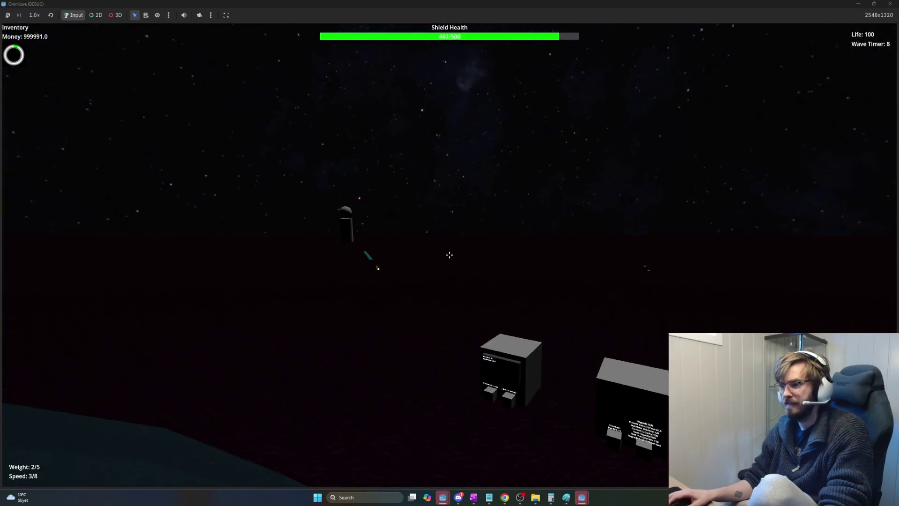
{"action": "left_click", "coordinate": [449, 255]}
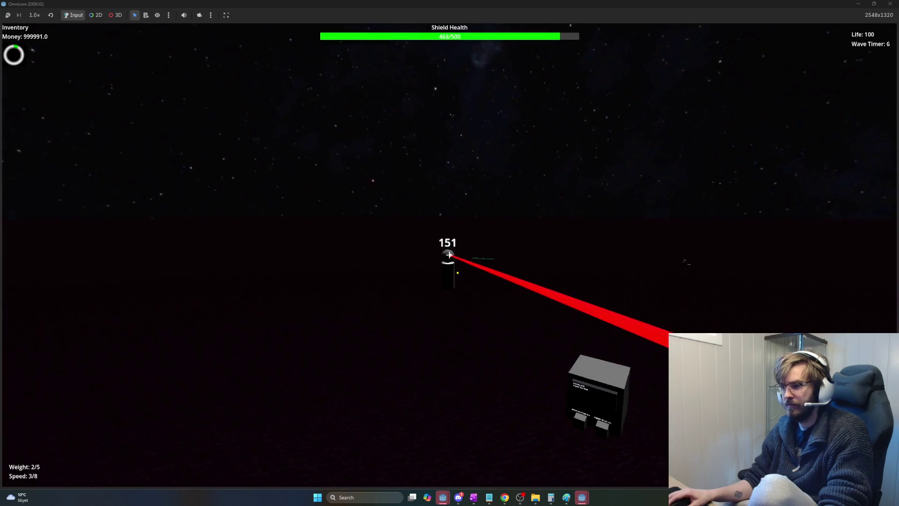
{"action": "key", "text": "w"}
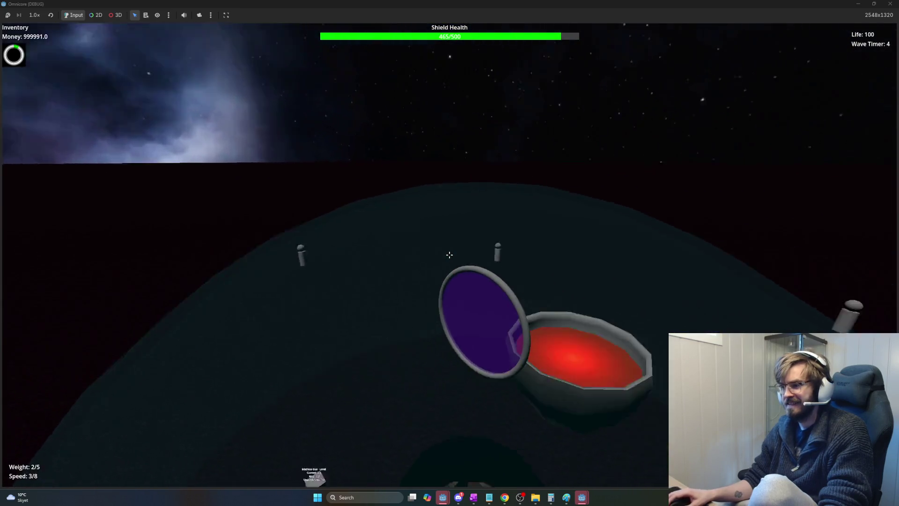
{"action": "key", "text": "w"}
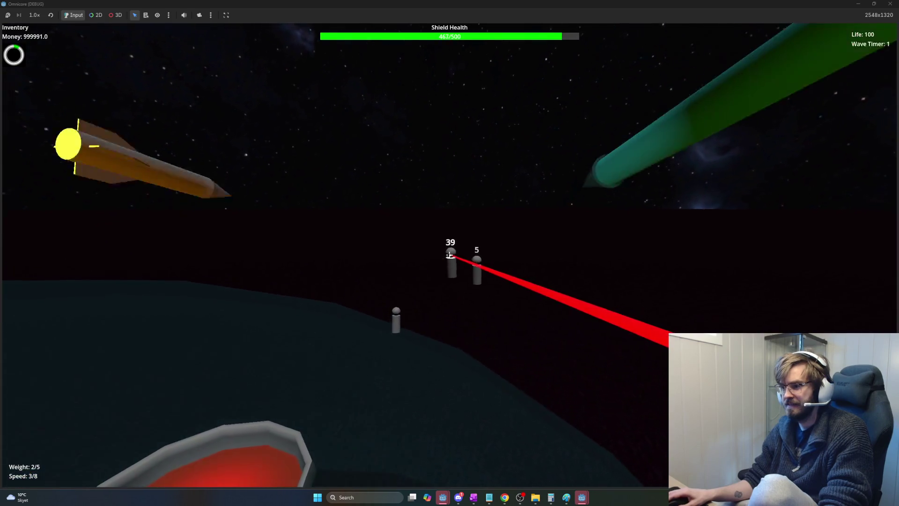
{"action": "key", "text": "w"}
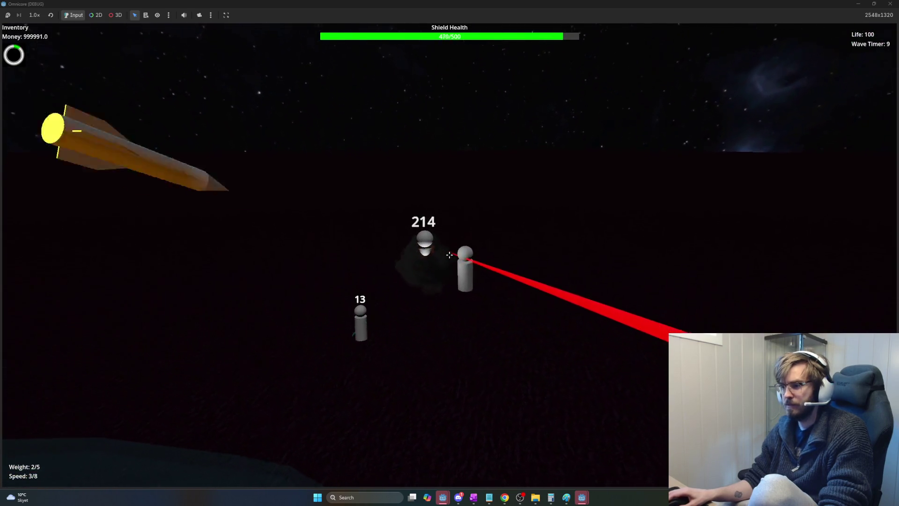
{"action": "key", "text": "w"}
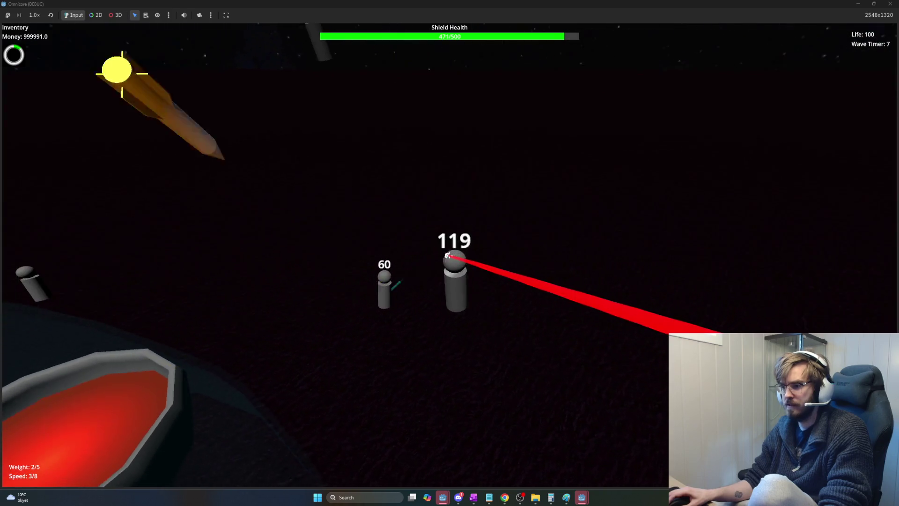
{"action": "key", "text": "s"}
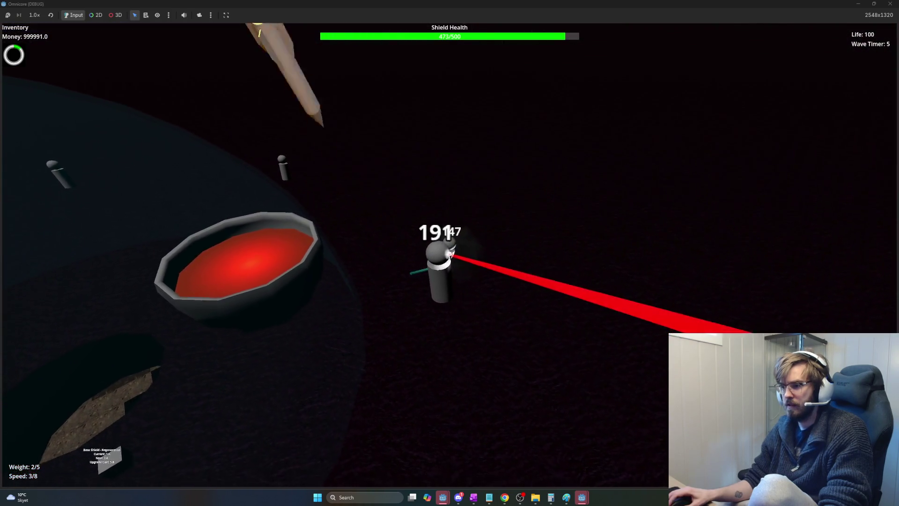
{"action": "key", "text": "s"}
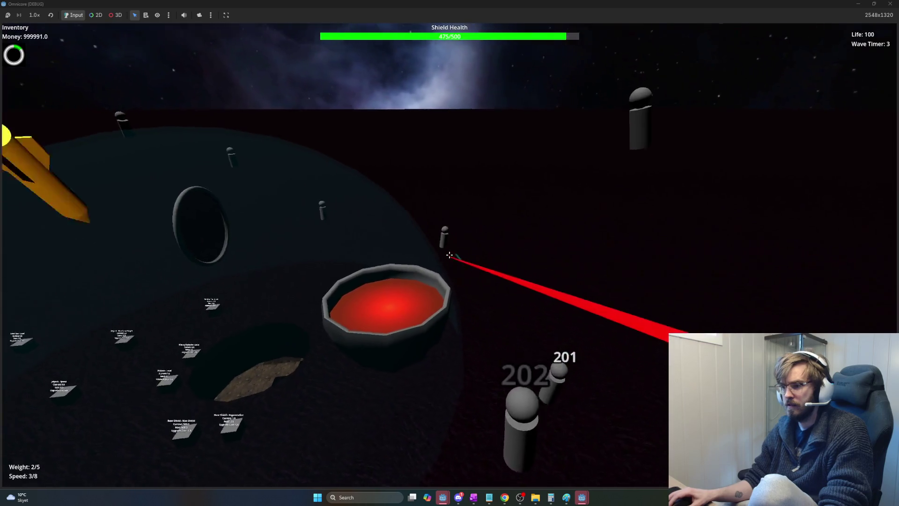
{"action": "key", "text": "w"}
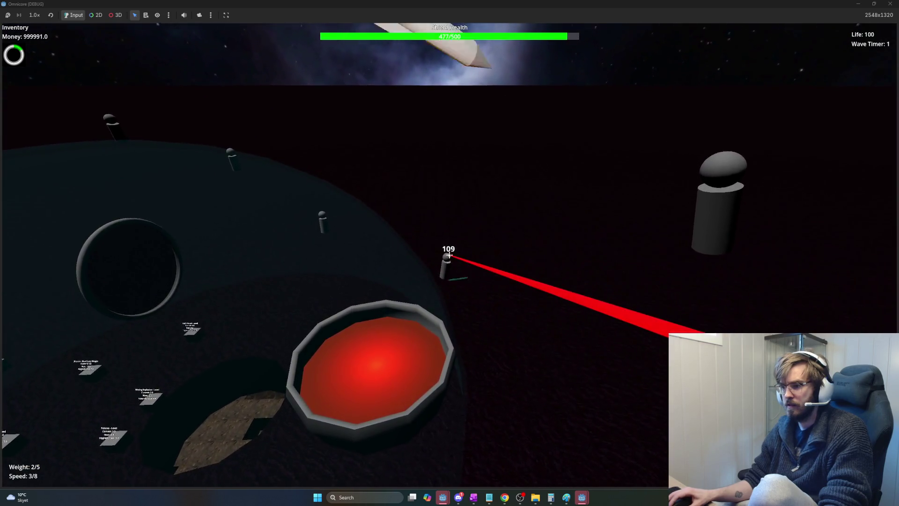
{"action": "key", "text": "s"}
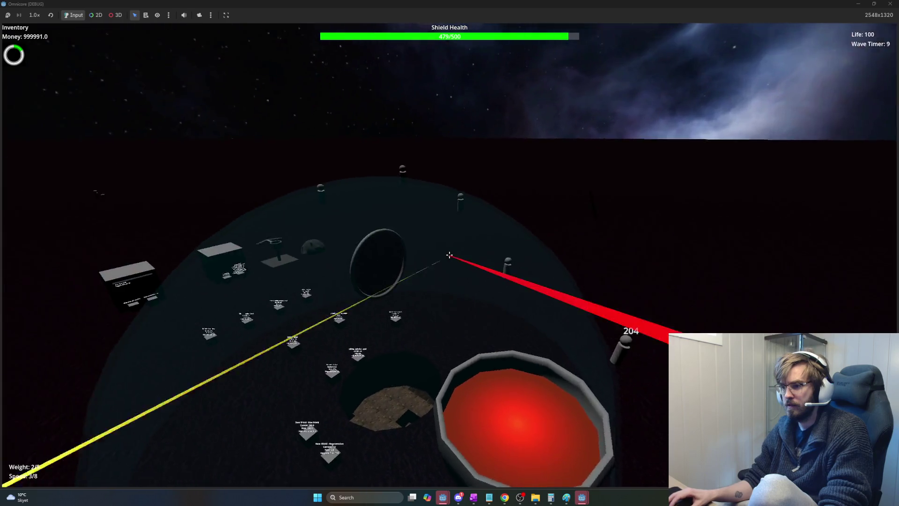
{"action": "key", "text": "s"}
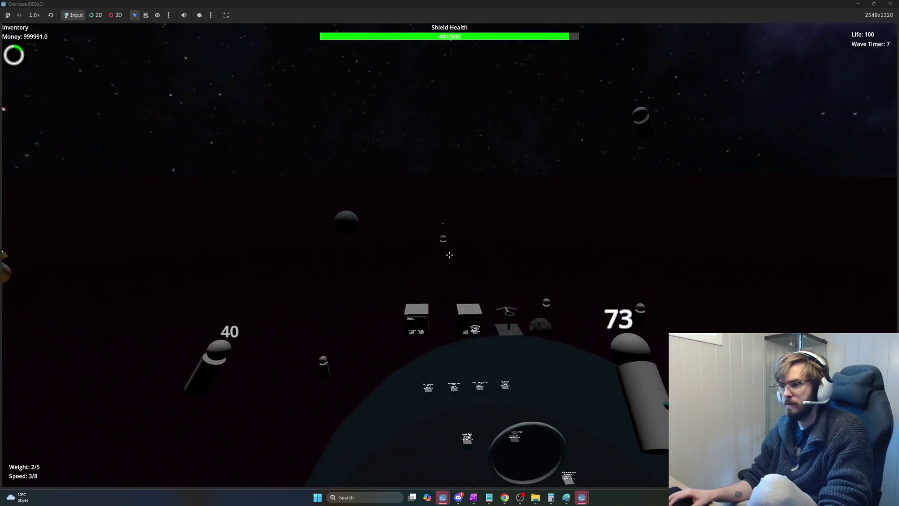
{"action": "key", "text": "w"}
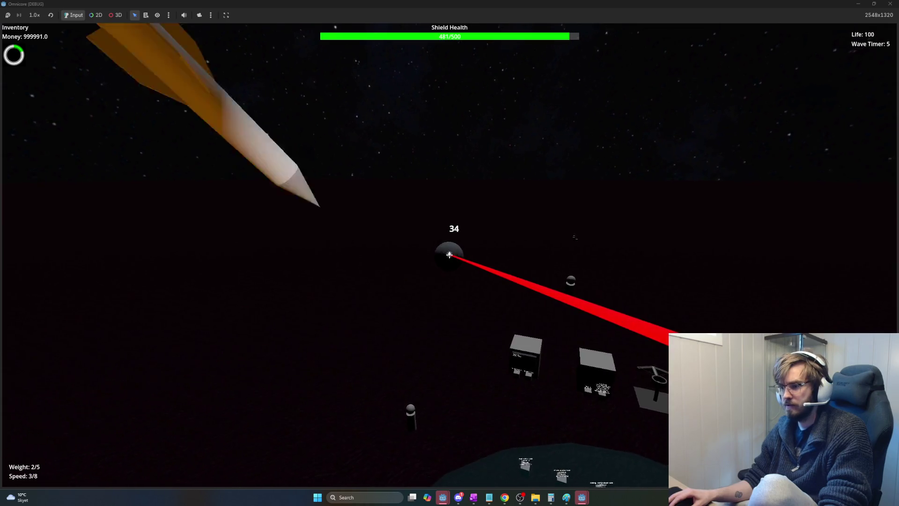
{"action": "key", "text": "w"}
{"action": "key", "text": "w"}
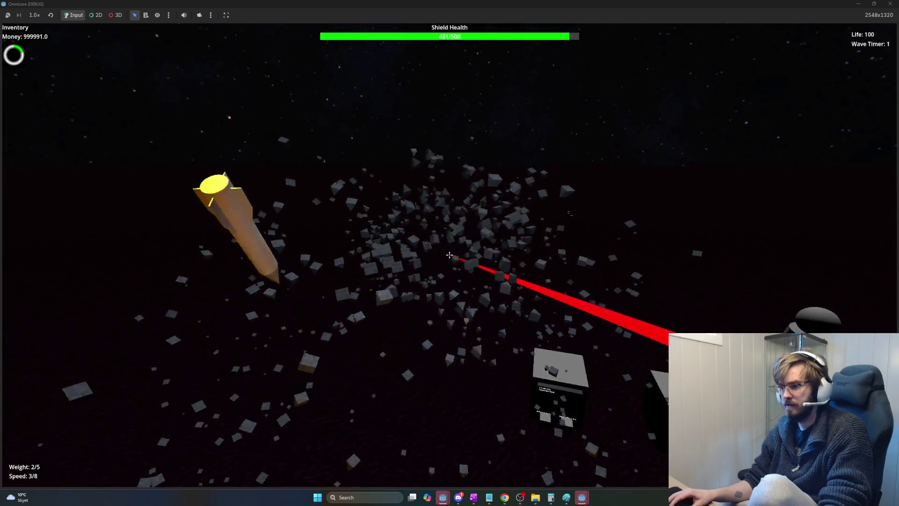
{"action": "key", "text": "s"}
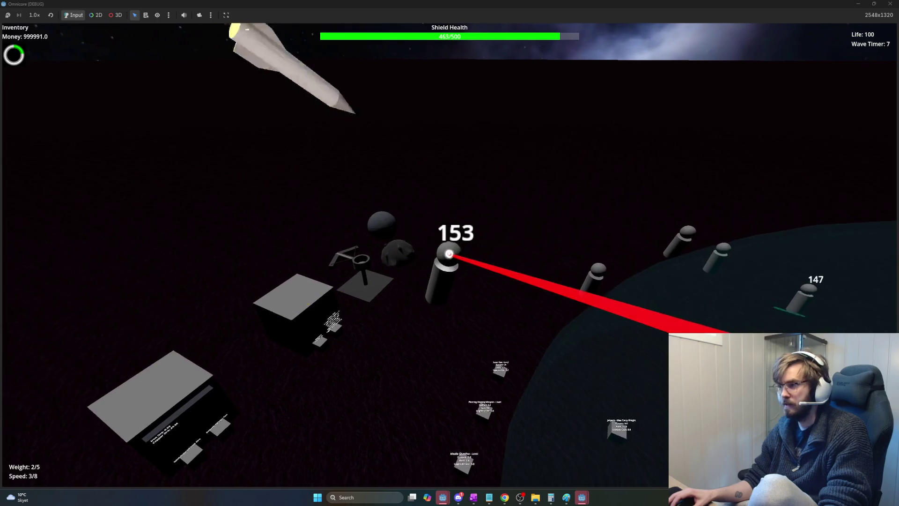
{"action": "key", "text": "w"}
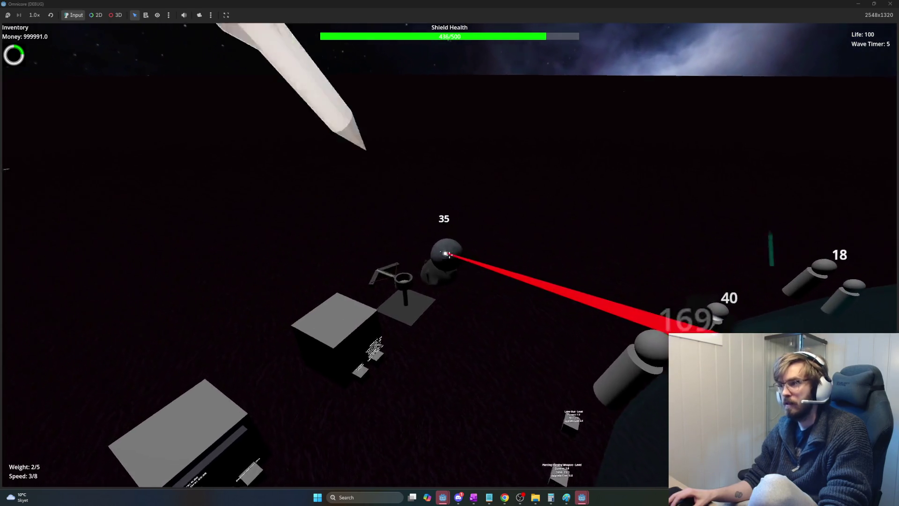
{"action": "key", "text": "w"}
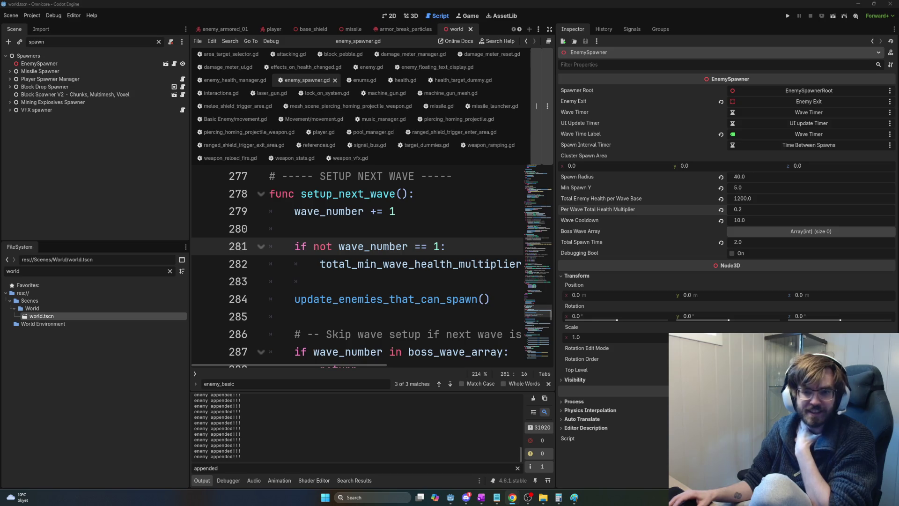
- Widen the script editor by dragging the Inspector splitter to the right
{"action": "left_click", "coordinate": [414, 223]}
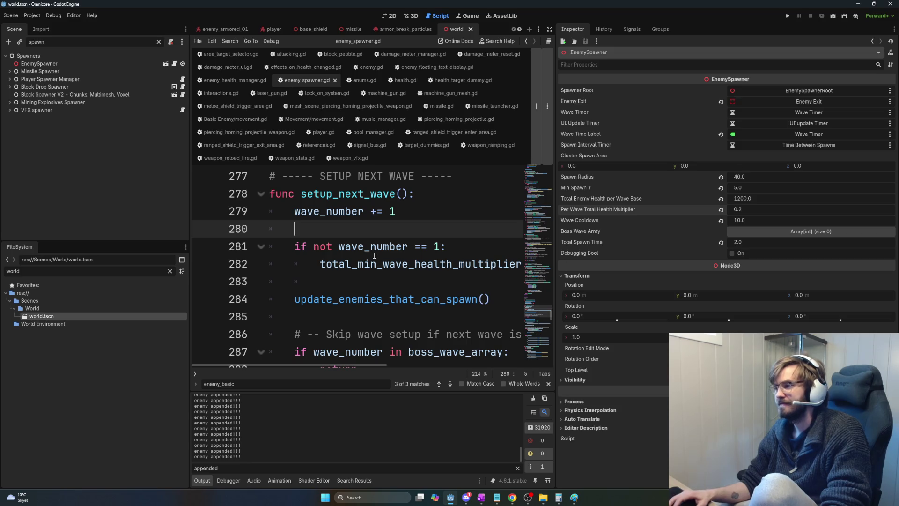
{"action": "left_click", "coordinate": [383, 293]}
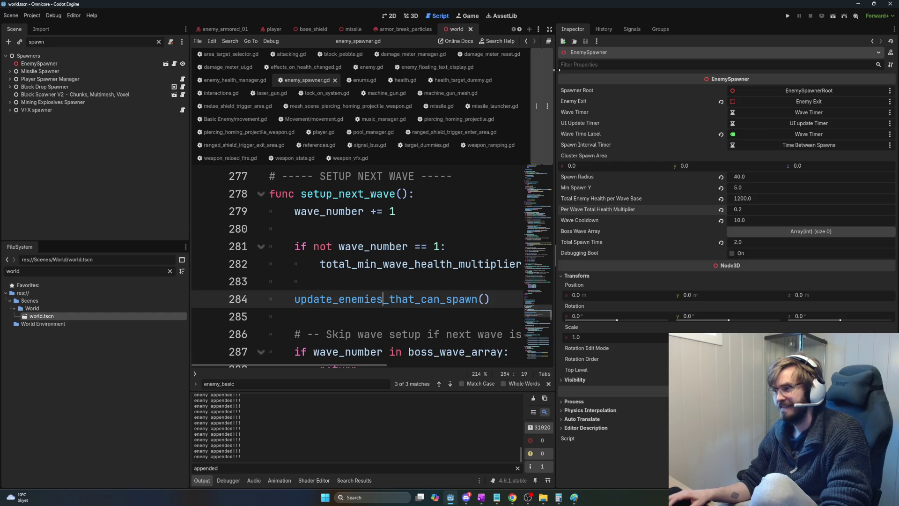
{"action": "left_click_drag", "start_coordinate": [555, 102], "coordinate": [782, 102]}
{"action": "left_click", "coordinate": [433, 281]}
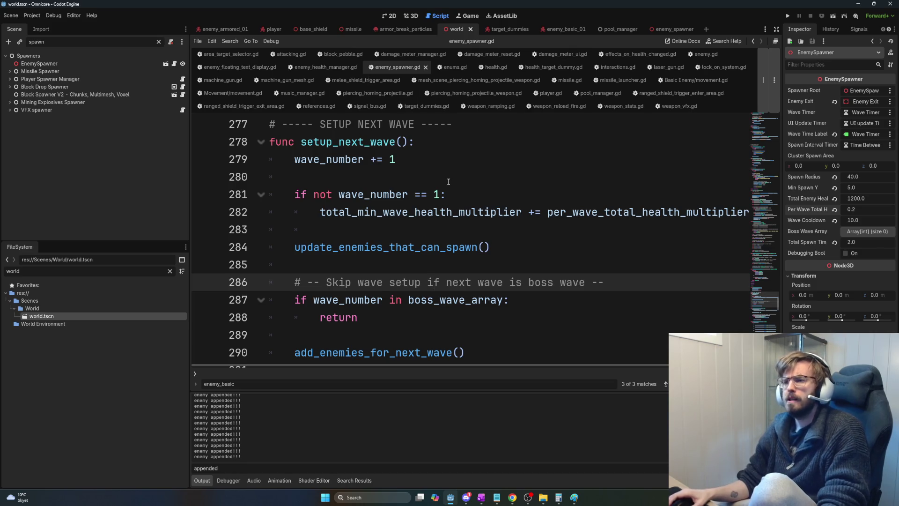
- Open the enemy_basic_01 scene and show the Basic Enemy in the 3D view
{"action": "scroll", "coordinate": [421, 140], "scroll_direction": "up", "scroll_amount": 2}
{"action": "left_click", "coordinate": [559, 29]}
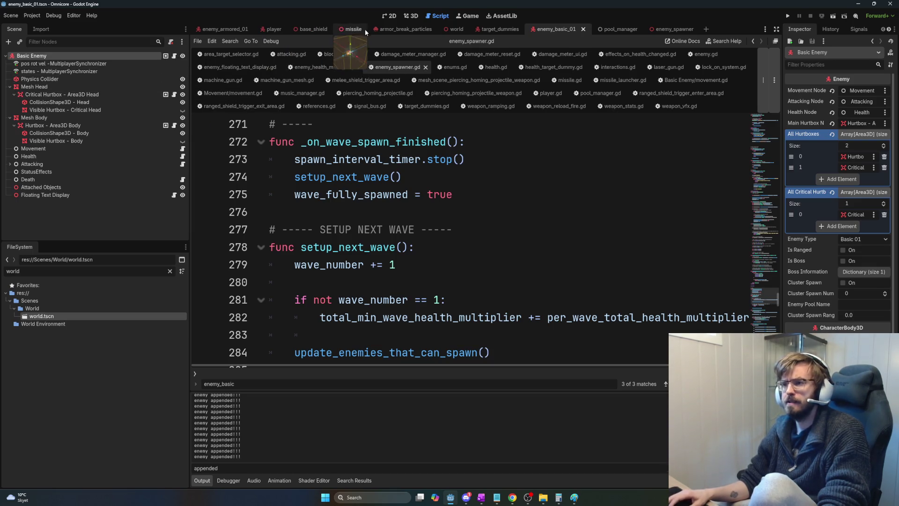
{"action": "left_click", "coordinate": [410, 16]}
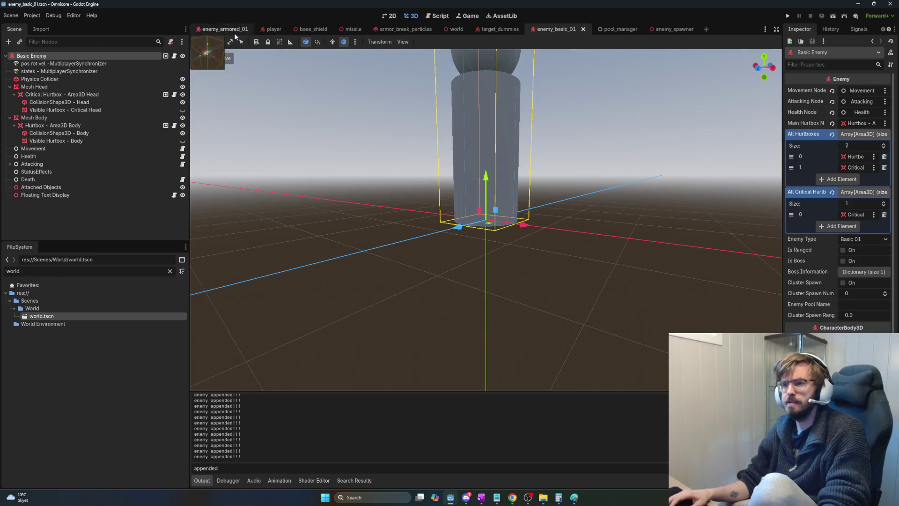
- In the world scene, filter the Scene dock for enemy health and inspect Enemy Health Manager's Per Wave Health
{"action": "left_click", "coordinate": [454, 29]}
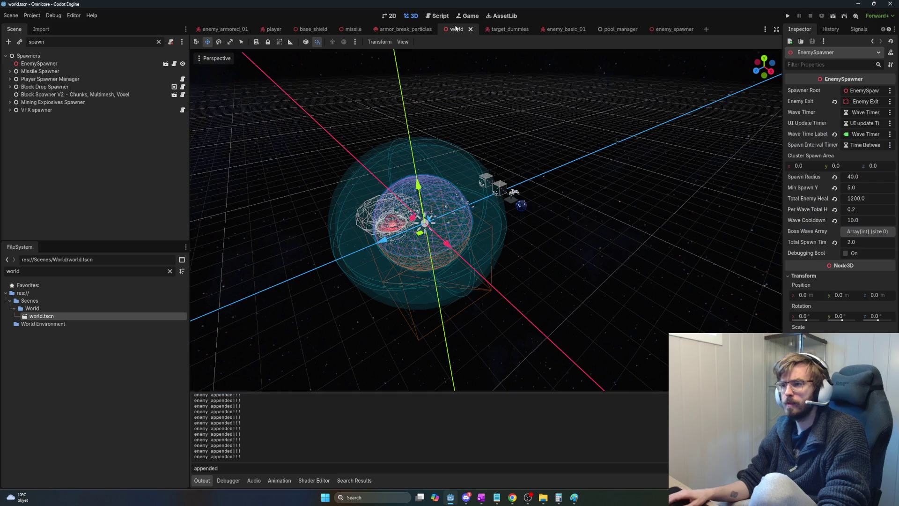
{"action": "left_click", "coordinate": [78, 63]}
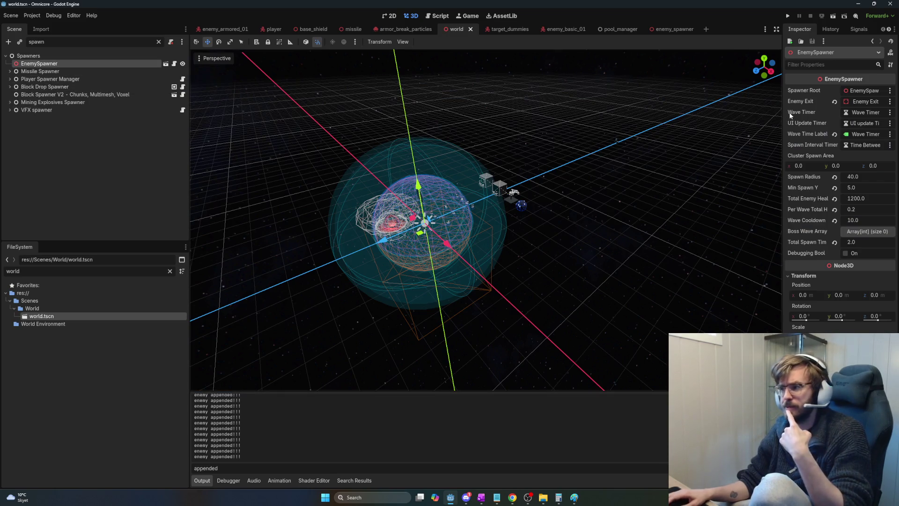
{"action": "key", "text": "ctrl+f"}
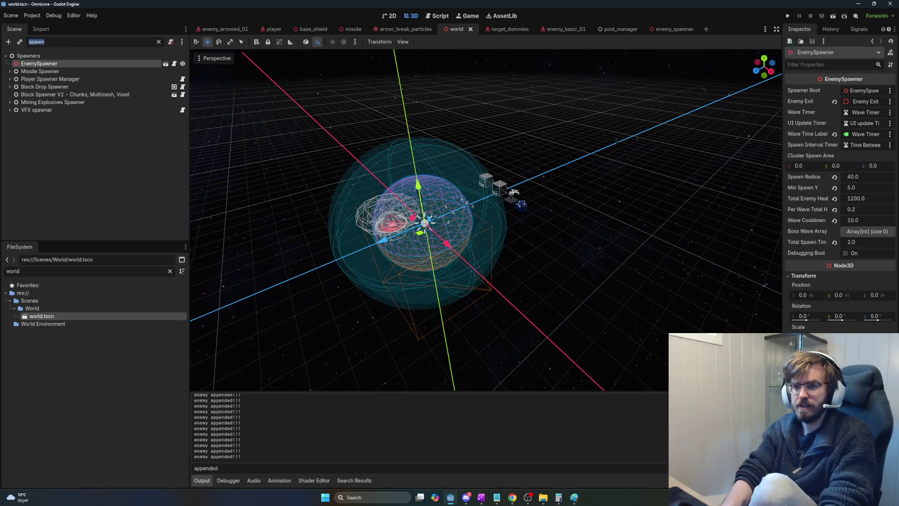
{"action": "type", "text": "enemy_health"}
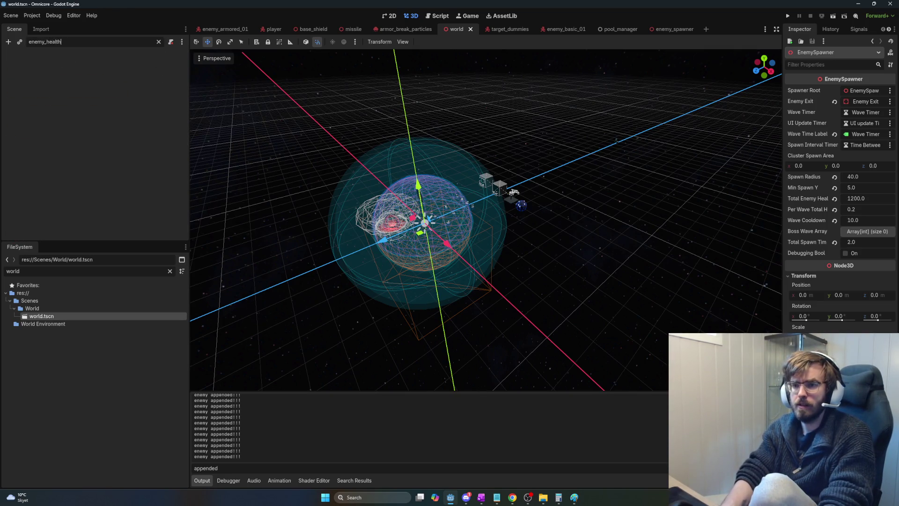
{"action": "key", "text": "BackSpace"}
{"action": "key", "text": "BackSpace"}
{"action": "key", "text": "BackSpace"}
{"action": "type", "text": "n"}
{"action": "key", "text": "BackSpace"}
{"action": "type", "text": "my health"}
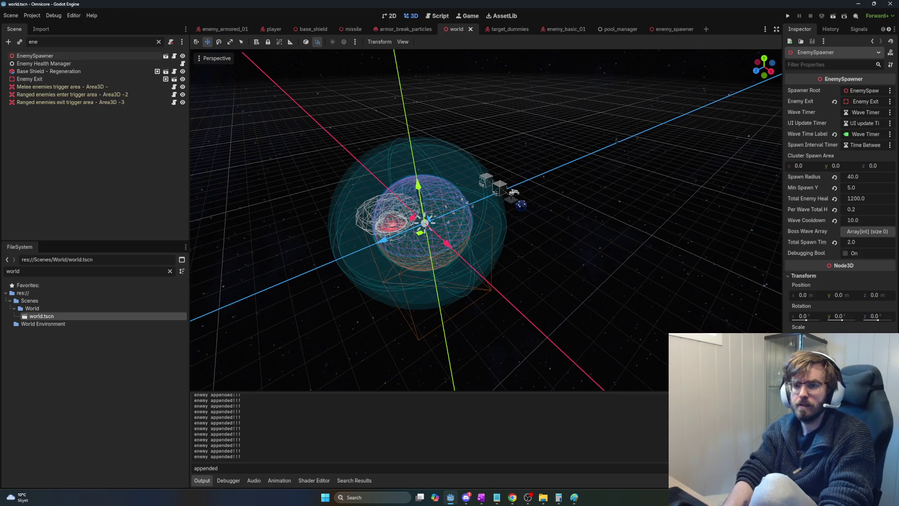
{"action": "left_click", "coordinate": [44, 56]}
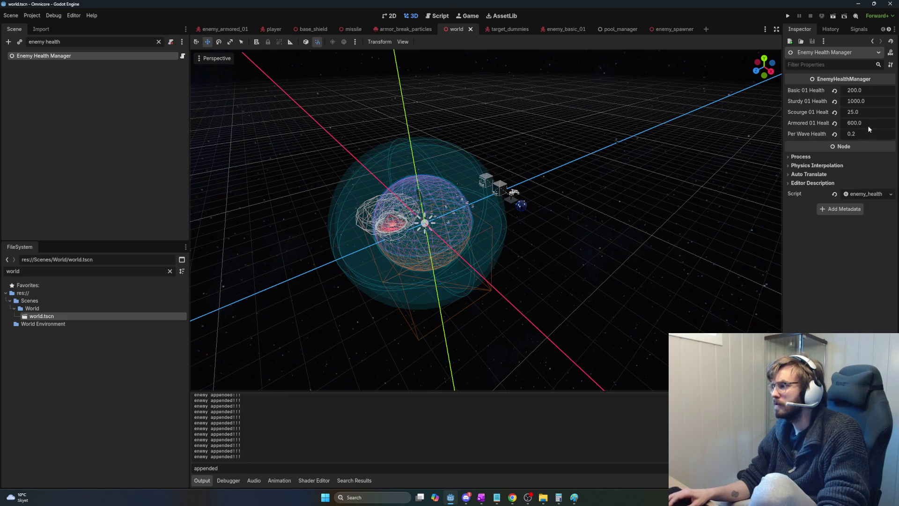
{"action": "left_click", "coordinate": [864, 139]}
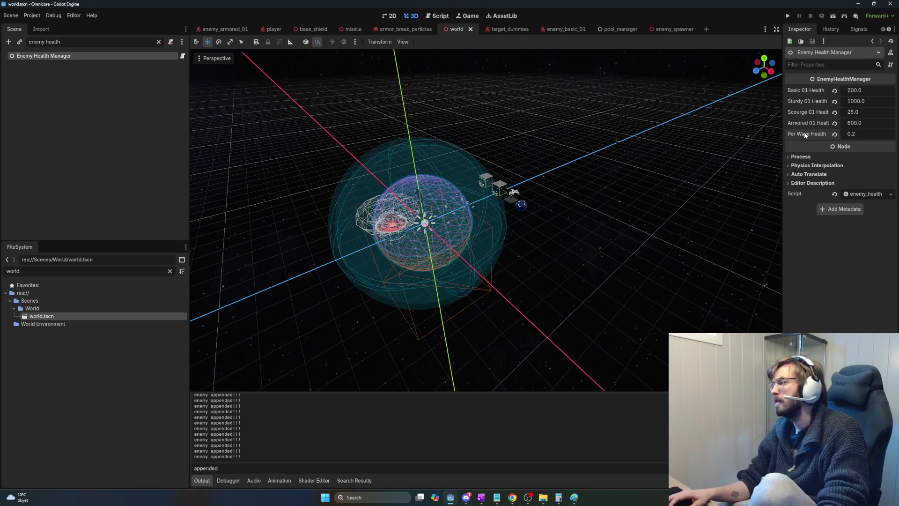
- Open enemy_health_manager.gd, review get_enemy_health's return lines, and save the script
{"action": "left_click", "coordinate": [182, 55]}
{"action": "scroll", "coordinate": [461, 210], "scroll_direction": "up", "scroll_amount": 5}
{"action": "scroll", "coordinate": [464, 213], "scroll_direction": "down", "scroll_amount": 7}
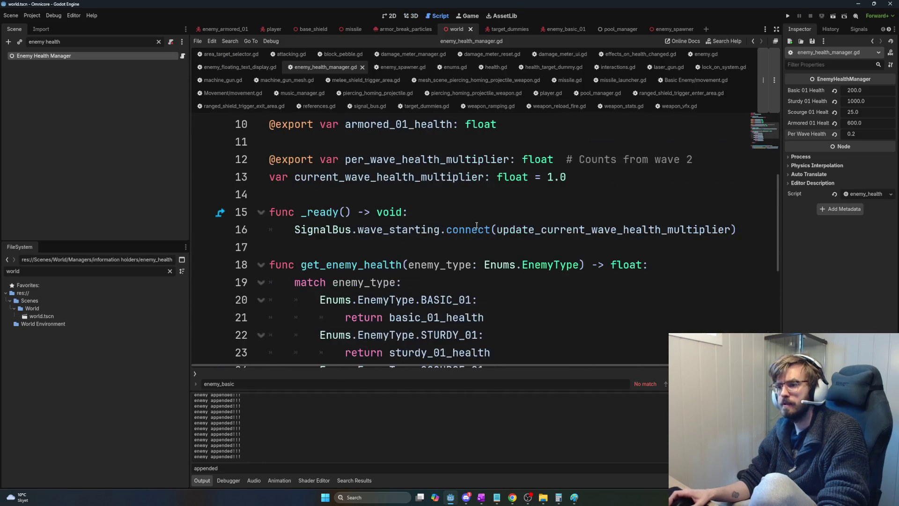
{"action": "scroll", "coordinate": [479, 227], "scroll_direction": "up", "scroll_amount": 3}
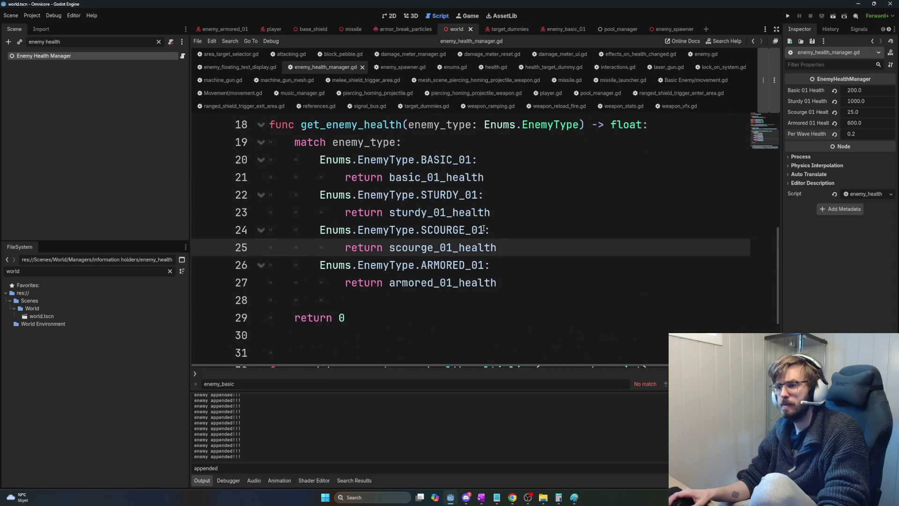
{"action": "left_click", "coordinate": [459, 282]}
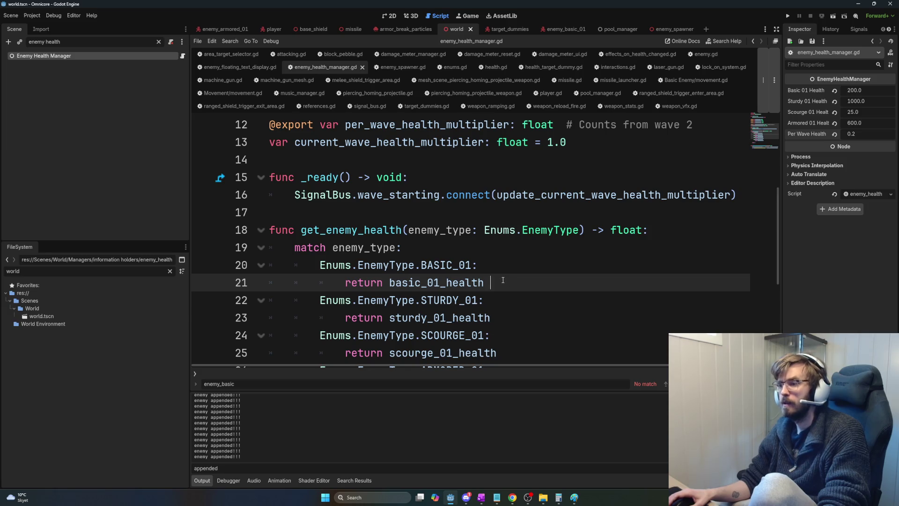
{"action": "scroll", "coordinate": [504, 280], "scroll_direction": "down", "scroll_amount": 4}
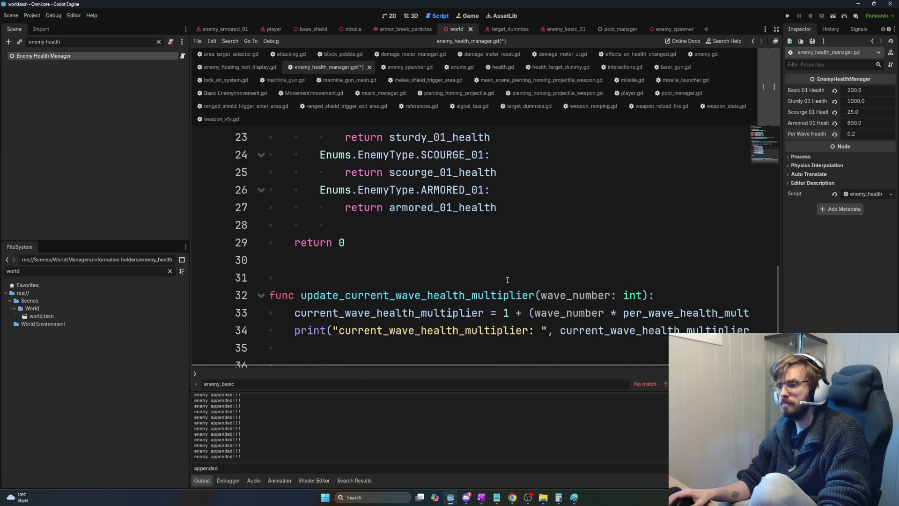
{"action": "key", "text": "End"}
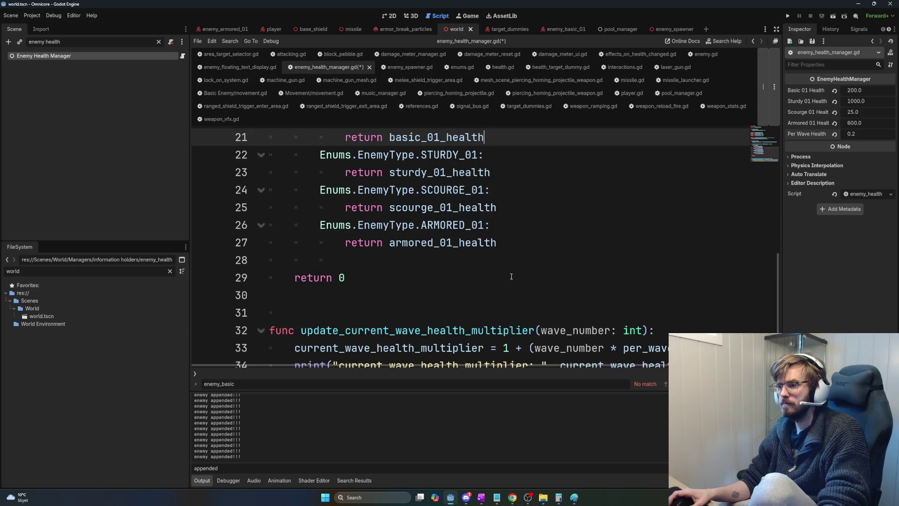
{"action": "scroll", "coordinate": [507, 247], "scroll_direction": "down", "scroll_amount": 2}
{"action": "key", "text": "ctrl+s"}
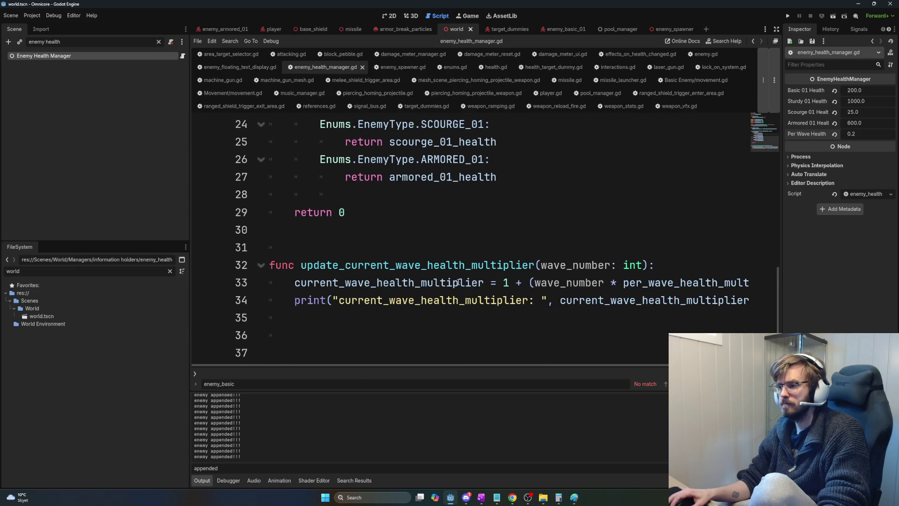
- Examine the current_wave_health_multiplier calculation on line 33 and its print line
{"action": "left_click", "coordinate": [458, 283]}
{"action": "double_click", "coordinate": [458, 283]}
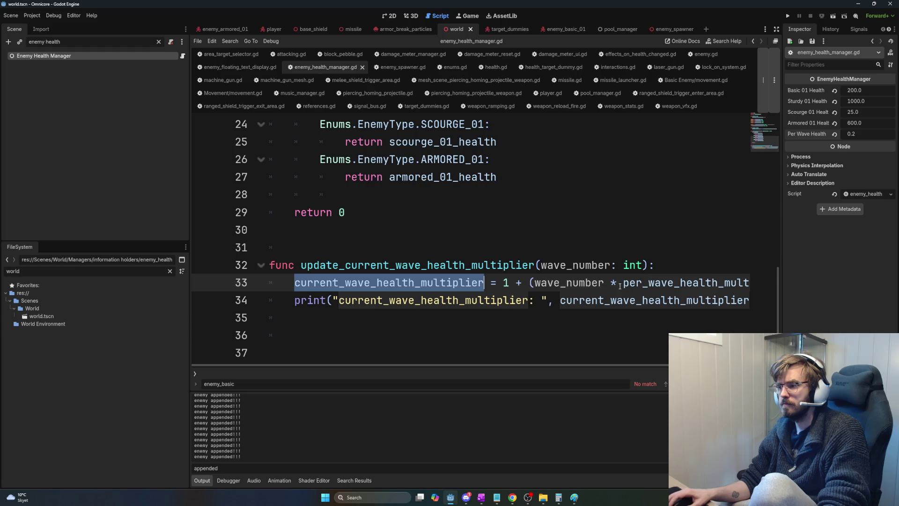
{"action": "left_click", "coordinate": [478, 300]}
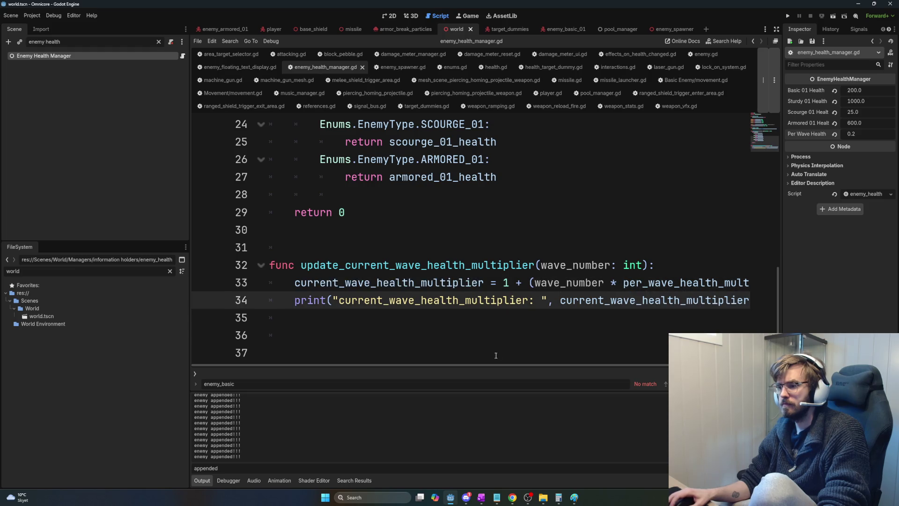
{"action": "mouse_move", "coordinate": [475, 365]}
{"action": "left_mouse_down"}
{"action": "mouse_move", "coordinate": [558, 370]}
{"action": "mouse_move", "coordinate": [449, 370]}
{"action": "left_mouse_up"}
{"action": "left_click", "coordinate": [406, 283]}
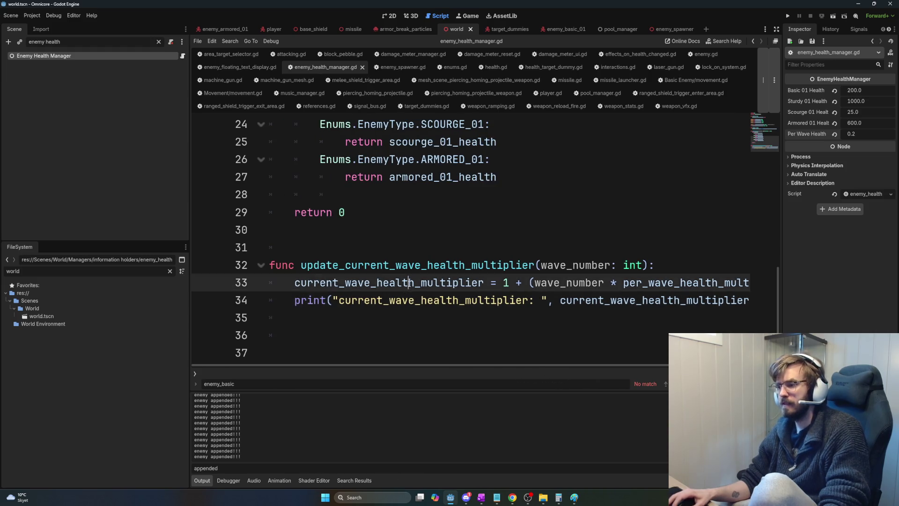
{"action": "double_click", "coordinate": [409, 283]}
{"action": "scroll", "coordinate": [409, 282], "scroll_direction": "up", "scroll_amount": 6}
{"action": "scroll", "coordinate": [514, 234], "scroll_direction": "down", "scroll_amount": 3}
{"action": "left_click", "coordinate": [511, 247]}
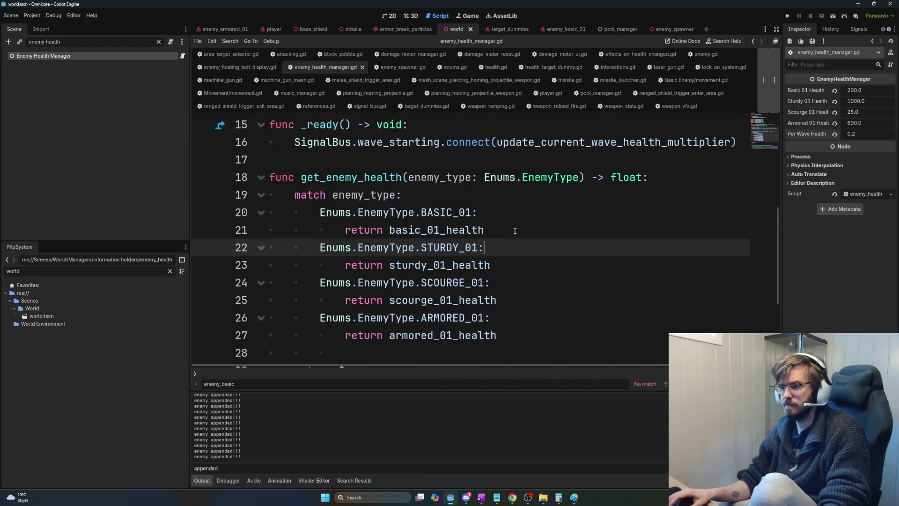
- Append '* current_wave_health_multiplier' to the basic, sturdy, scourge and armored health returns, then save
{"action": "left_click", "coordinate": [514, 231]}
{"action": "type", "text": "* current_wave_health_multiplier"}
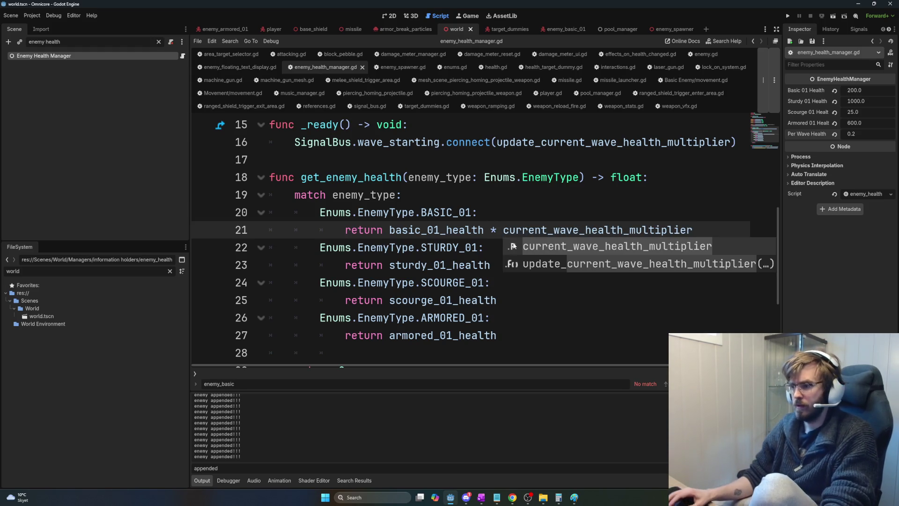
{"action": "left_click", "coordinate": [523, 262]}
{"action": "type", "text": "*Æ "}
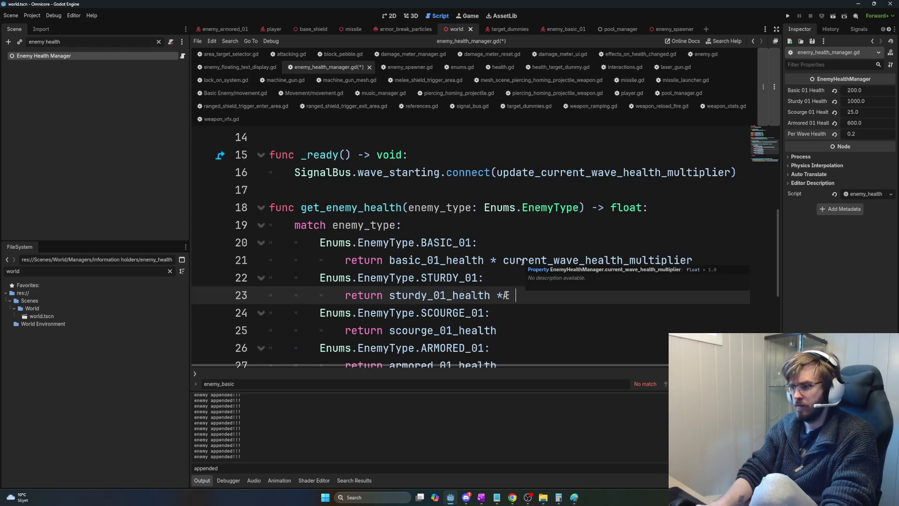
{"action": "type", "text": "current_wave_health_multiplier"}
{"action": "left_click", "coordinate": [507, 323]}
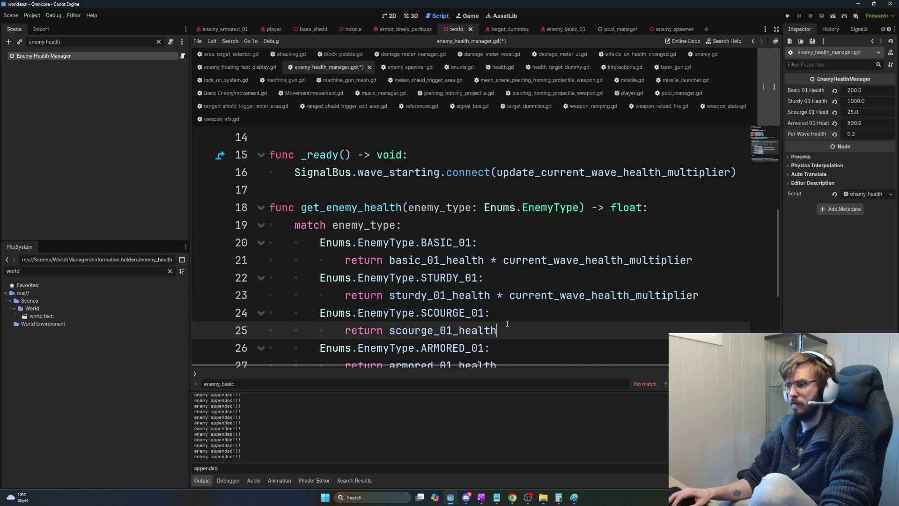
{"action": "type", "text": "* current_wave_health_multiplier"}
{"action": "scroll", "coordinate": [521, 330], "scroll_direction": "down", "scroll_amount": 1}
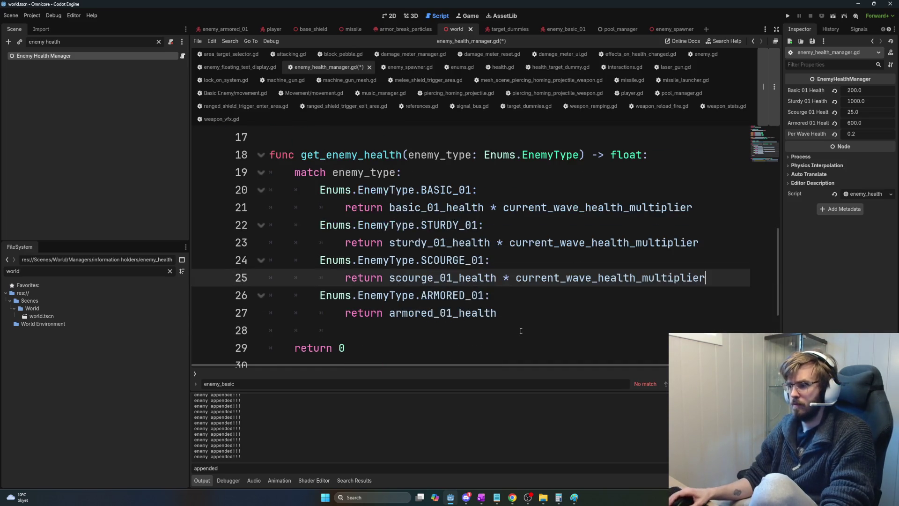
{"action": "left_click", "coordinate": [510, 312]}
{"action": "type", "text": "* current_wave_health_multiplier"}
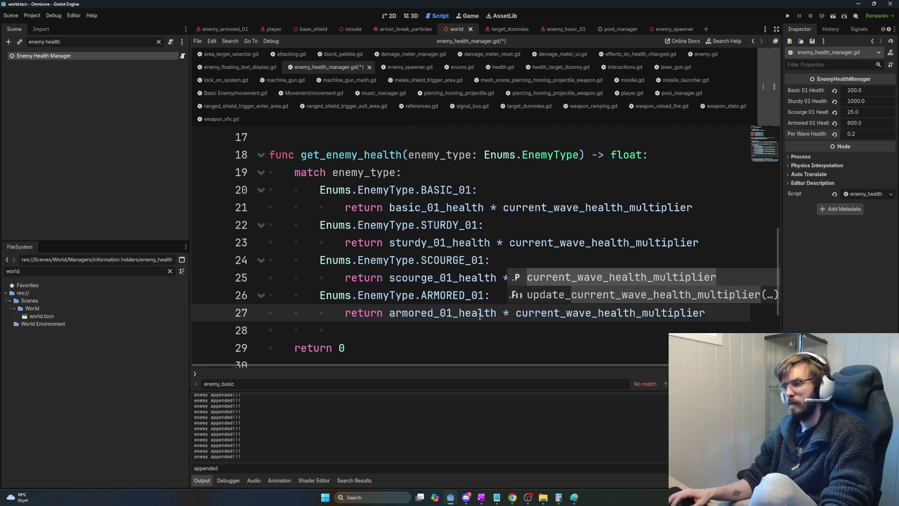
{"action": "left_click", "coordinate": [480, 313]}
{"action": "key", "text": "ctrl+s"}
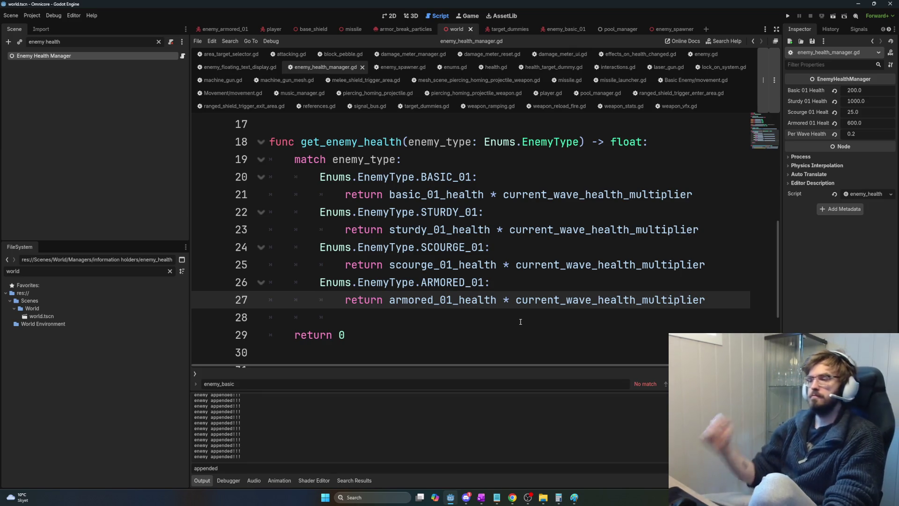
{"action": "scroll", "coordinate": [440, 271], "scroll_direction": "up", "scroll_amount": 4}
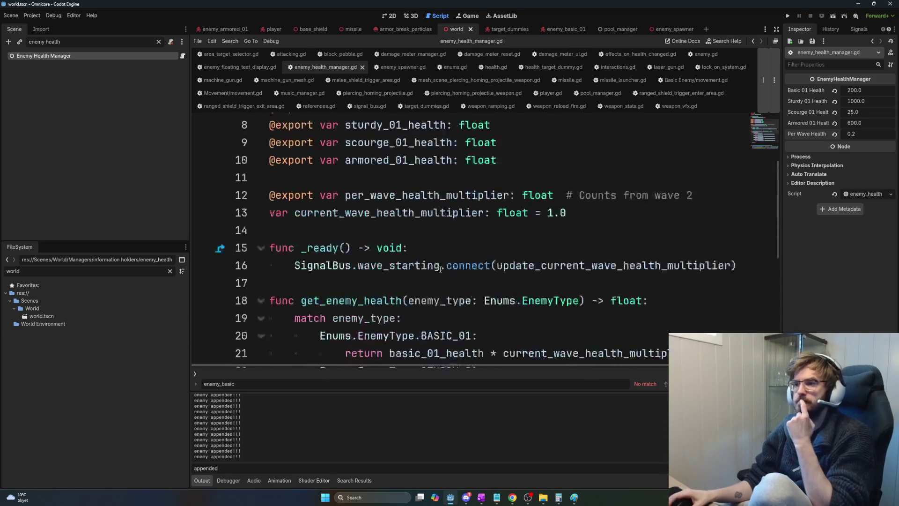
{"action": "scroll", "coordinate": [440, 271], "scroll_direction": "up", "scroll_amount": 2}
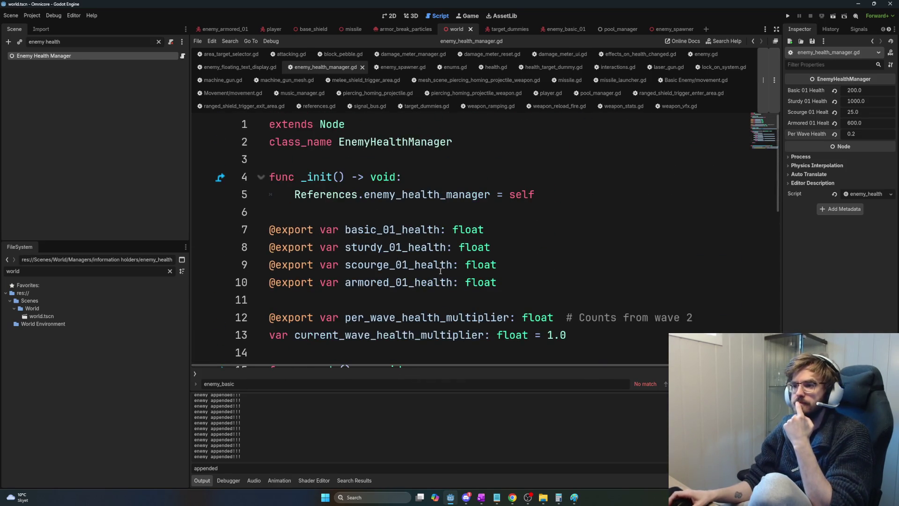
{"action": "scroll", "coordinate": [440, 271], "scroll_direction": "down", "scroll_amount": 1}
{"action": "scroll", "coordinate": [440, 271], "scroll_direction": "up", "scroll_amount": 1}
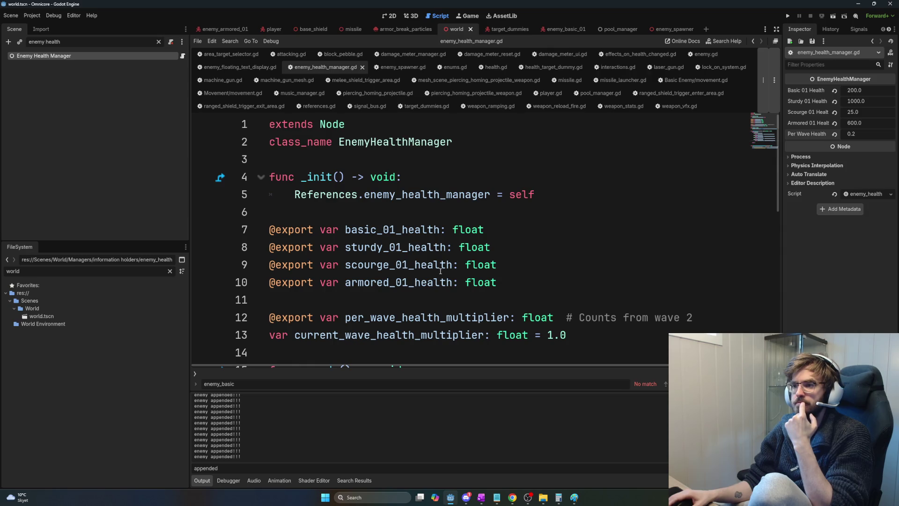
{"action": "scroll", "coordinate": [440, 271], "scroll_direction": "down", "scroll_amount": 7}
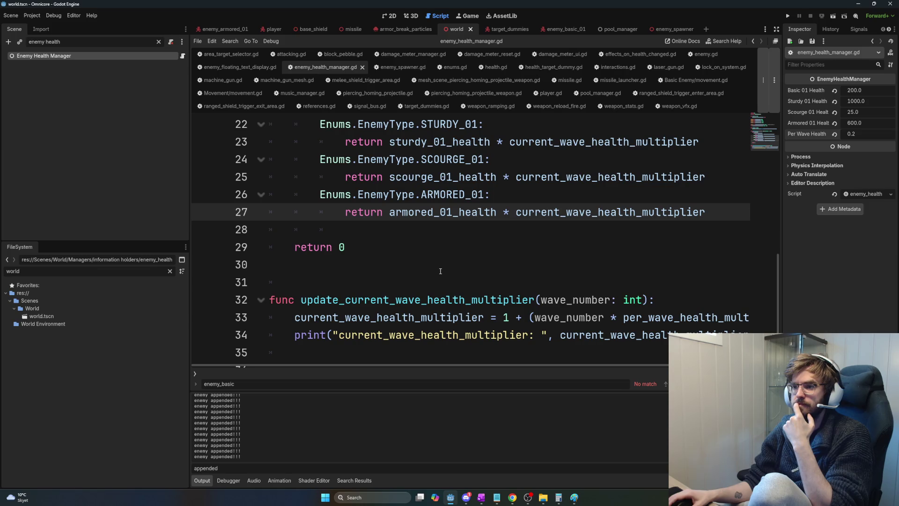
{"action": "scroll", "coordinate": [440, 271], "scroll_direction": "down", "scroll_amount": 1}
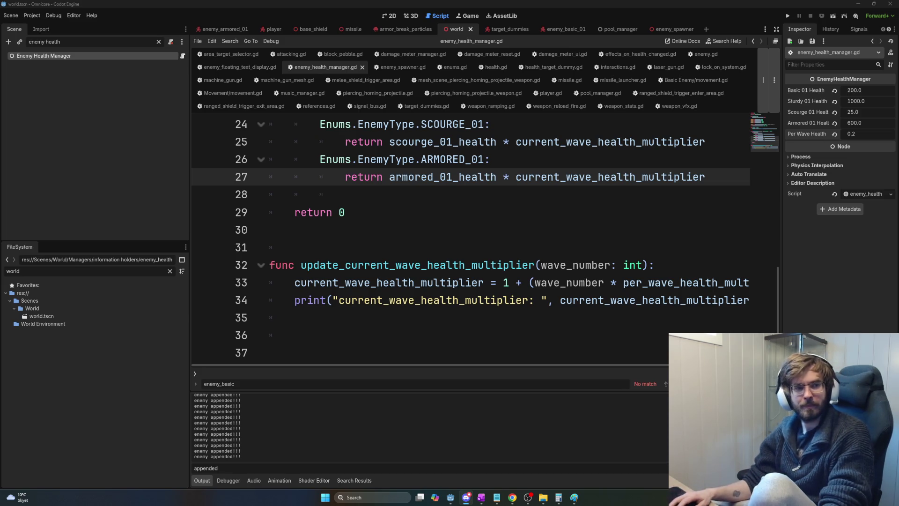
{"action": "key", "text": "alt+Tab"}
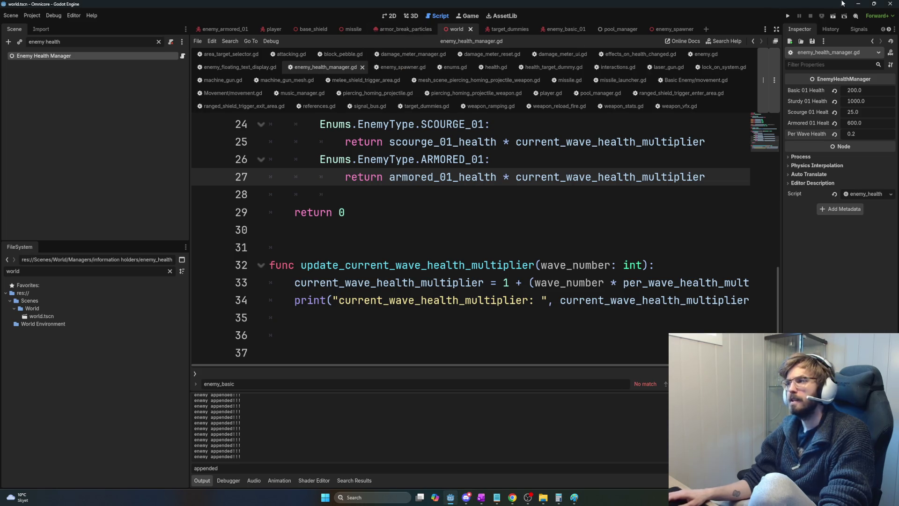
- Reset the finished timer, close its Chrome tab, and return to Godot
{"action": "key", "text": "alt+Tab"}
{"action": "left_click", "coordinate": [197, 120]}
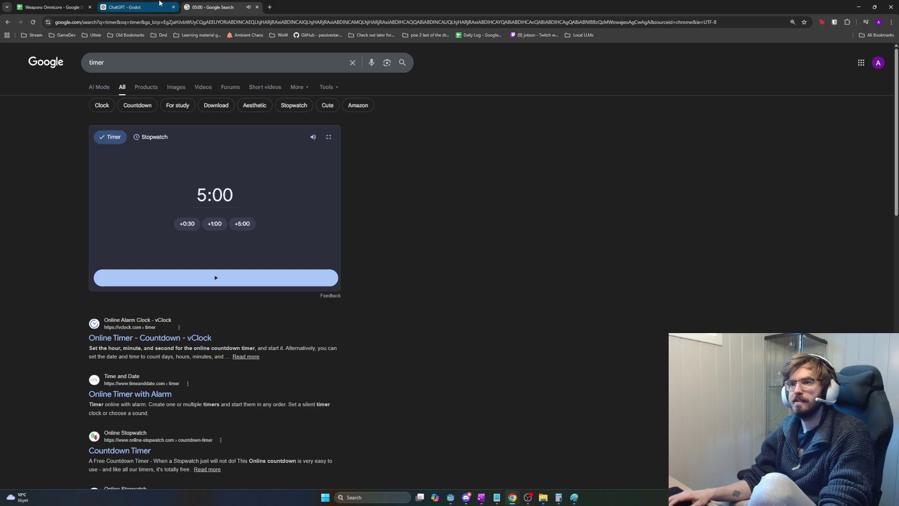
{"action": "left_click", "coordinate": [257, 7]}
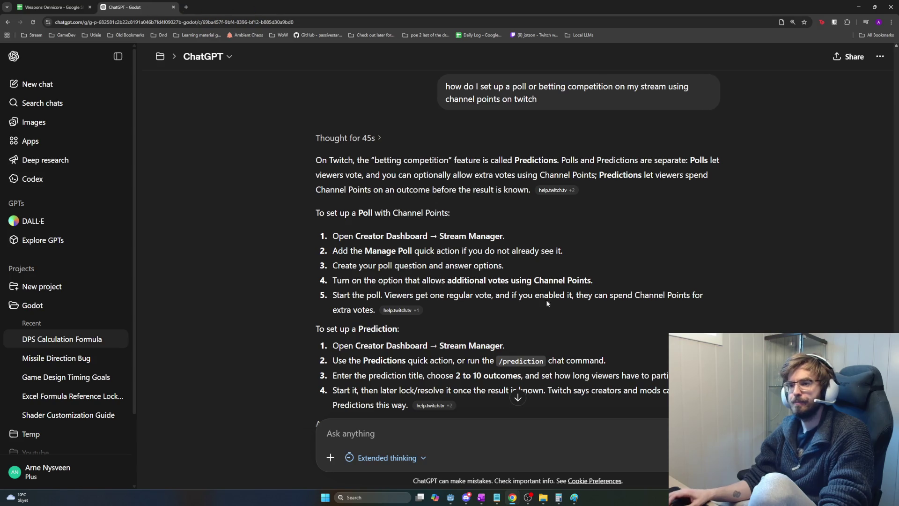
{"action": "key", "text": "alt+Tab"}
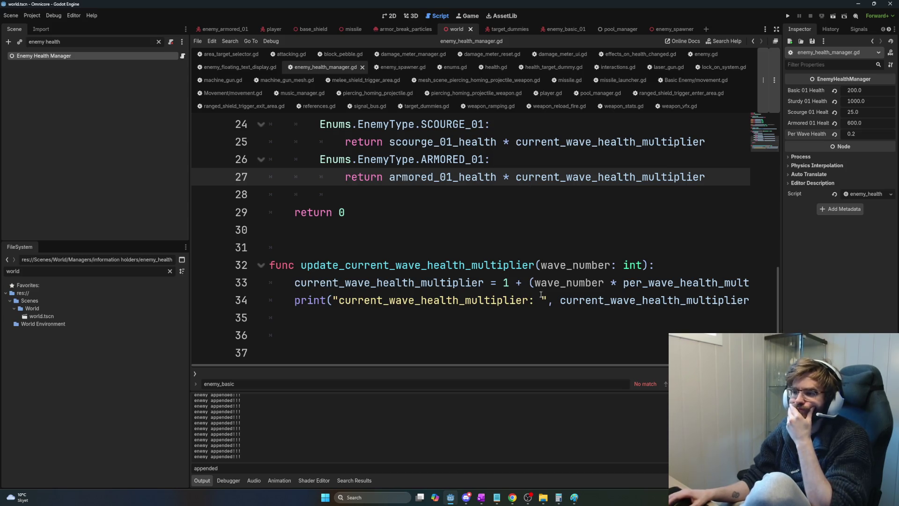
- Search the whole project for the 'enemy appended' output text and open its source line
{"action": "left_click", "coordinate": [383, 242]}
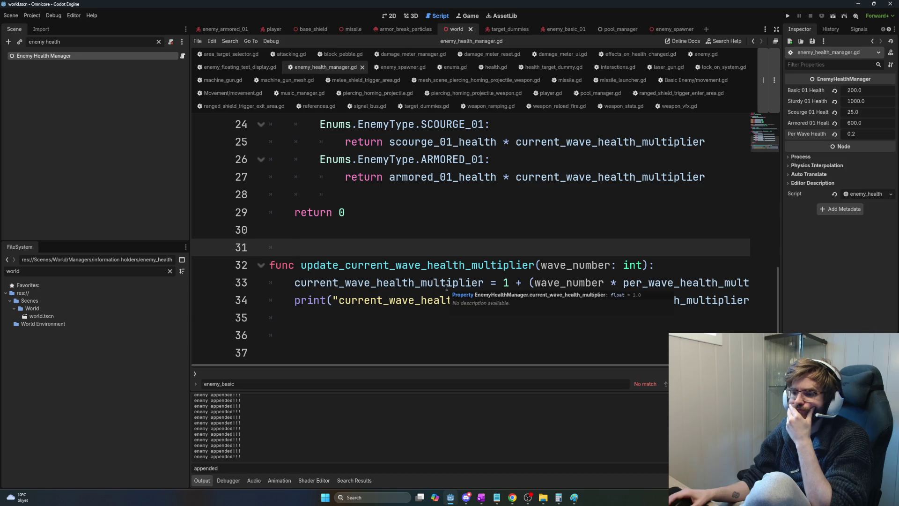
{"action": "left_click_drag", "start_coordinate": [234, 421], "coordinate": [183, 418]}
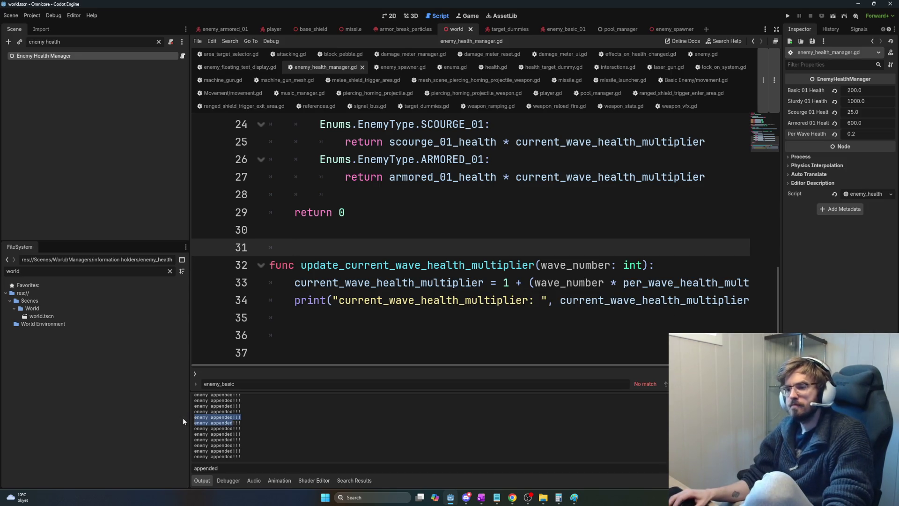
{"action": "left_click_drag", "start_coordinate": [237, 419], "coordinate": [175, 422]}
{"action": "left_click", "coordinate": [448, 262]}
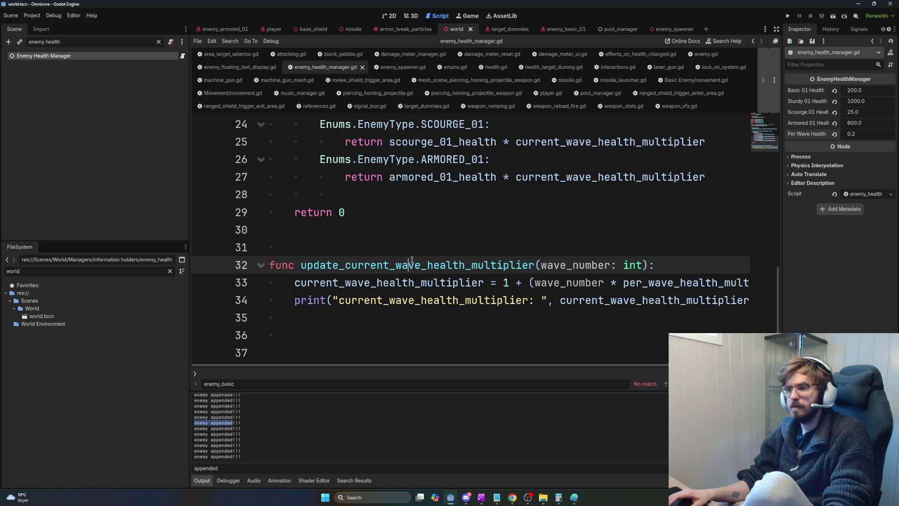
{"action": "key", "text": "ctrl+shift+f"}
{"action": "key", "text": "Return"}
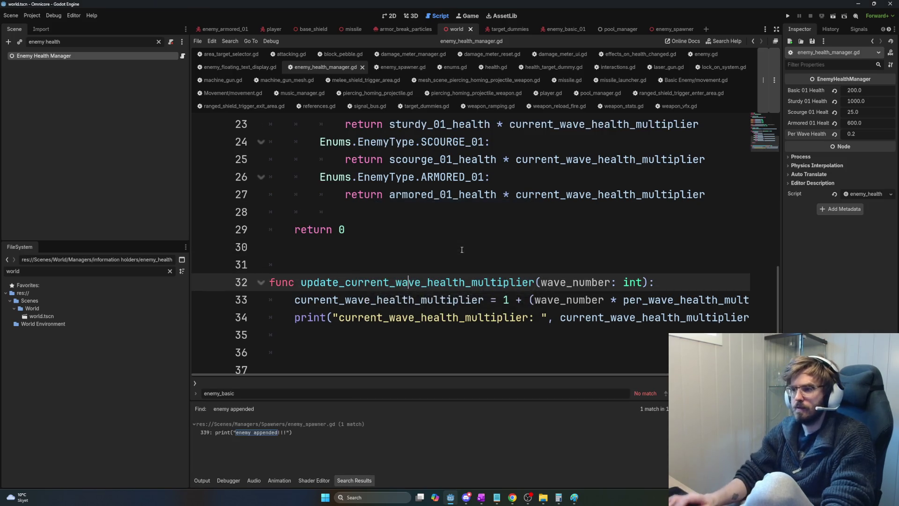
{"action": "left_click", "coordinate": [353, 432]}
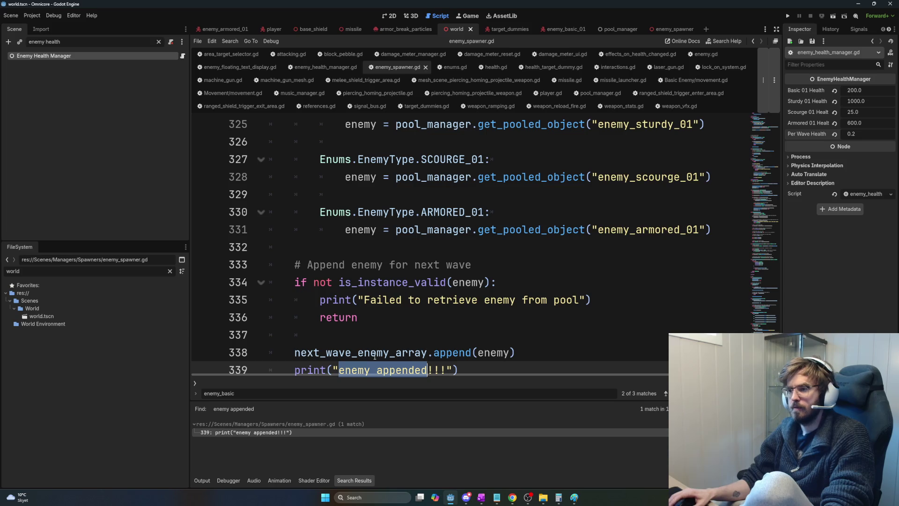
- Delete the 'enemy appended!!!' print statement from enemy_spawner.gd
{"action": "mouse_move", "coordinate": [479, 362]}
{"action": "left_mouse_down"}
{"action": "mouse_move", "coordinate": [290, 365]}
{"action": "mouse_move", "coordinate": [412, 225]}
{"action": "mouse_move", "coordinate": [515, 217]}
{"action": "mouse_move", "coordinate": [255, 232]}
{"action": "left_mouse_up"}
{"action": "scroll", "coordinate": [445, 286], "scroll_direction": "up", "scroll_amount": 5}
{"action": "scroll", "coordinate": [464, 297], "scroll_direction": "up", "scroll_amount": 2}
{"action": "key", "text": "Delete"}
{"action": "key", "text": "Delete"}
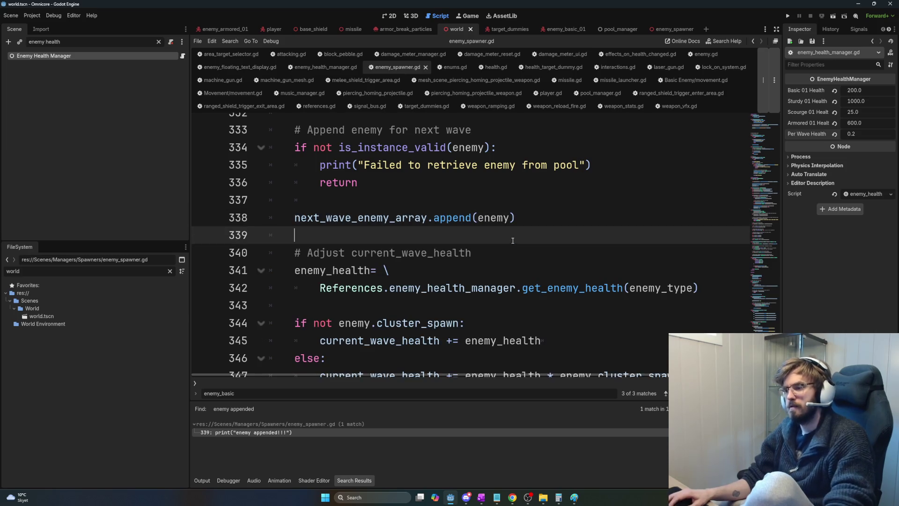
{"action": "scroll", "coordinate": [440, 248], "scroll_direction": "down", "scroll_amount": 4}
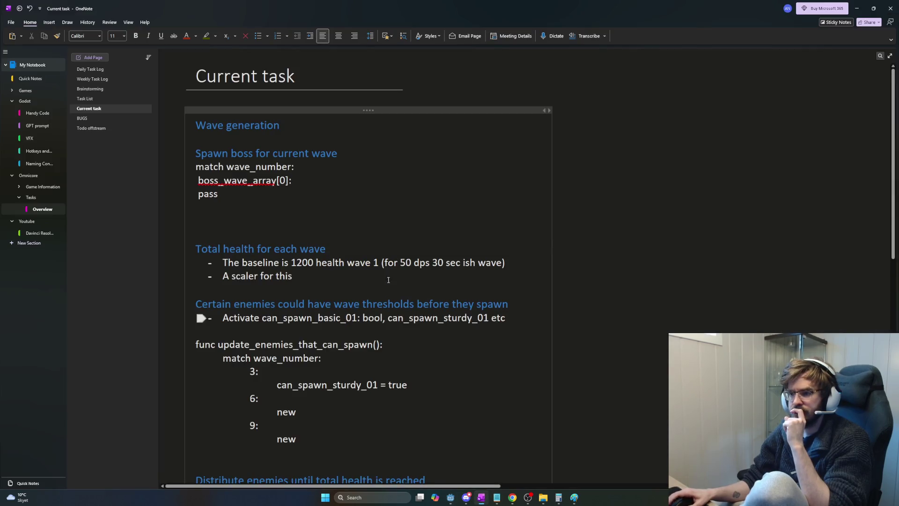
{"action": "left_click", "coordinate": [481, 497]}
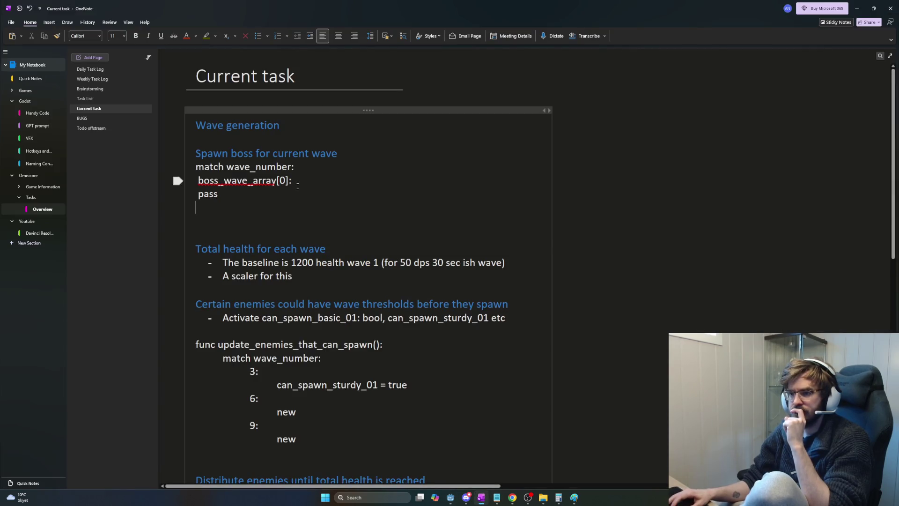
- Remove the 'Spawn boss for current wave' heading and its match/pass lines from the notes
{"action": "left_click", "coordinate": [176, 167], "text": "shift"}
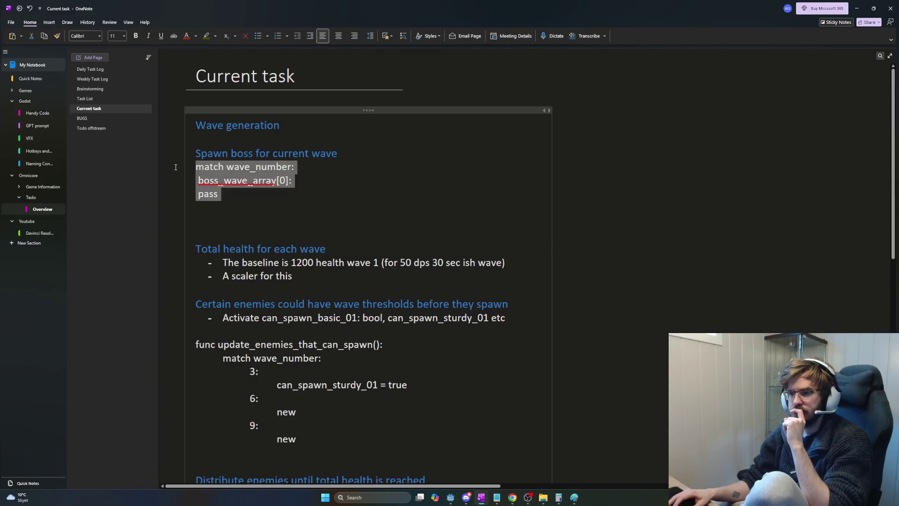
{"action": "left_click", "coordinate": [358, 220]}
{"action": "key", "text": "shift+Up"}
{"action": "key", "text": "shift+Up"}
{"action": "key", "text": "shift+Up"}
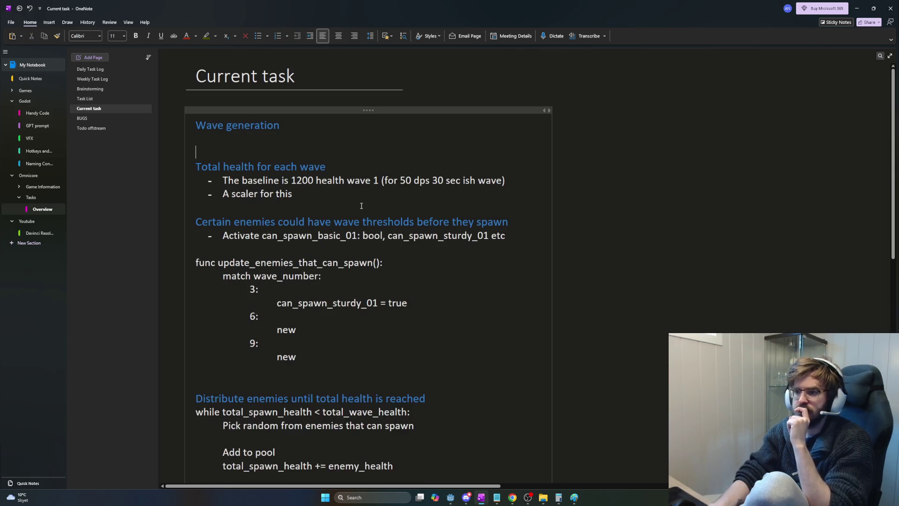
{"action": "left_click_drag", "start_coordinate": [201, 194], "coordinate": [192, 155]}
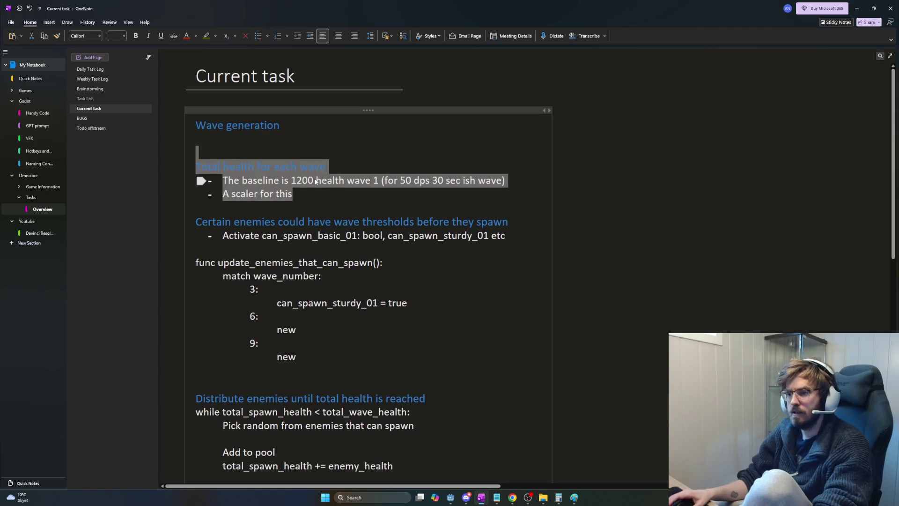
{"action": "left_click", "coordinate": [295, 193]}
{"action": "key", "text": "alt+Tab"}
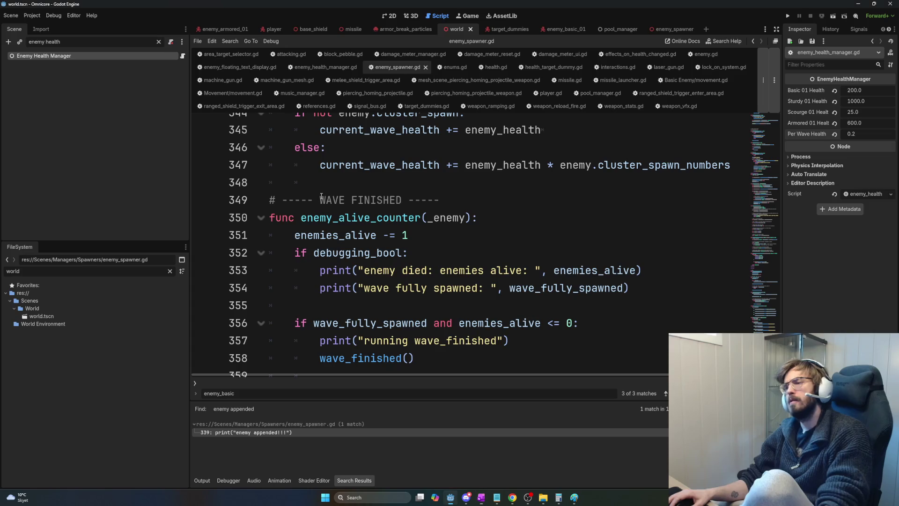
- Review the cluster_spawn health code around line 344, then switch to the 3D viewport
{"action": "scroll", "coordinate": [412, 242], "scroll_direction": "up", "scroll_amount": 6}
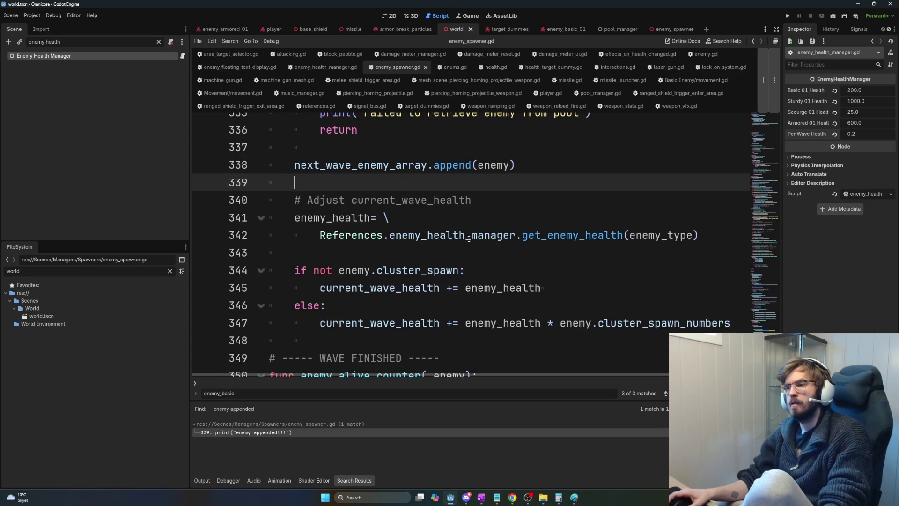
{"action": "scroll", "coordinate": [528, 247], "scroll_direction": "down", "scroll_amount": 3}
{"action": "left_click", "coordinate": [580, 270]}
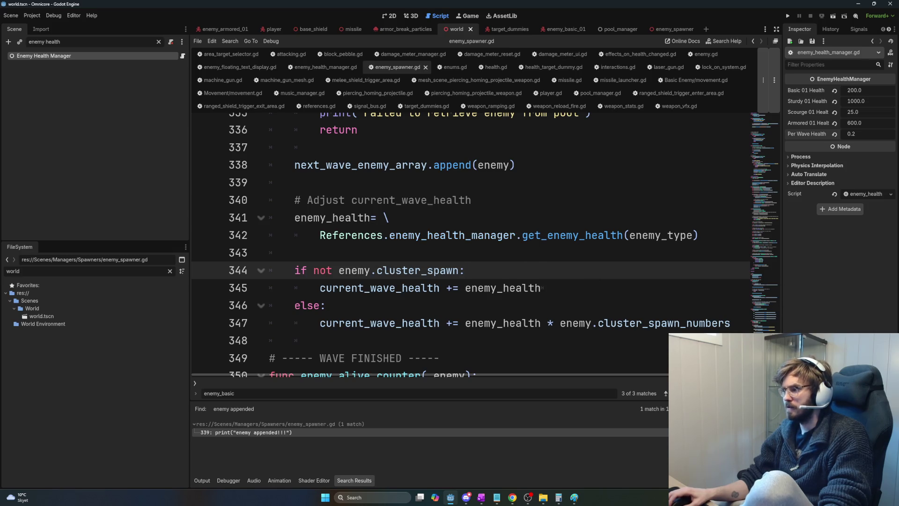
{"action": "scroll", "coordinate": [475, 244], "scroll_direction": "up", "scroll_amount": 8}
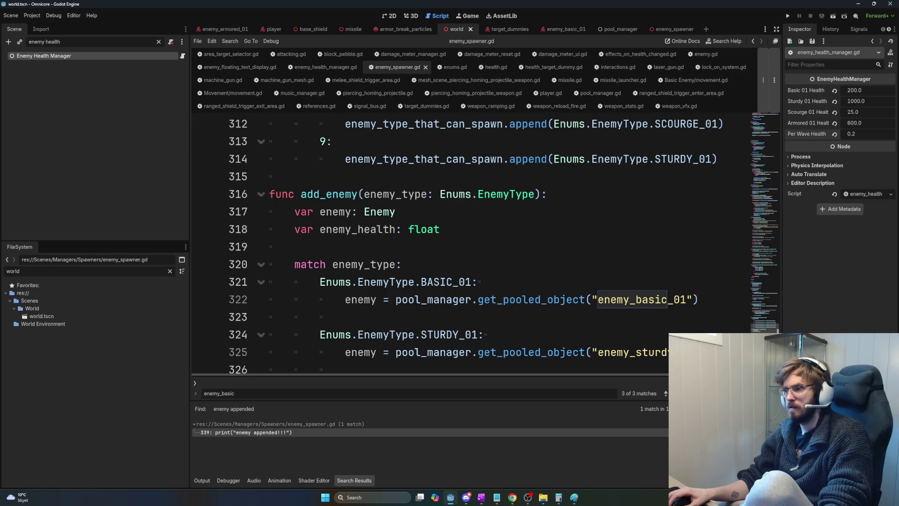
{"action": "scroll", "coordinate": [475, 243], "scroll_direction": "up", "scroll_amount": 4}
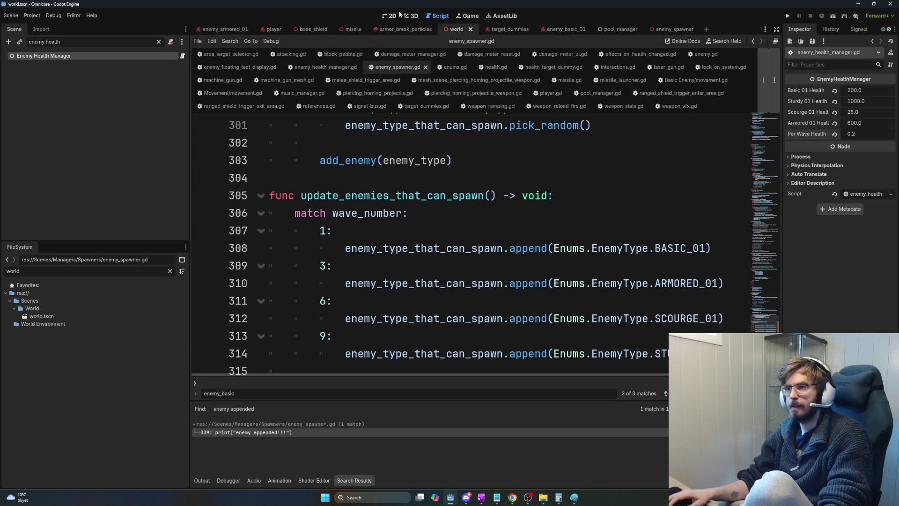
{"action": "left_click", "coordinate": [414, 17]}
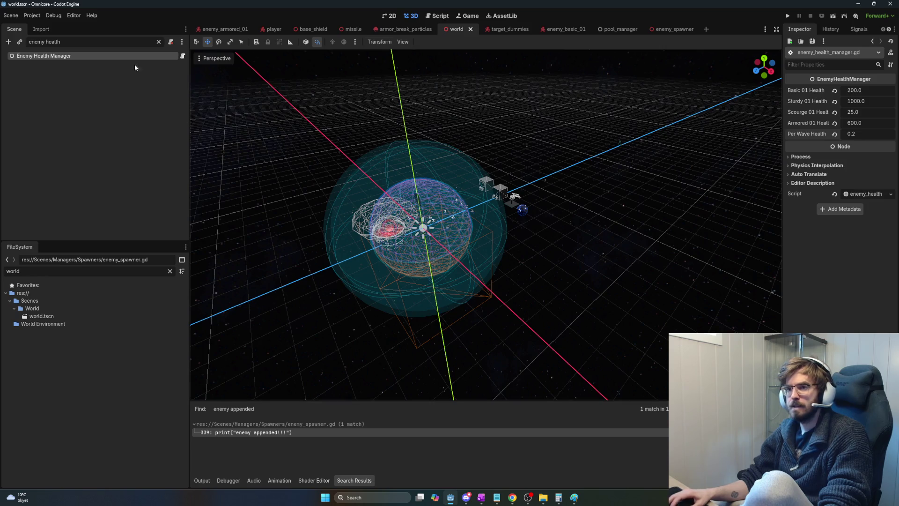
- Filter the Scene tree for 'enemy' and select the EnemySpawner node
{"action": "key", "text": "ctrl+a"}
{"action": "key", "text": "BackSpace"}
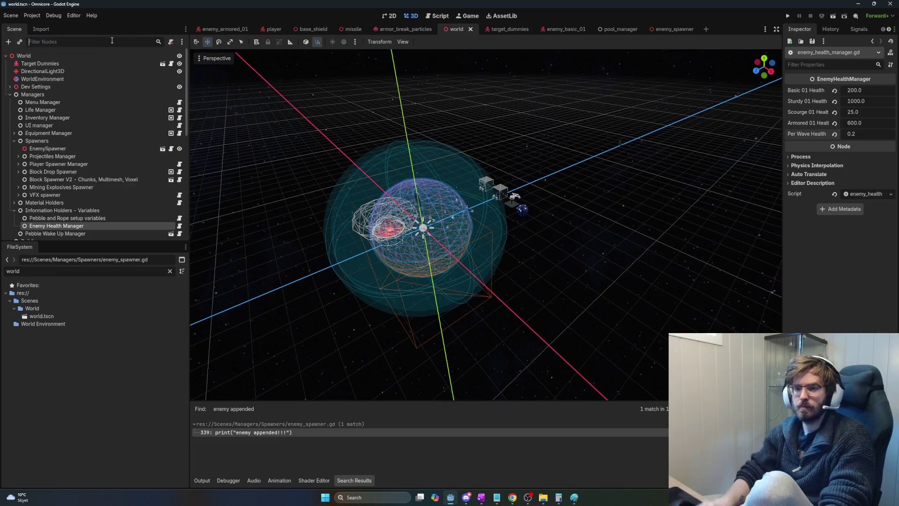
{"action": "type", "text": "enee"}
{"action": "key", "text": "BackSpace"}
{"action": "type", "text": "my"}
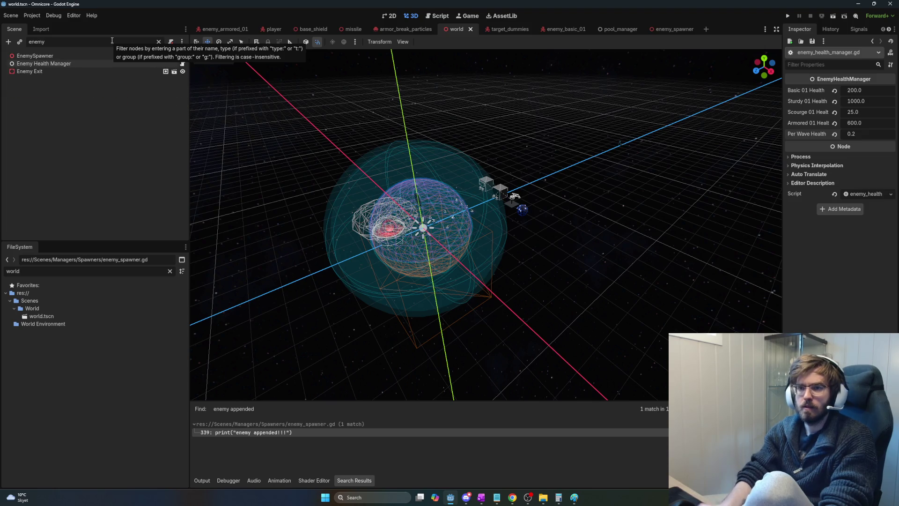
{"action": "left_click", "coordinate": [35, 56]}
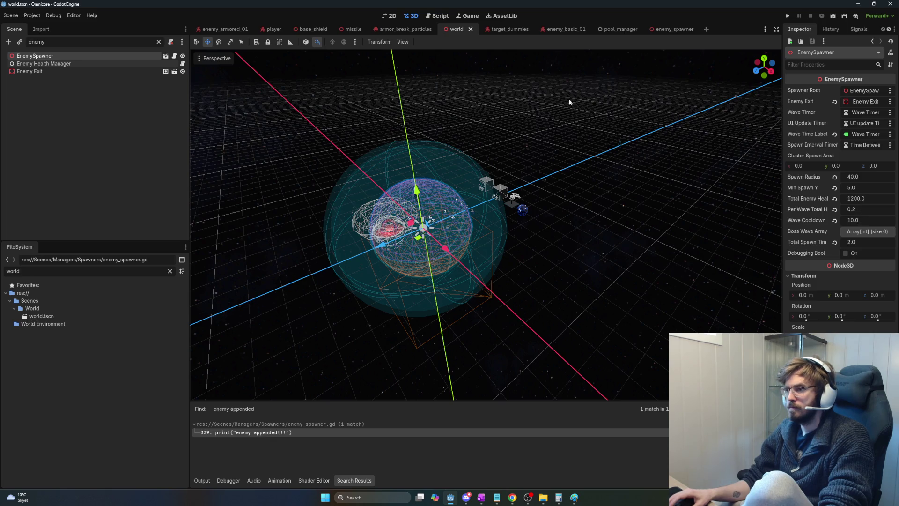
- Find per_wave_total_health_multiplier in EnemySpawner's script, set it to 10.0, and run the game
{"action": "left_click", "coordinate": [174, 57]}
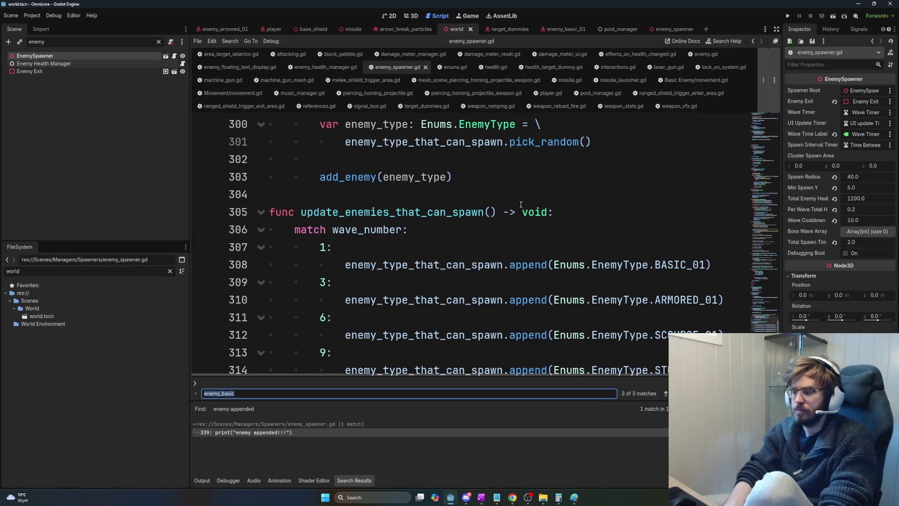
{"action": "type", "text": "total"}
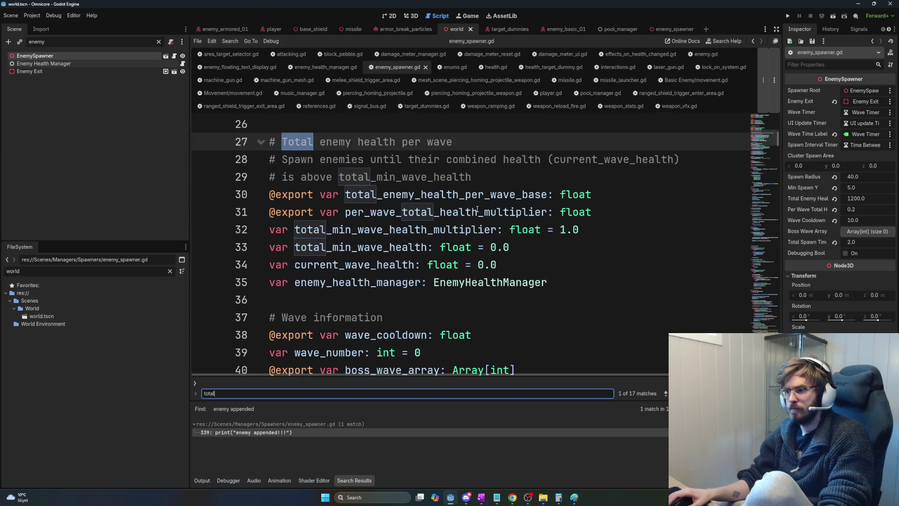
{"action": "double_click", "coordinate": [474, 212]}
{"action": "type", "text": "10"}
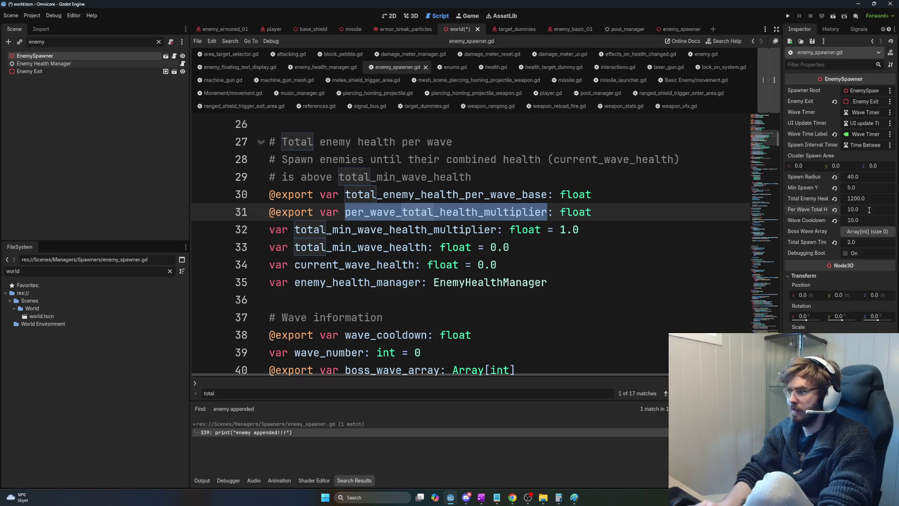
{"action": "key", "text": "F5"}
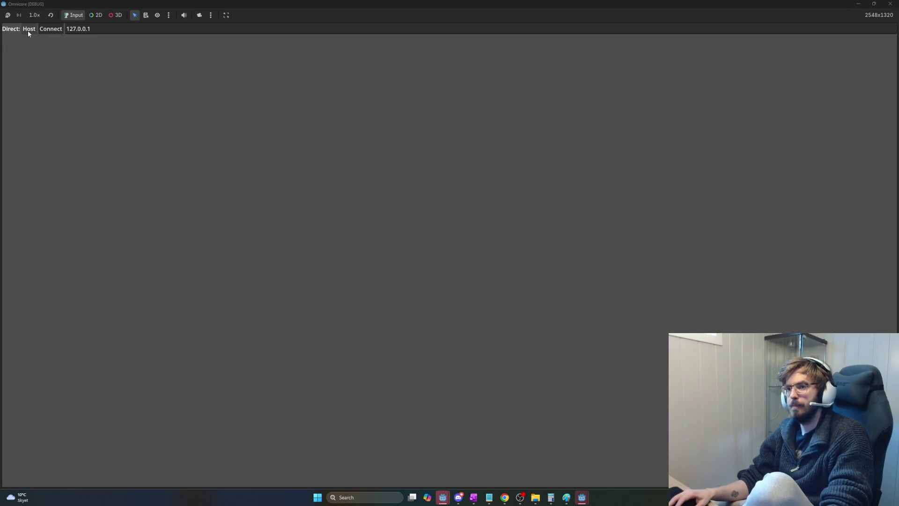
- Host a game and unlock the Piercing Homing Weapon and the Laser Gun
{"action": "left_click", "coordinate": [28, 31]}
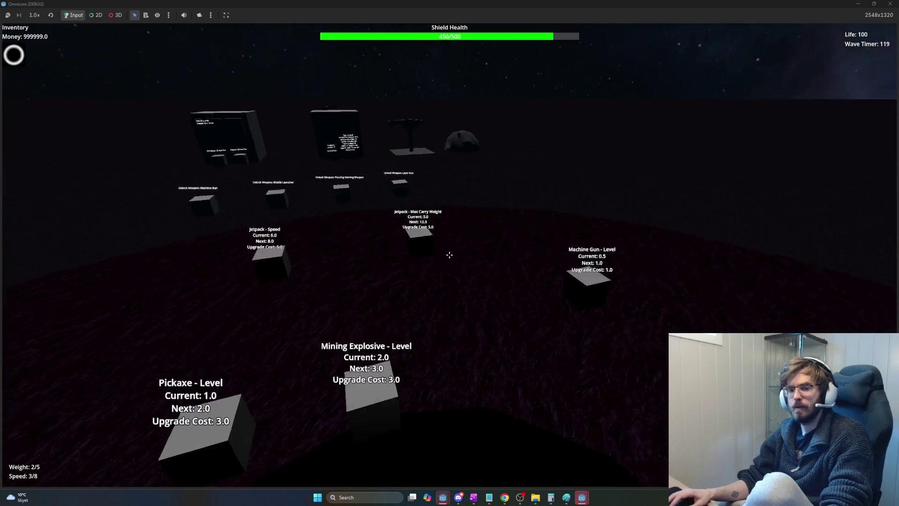
{"action": "key", "text": "w"}
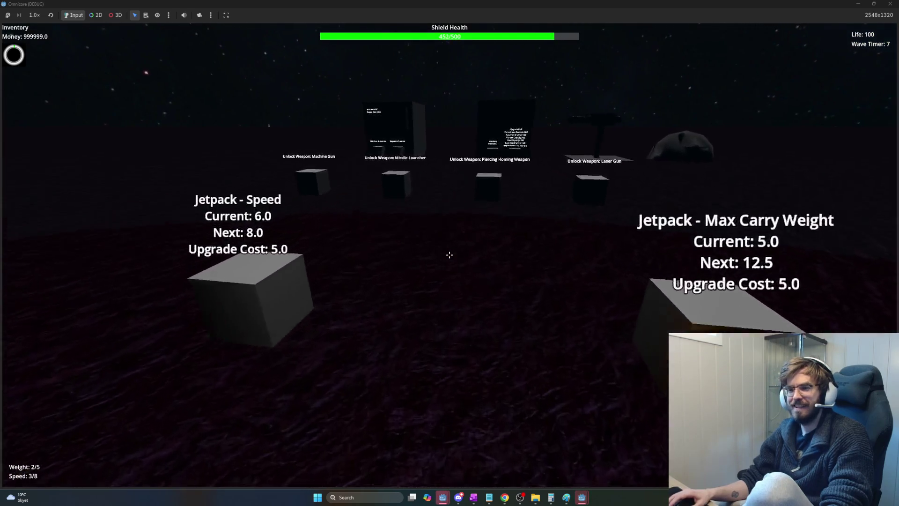
{"action": "key", "text": "w"}
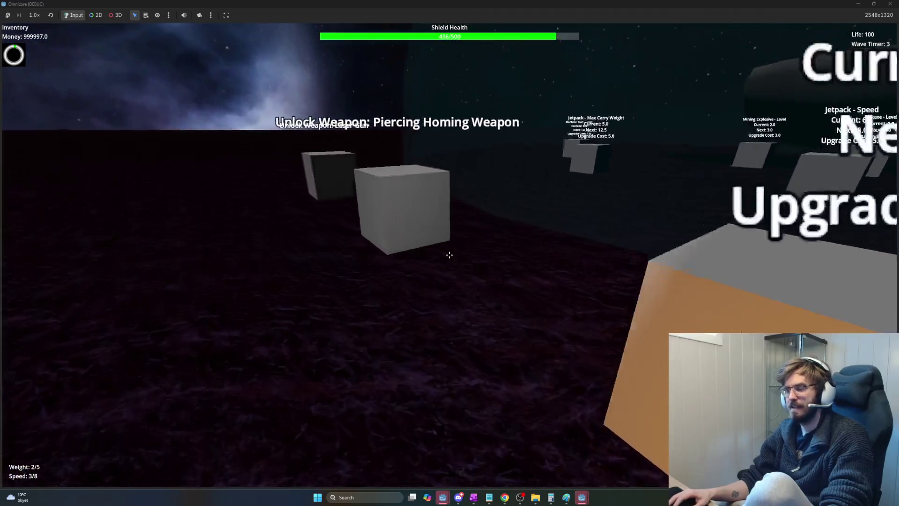
{"action": "left_click", "coordinate": [449, 255]}
{"action": "left_click", "coordinate": [450, 254]}
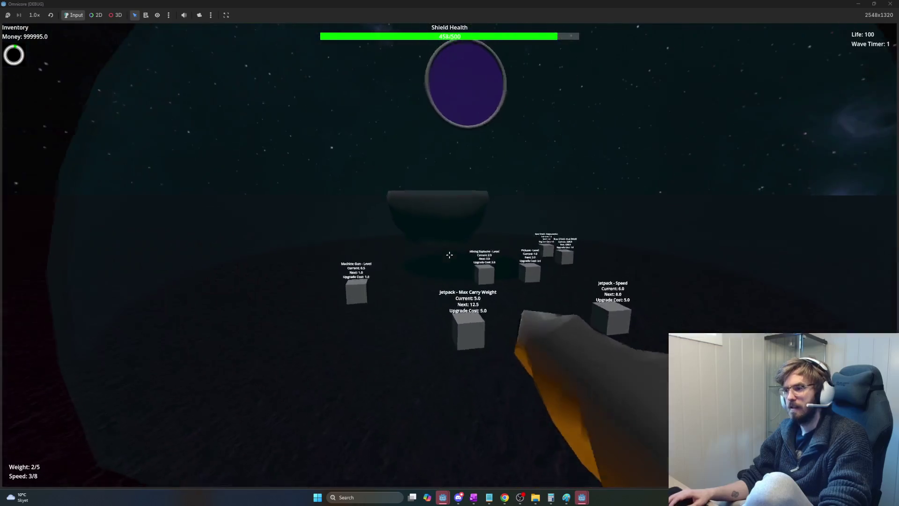
- Fire the laser toward the planet and an asteroid, then return to enemy_spawner.gd
{"action": "left_click", "coordinate": [449, 255]}
{"action": "left_click_drag", "start_coordinate": [450, 255], "coordinate": [449, 254]}
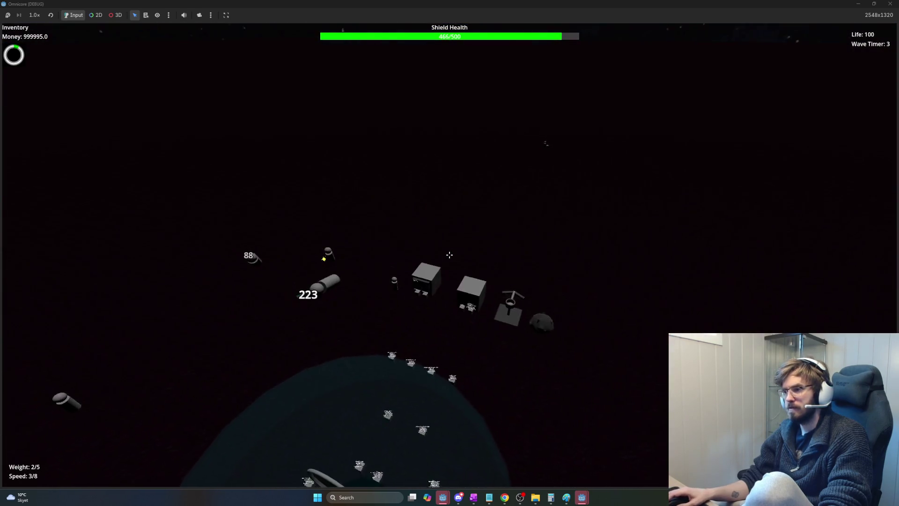
{"action": "left_click_drag", "start_coordinate": [450, 254], "coordinate": [449, 255]}
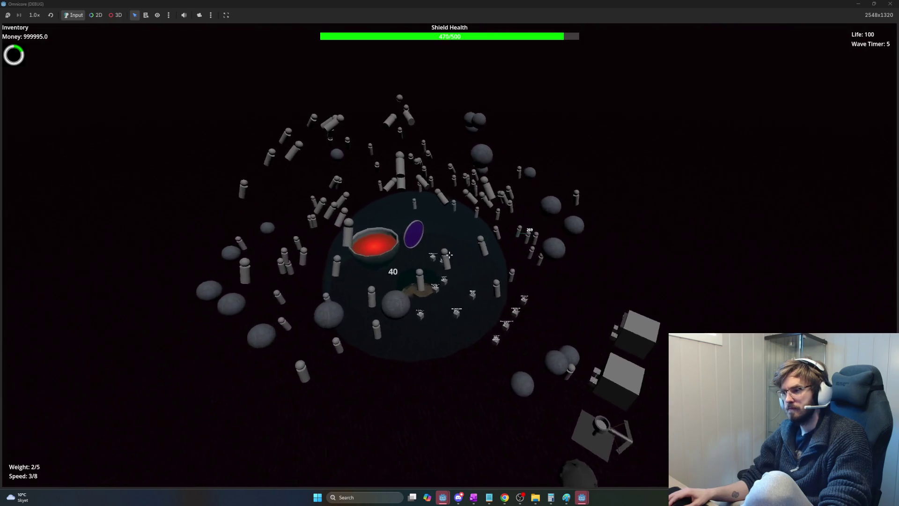
{"action": "left_click", "coordinate": [450, 255]}
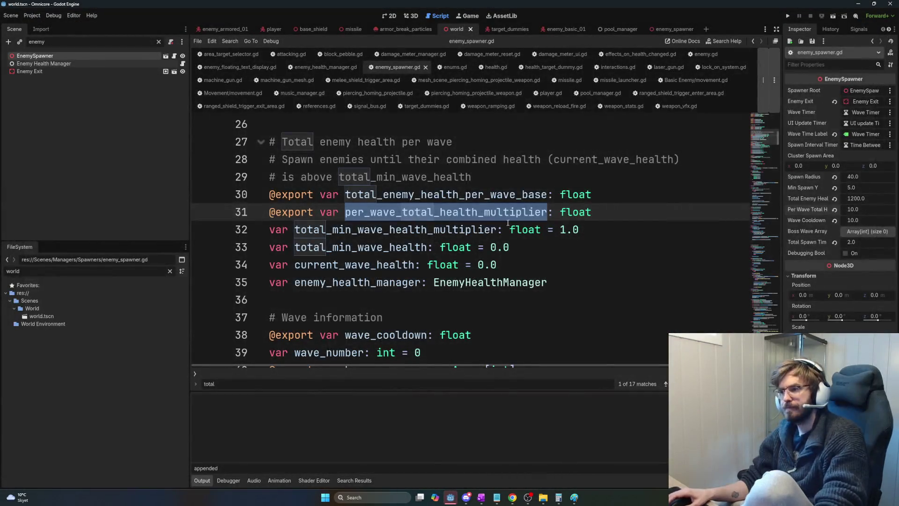
{"action": "left_click", "coordinate": [564, 212]}
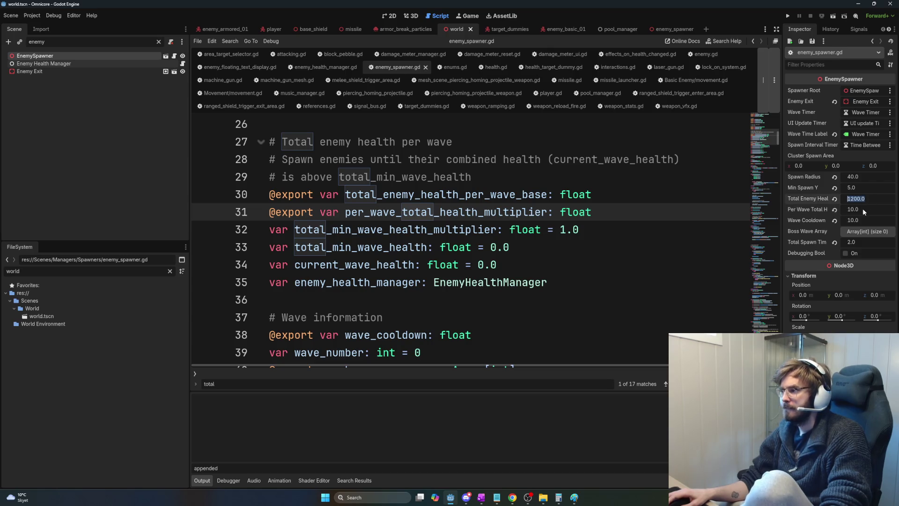
- Change Per Wave Total Health Multiplier back to 0.2 and save the world scene
{"action": "type", "text": "0"}
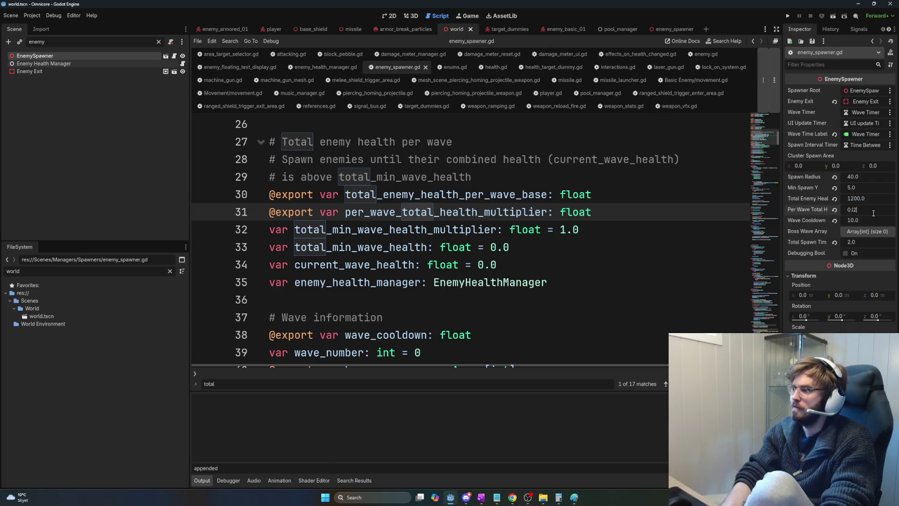
{"action": "key", "text": "ctrl+s"}
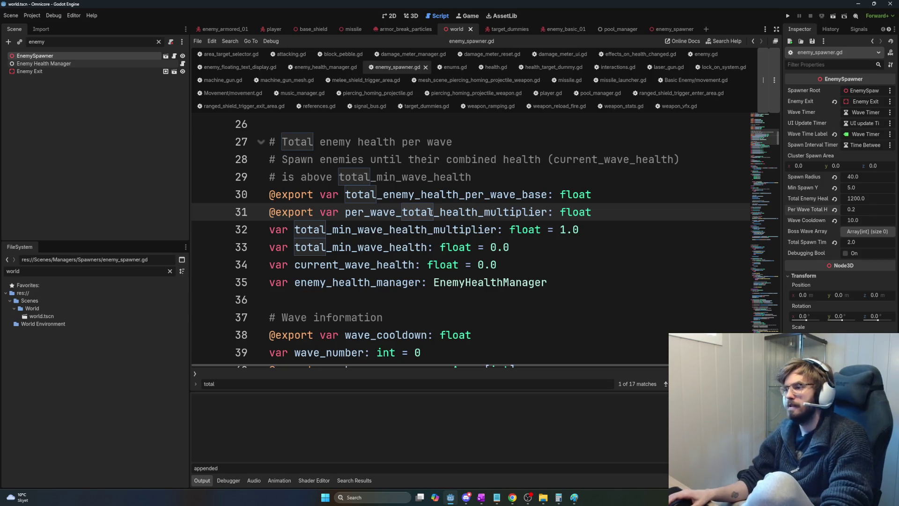
{"action": "key", "text": "alt+Tab"}
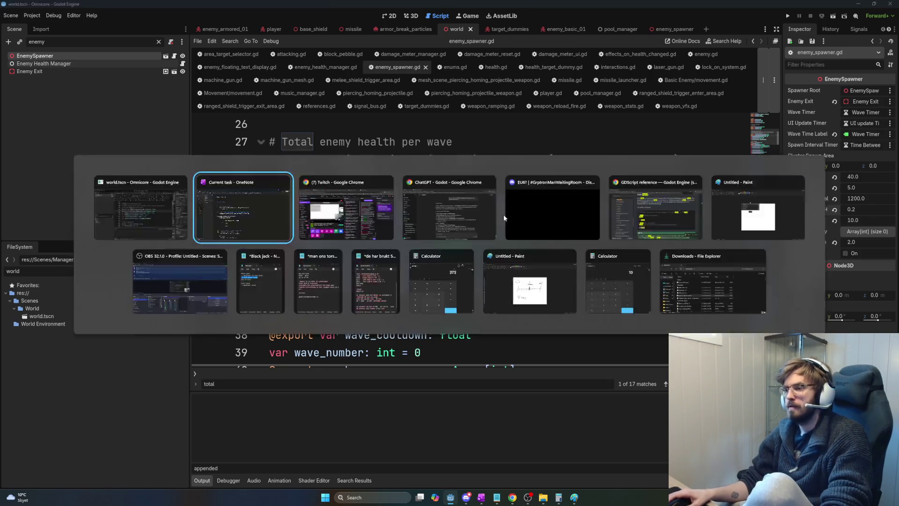
- Delete the wave health, spawn threshold and enemy distribution notes
{"action": "left_click_drag", "start_coordinate": [358, 197], "coordinate": [191, 169]}
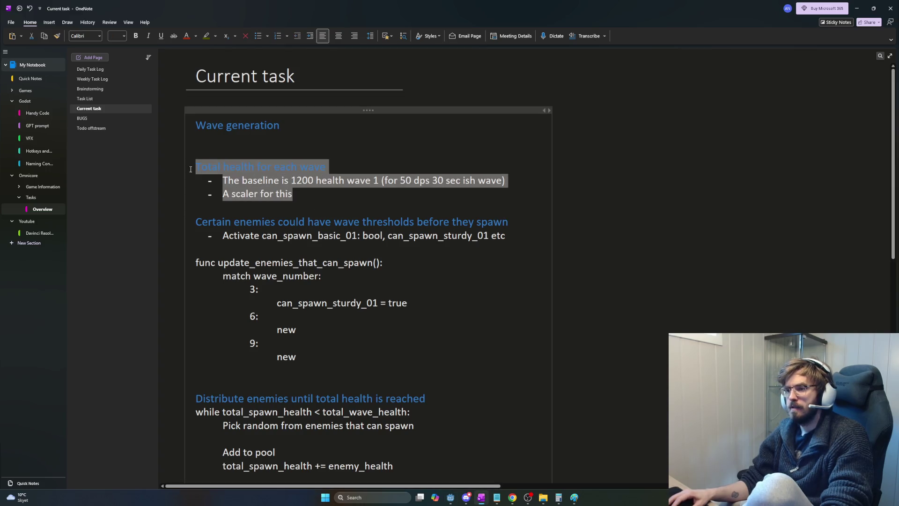
{"action": "key", "text": "Delete"}
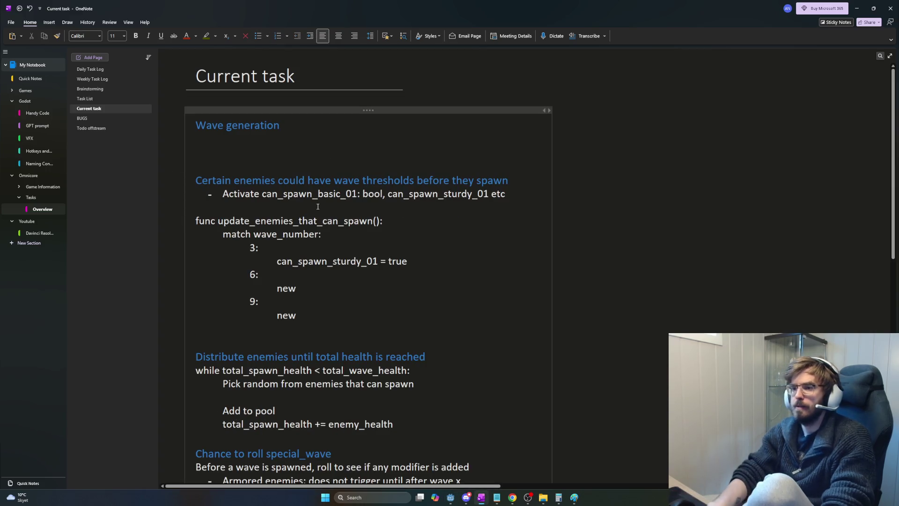
{"action": "key", "text": "BackSpace"}
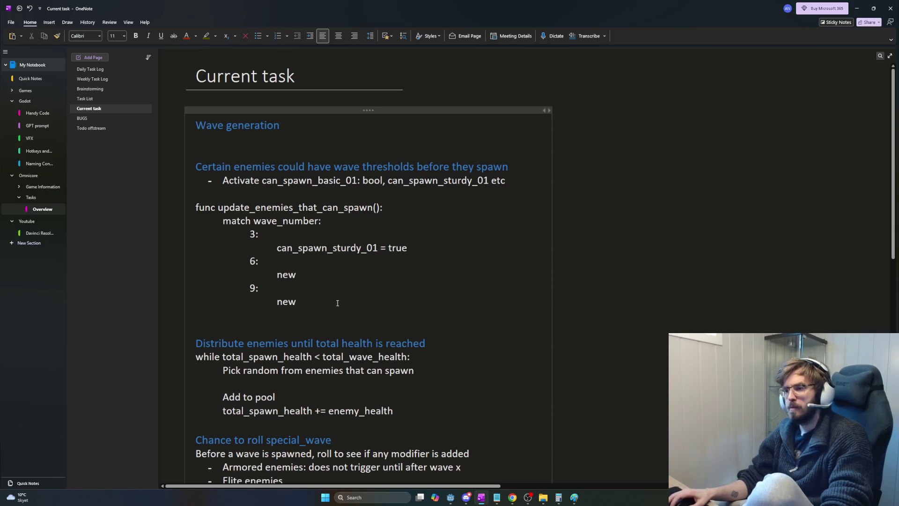
{"action": "left_click_drag", "start_coordinate": [337, 303], "coordinate": [194, 143]}
{"action": "key", "text": "Delete"}
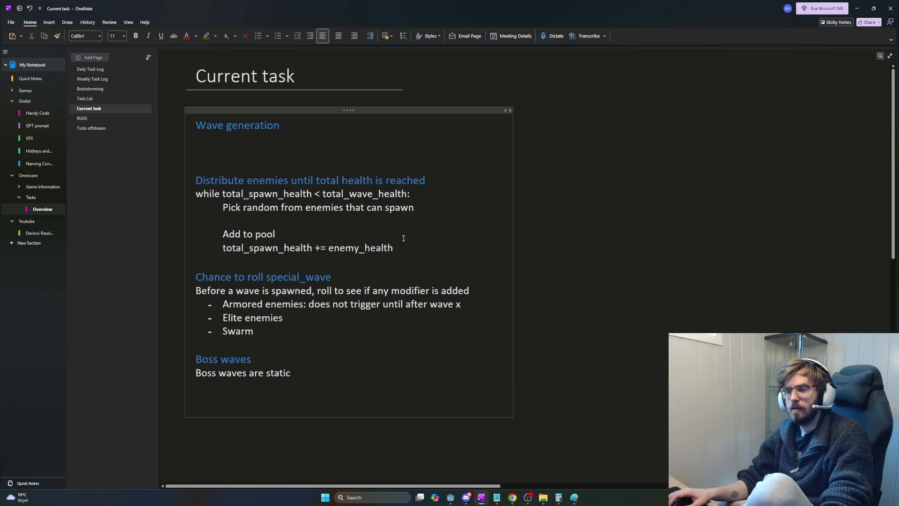
{"action": "left_click_drag", "start_coordinate": [410, 250], "coordinate": [192, 151]}
{"action": "key", "text": "Delete"}
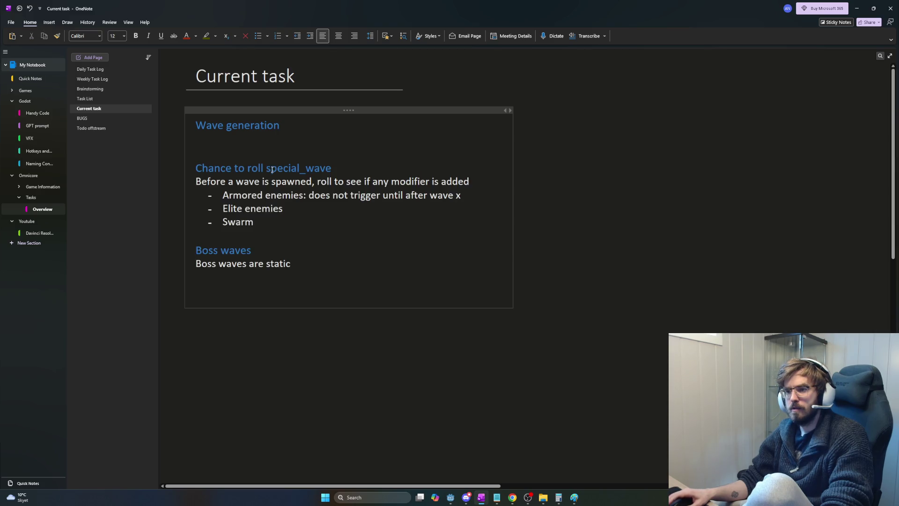
- Select the remaining special wave and boss wave notes, then leave them unchanged
{"action": "left_click_drag", "start_coordinate": [291, 219], "coordinate": [166, 136]}
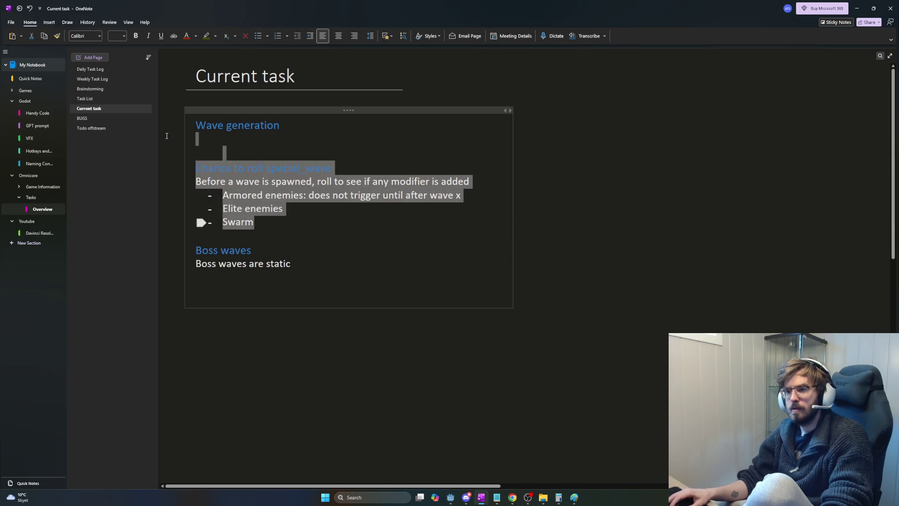
{"action": "key", "text": "ctrl+shift+End"}
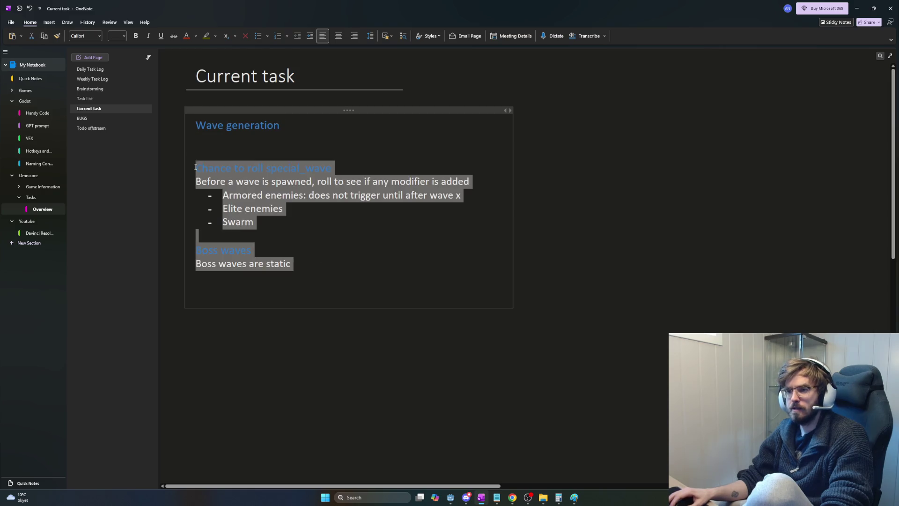
{"action": "left_click", "coordinate": [215, 177]}
{"action": "mouse_move", "coordinate": [215, 172]}
{"action": "left_mouse_down"}
{"action": "mouse_move", "coordinate": [367, 259]}
{"action": "mouse_move", "coordinate": [220, 192]}
{"action": "mouse_move", "coordinate": [181, 163]}
{"action": "left_mouse_up"}
{"action": "left_click", "coordinate": [367, 259]}
{"action": "left_click", "coordinate": [308, 251]}
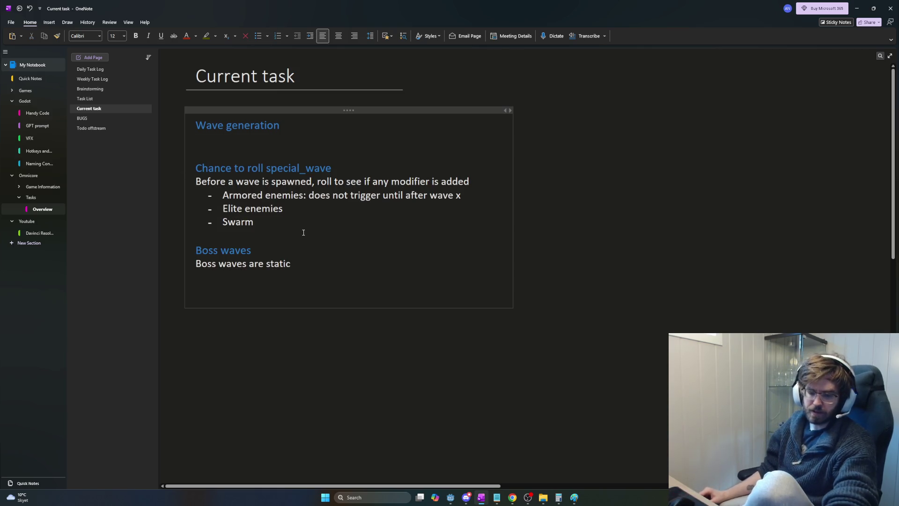
- In the Weekly Task Log, make room for a new entry below the wave 1 lines
{"action": "left_click", "coordinate": [104, 80]}
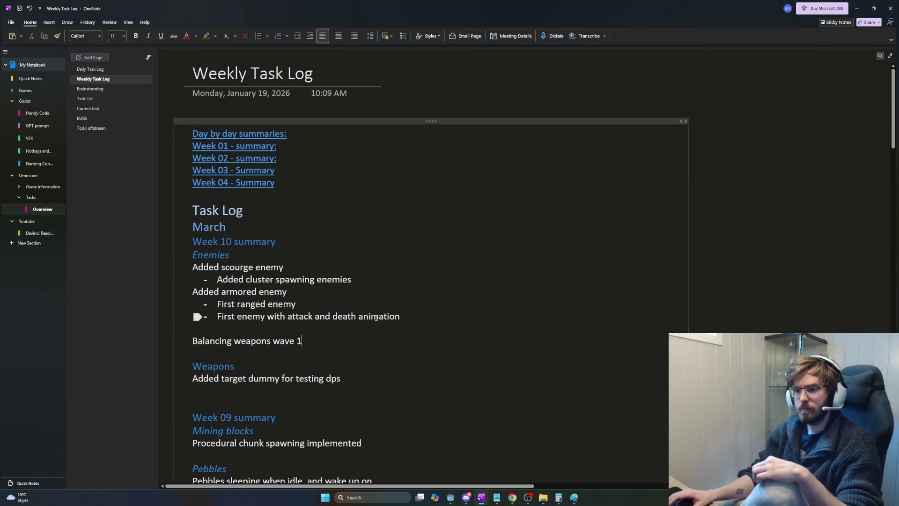
{"action": "key", "text": "Return"}
{"action": "key", "text": "Return"}
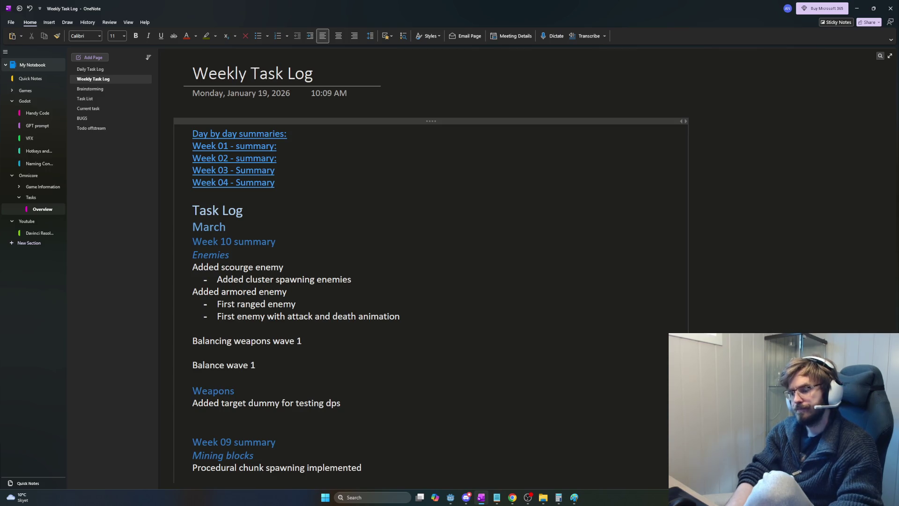
{"action": "key", "text": "Return"}
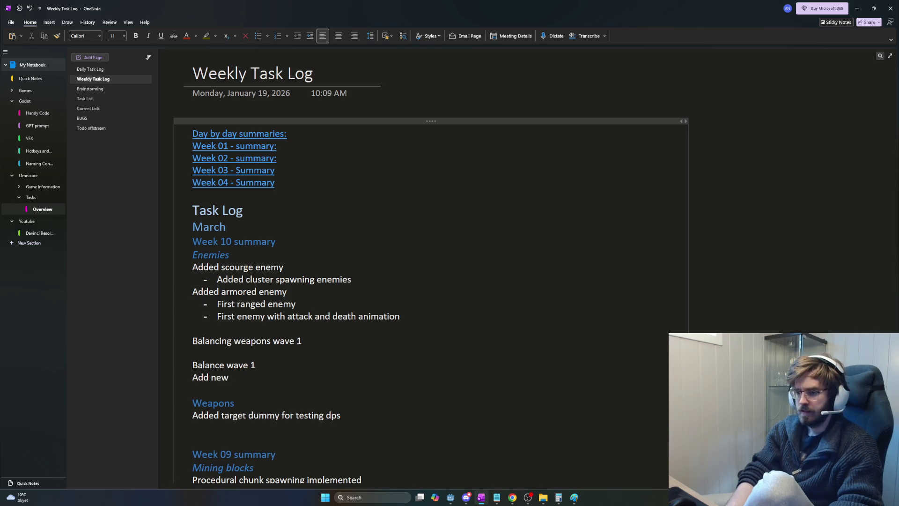
{"action": "key", "text": "Return"}
{"action": "type", "text": "Improve"}
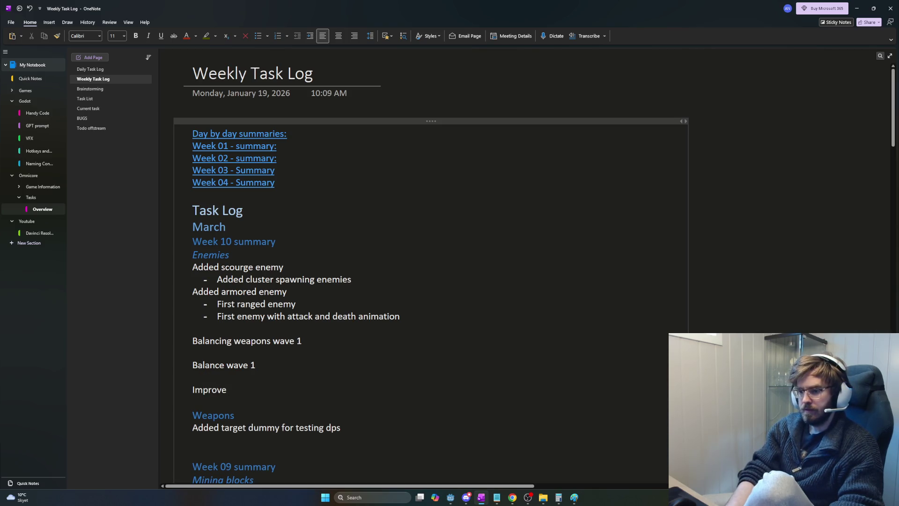
{"action": "key", "text": "BackSpace"}
{"action": "key", "text": "BackSpace"}
{"action": "key", "text": "BackSpace"}
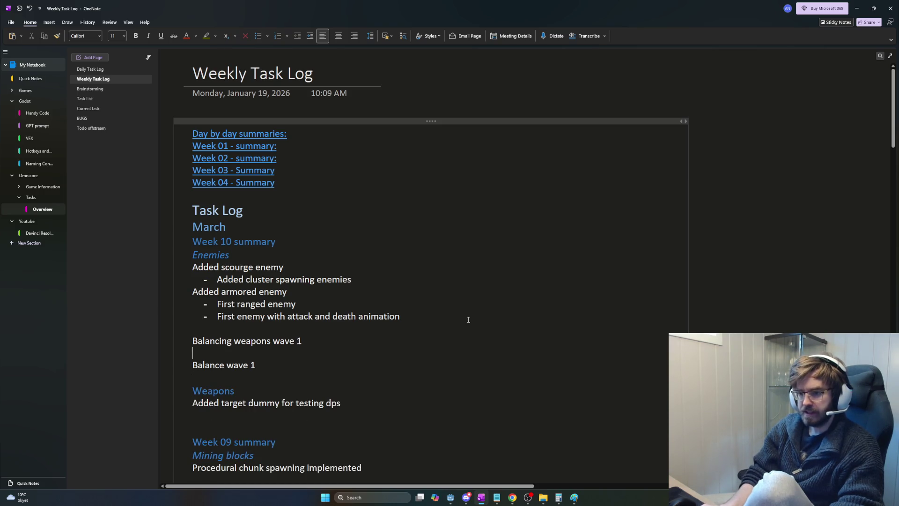
- Log 'Improved wave spawner for easier balancing and more control while keeping RNG', then open Daily Task Log
{"action": "key", "text": "Return"}
{"action": "type", "text": "Waves"}
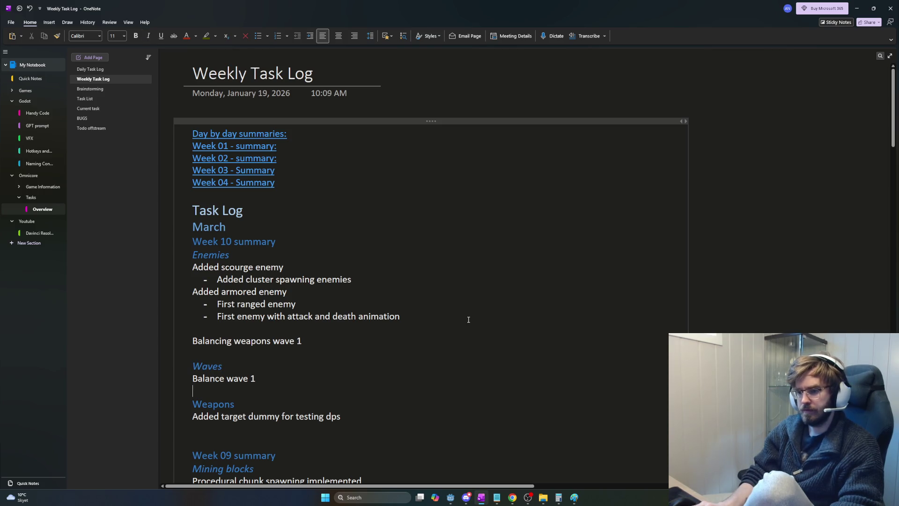
{"action": "key", "text": "Return"}
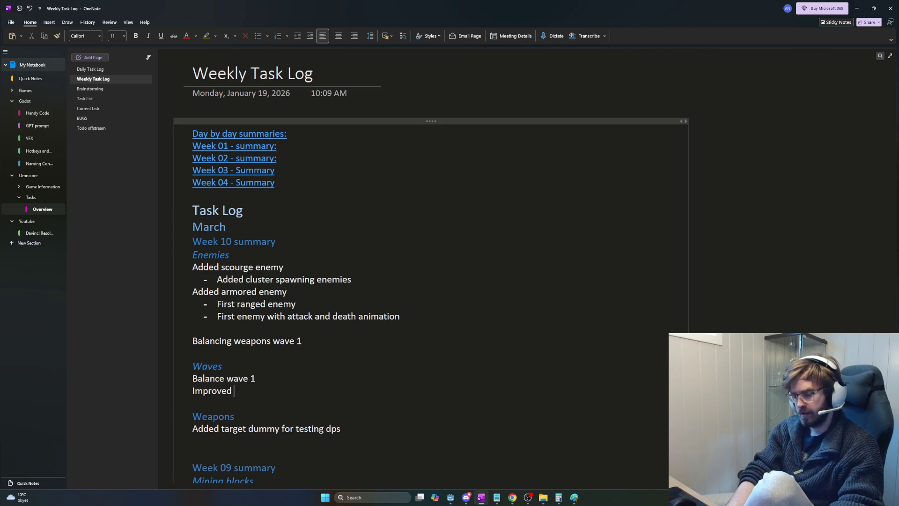
{"action": "type", "text": "wave"}
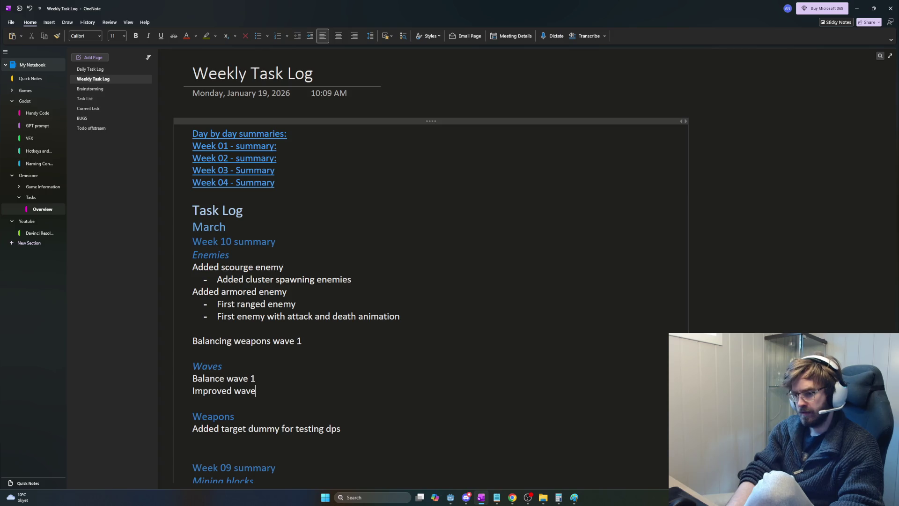
{"action": "type", "text": " spawner"}
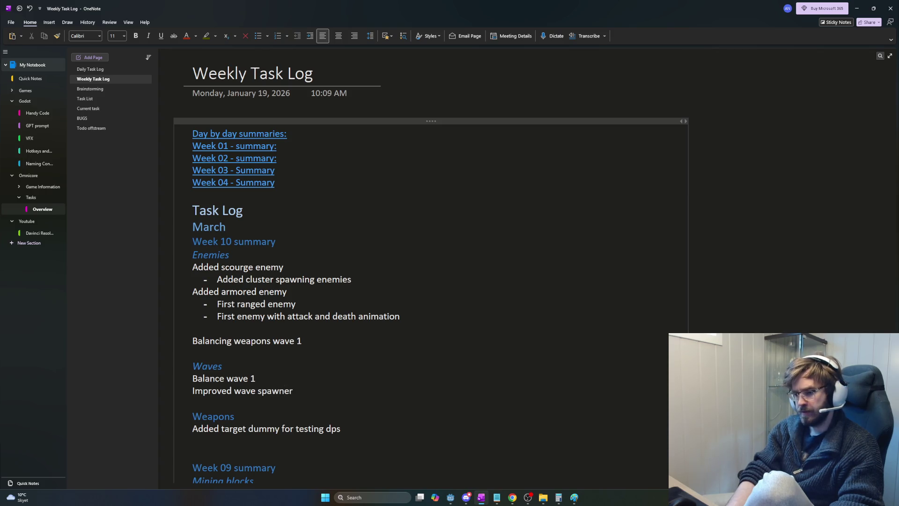
{"action": "type", "text": " for easier"}
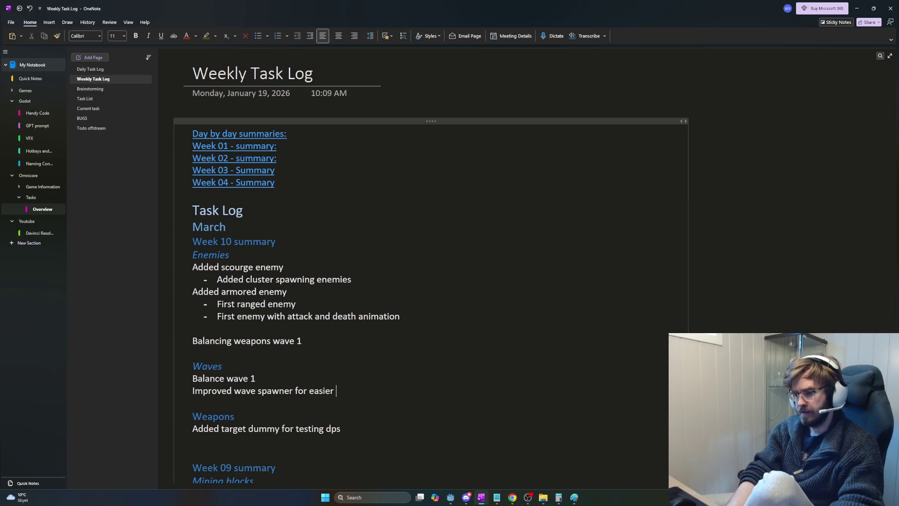
{"action": "type", "text": " balancing"}
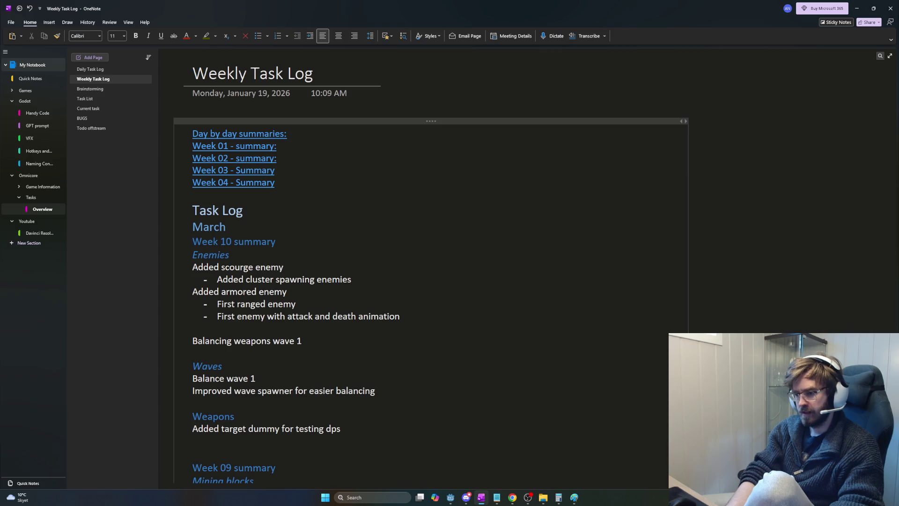
{"action": "type", "text": " and more control"}
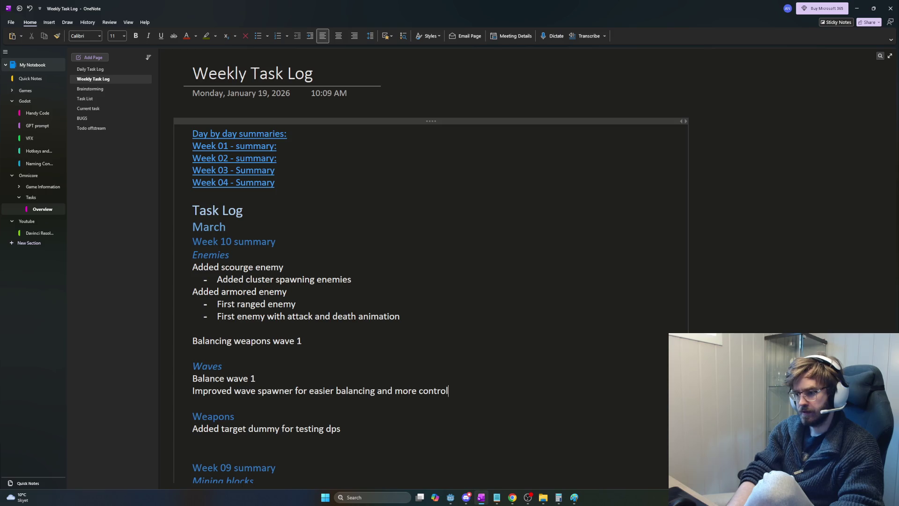
{"action": "type", "text": " while keeping "}
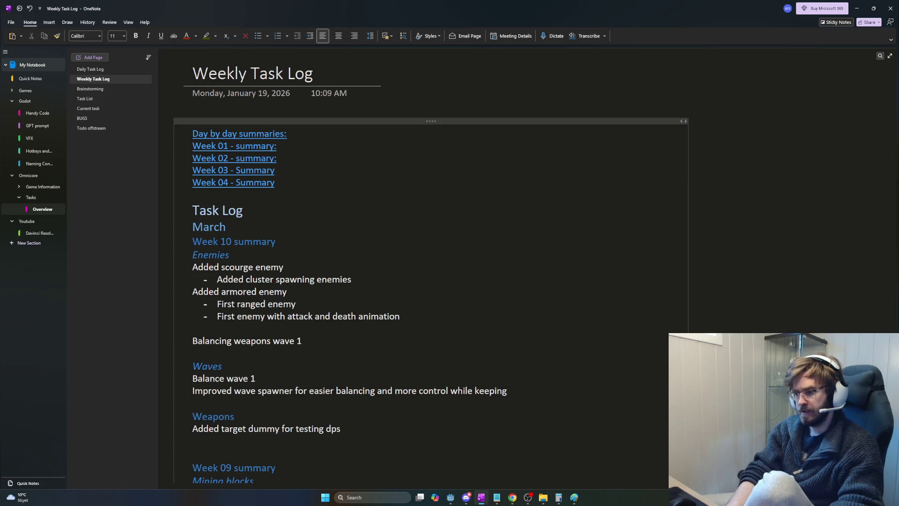
{"action": "type", "text": "RNG"}
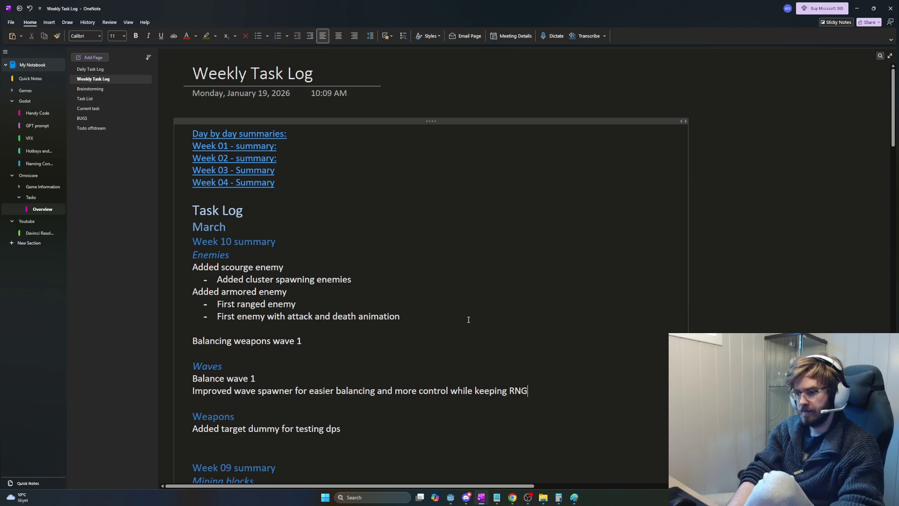
{"action": "key", "text": "ctrl+f"}
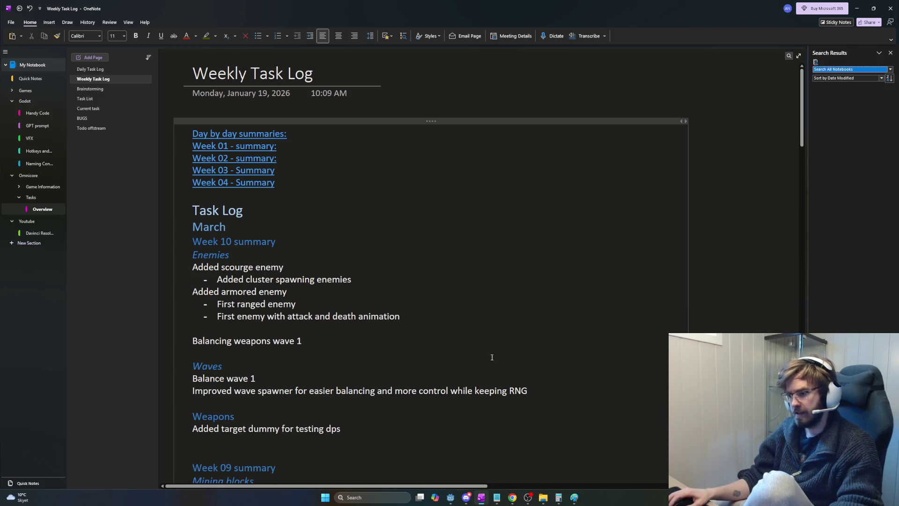
{"action": "left_click", "coordinate": [90, 69]}
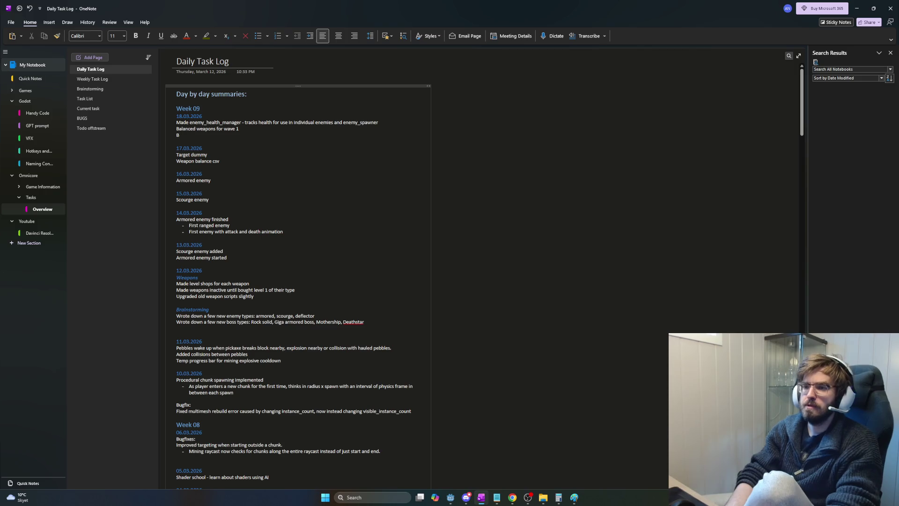
- Add 'Balanced wave 1' and 'Improved enemy spawner' to the 18.03.2026 log
{"action": "type", "text": "Balanced wave 1"}
{"action": "key", "text": "Return"}
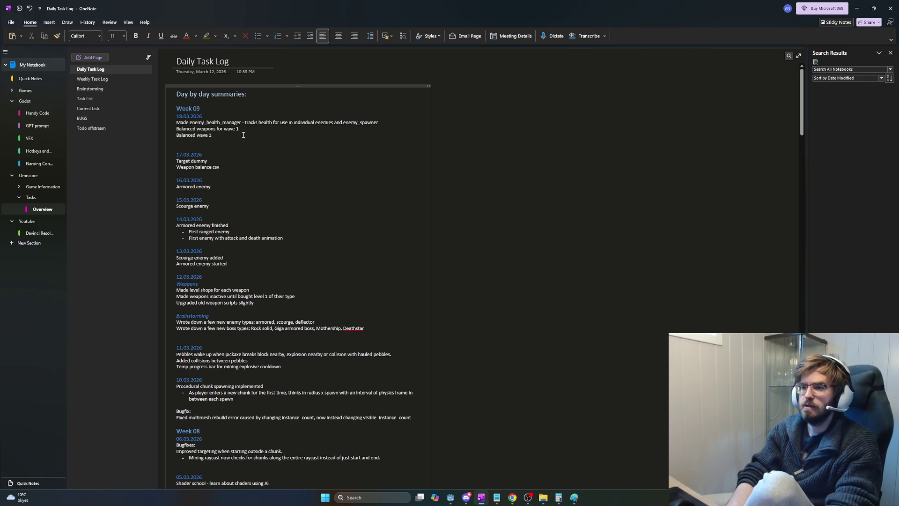
{"action": "type", "text": "Improved enemy"}
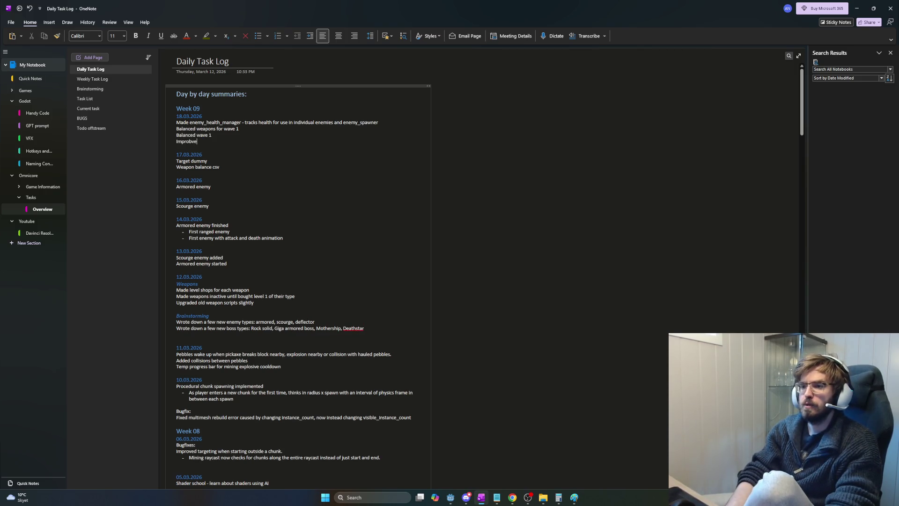
{"action": "type", "text": " spawner"}
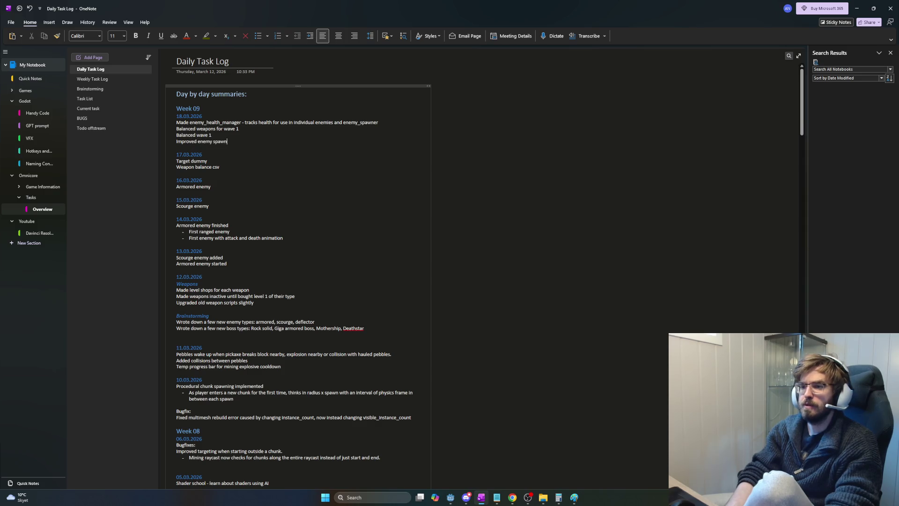
{"action": "key", "text": "Return"}
{"action": "key", "text": "BackSpace"}
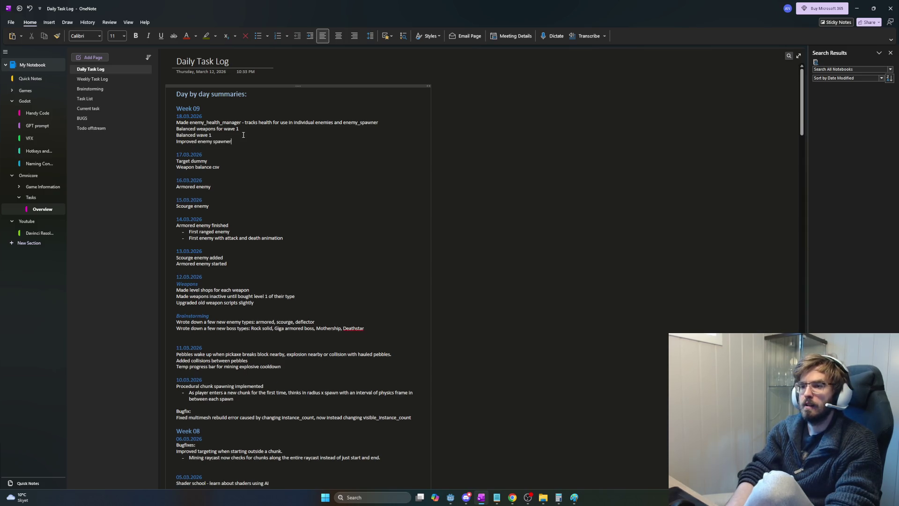
- Reword the spawner entry to 'Improved how waves are calculated and spawned'
{"action": "key", "text": "ctrl+BackSpace"}
{"action": "key", "text": "ctrl+BackSpace"}
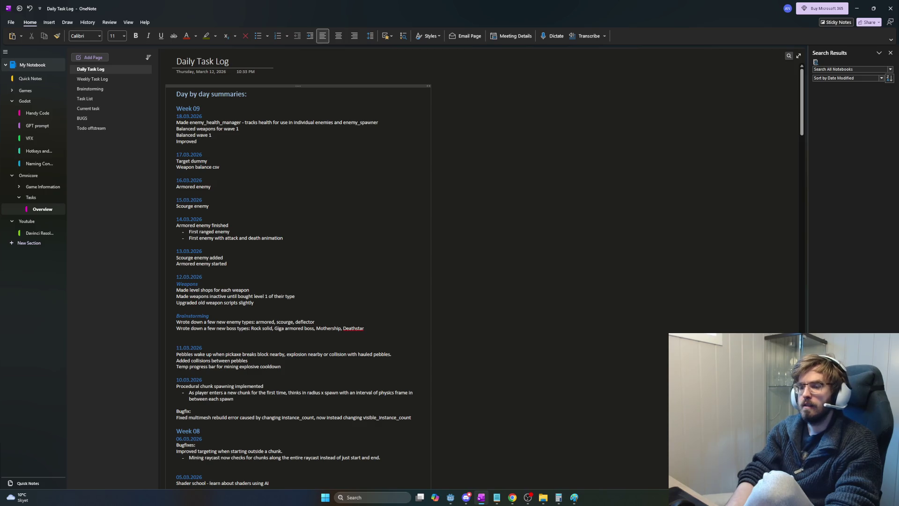
{"action": "type", "text": "how waves are spa"}
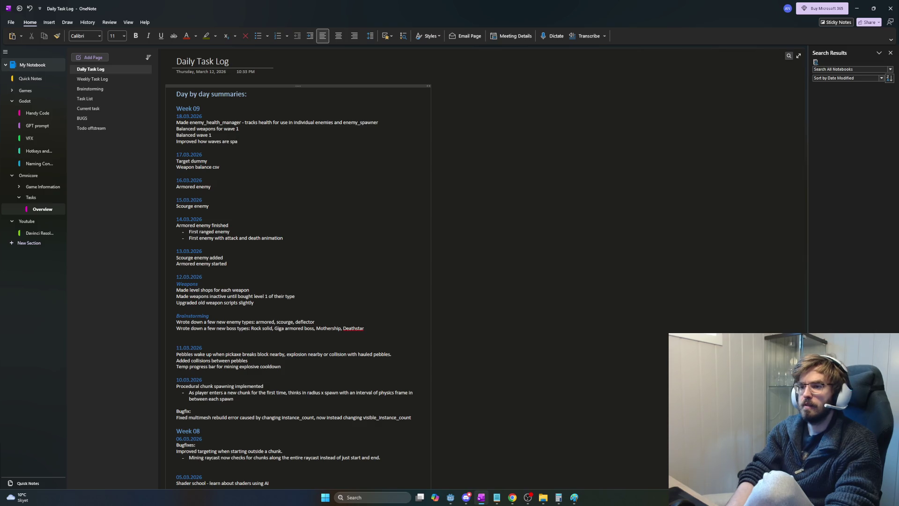
{"action": "key", "text": "ctrl+BackSpace"}
{"action": "type", "text": "cal"}
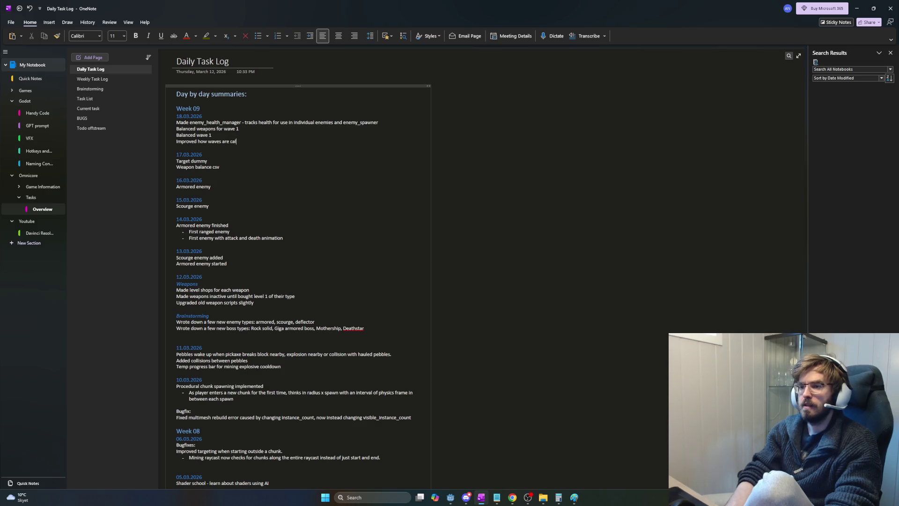
{"action": "type", "text": "d spawned"}
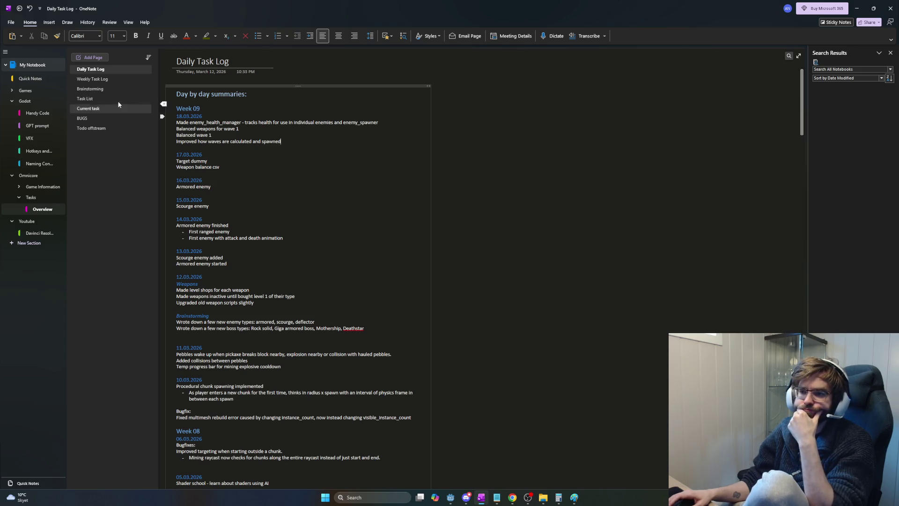
- Cut all the wave-generation notes from the Current task page
{"action": "left_click", "coordinate": [96, 89]}
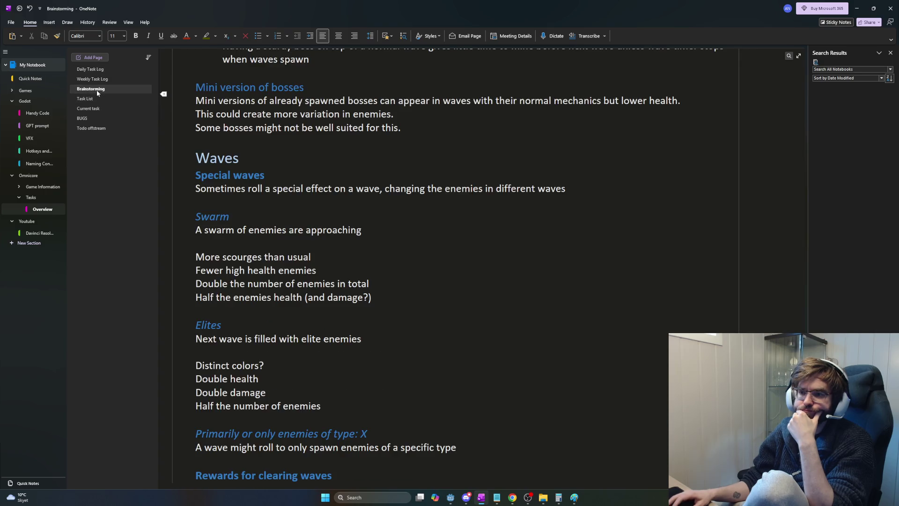
{"action": "left_click", "coordinate": [98, 98]}
{"action": "scroll", "coordinate": [351, 211], "scroll_direction": "up", "scroll_amount": 5}
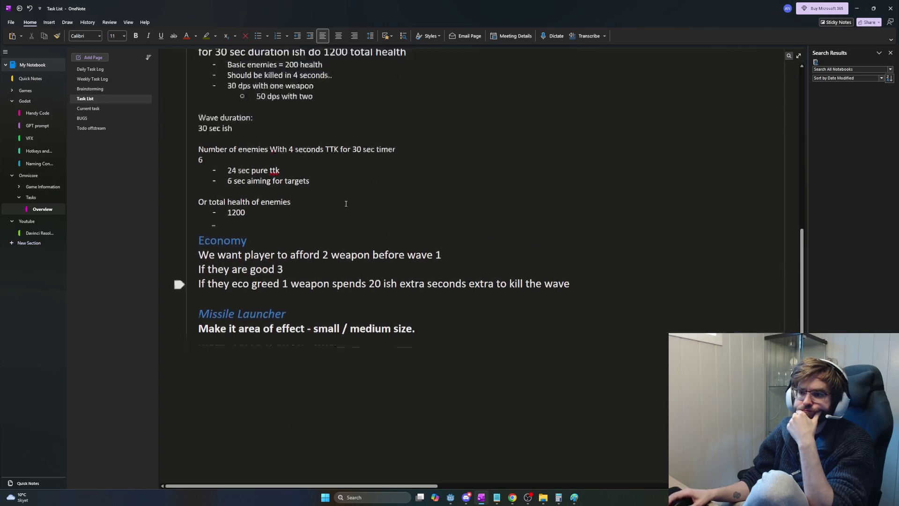
{"action": "left_click", "coordinate": [110, 111]}
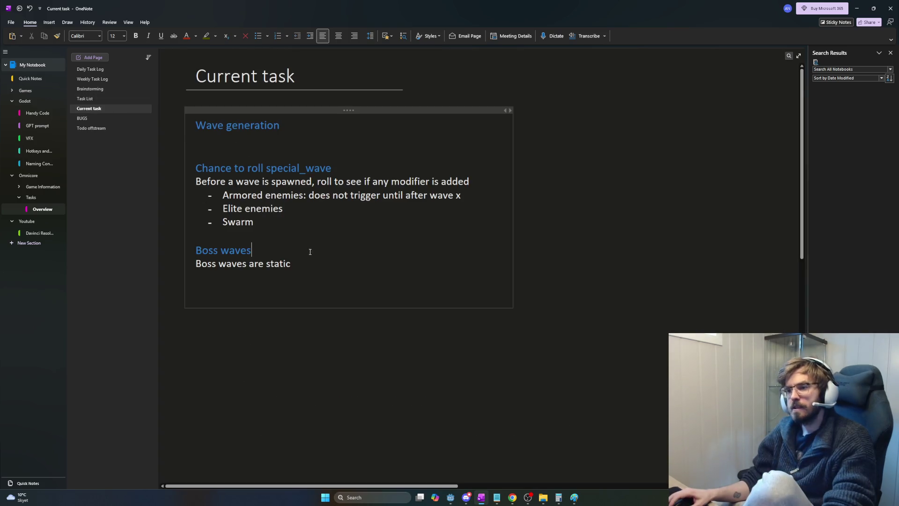
{"action": "key", "text": "ctrl+a"}
{"action": "key", "text": "Delete"}
- Paste the wave-generation notes into Task List below Missile Launcher and remove blank lines
{"action": "left_click", "coordinate": [87, 98]}
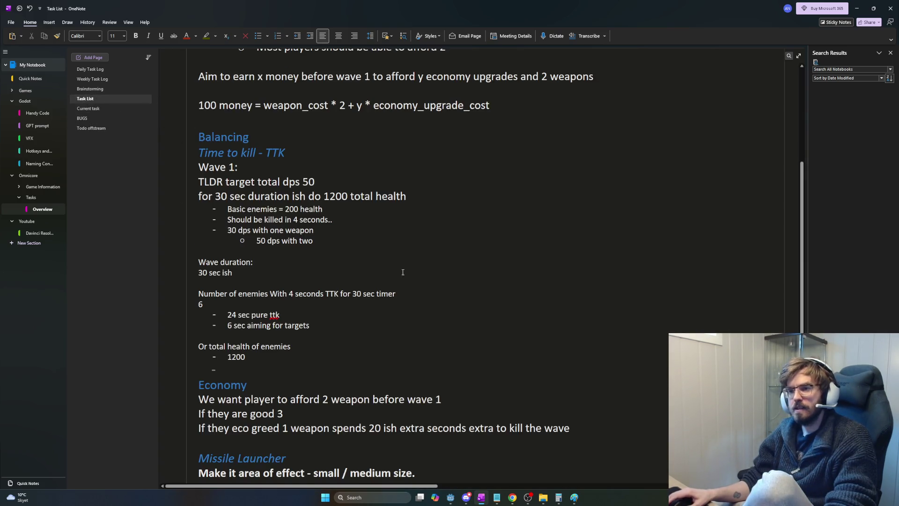
{"action": "scroll", "coordinate": [388, 271], "scroll_direction": "down", "scroll_amount": 7}
{"action": "left_click", "coordinate": [458, 138]}
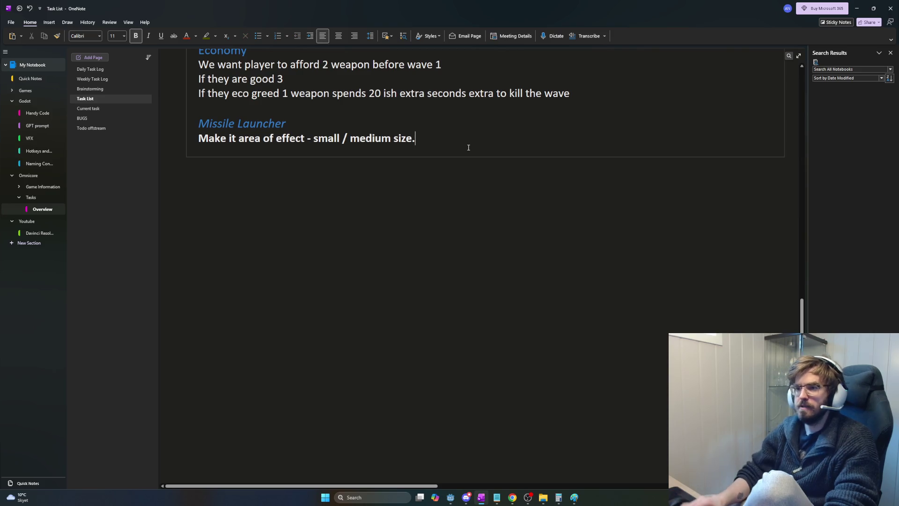
{"action": "key", "text": "Return"}
{"action": "type", "text": "Wave generation   Chance to roll special_wave Before a wave is spawned, roll to see if any modifier is added - Armored enemies: does not trigger until after wave x - Elite enemies - Swarm  Boss waves Boss waves are static"}
{"action": "left_click", "coordinate": [297, 196]}
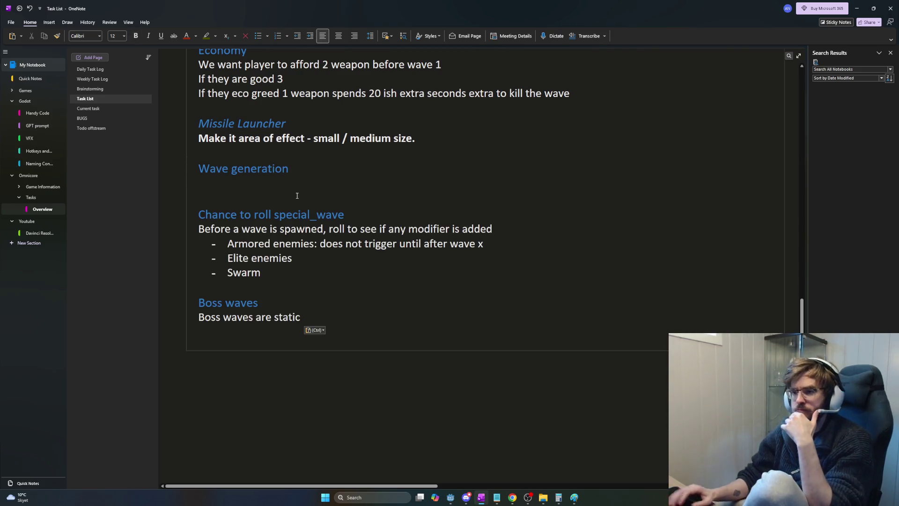
{"action": "key", "text": "BackSpace"}
{"action": "key", "text": "BackSpace"}
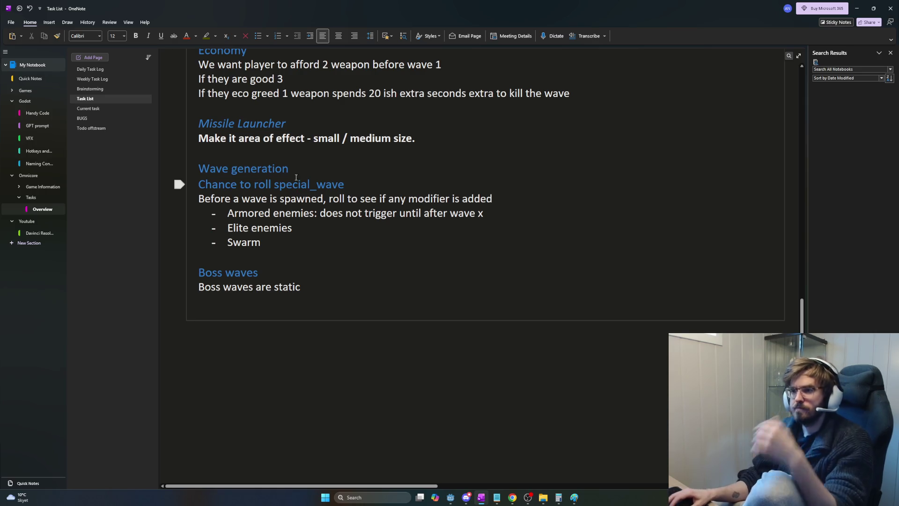
- Rename the 'Wave generation' heading to 'Waves'
{"action": "left_click", "coordinate": [179, 169]}
{"action": "double_click", "coordinate": [231, 172]}
{"action": "scroll", "coordinate": [287, 276], "scroll_direction": "up", "scroll_amount": 5}
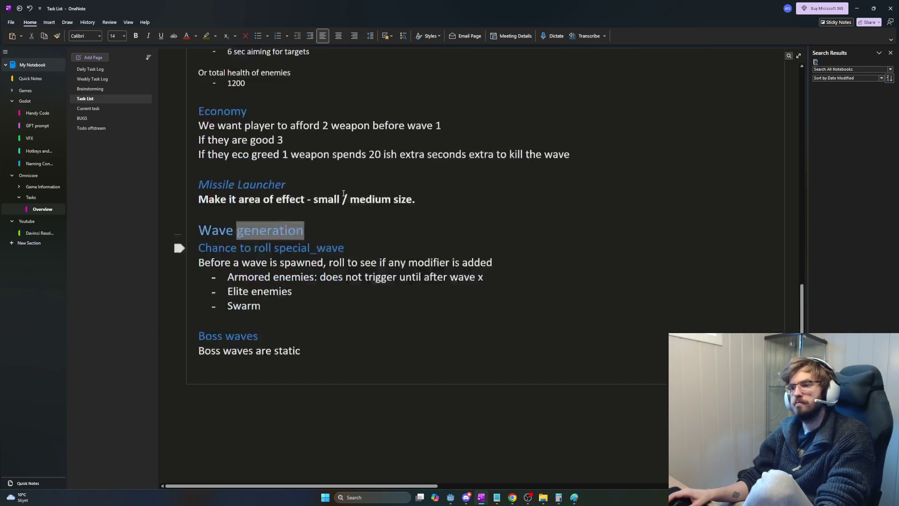
{"action": "scroll", "coordinate": [286, 276], "scroll_direction": "down", "scroll_amount": 2}
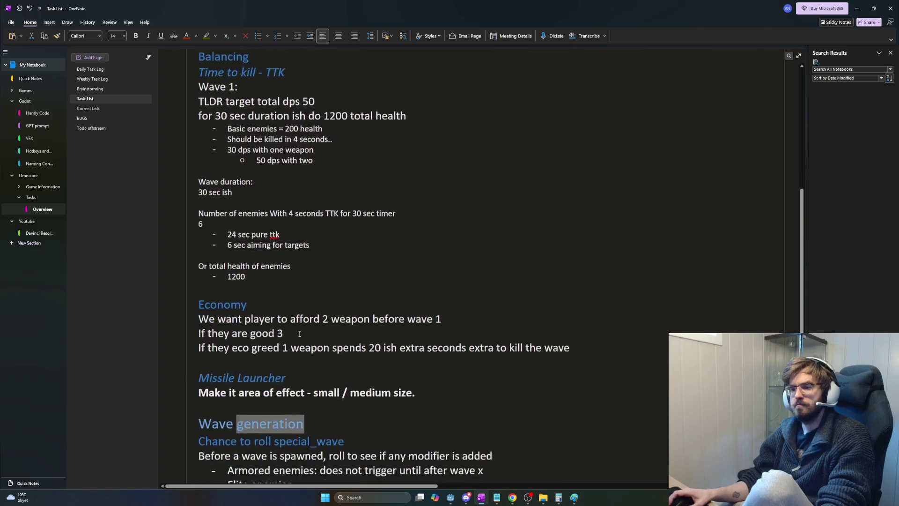
{"action": "mouse_move", "coordinate": [304, 322]}
{"action": "left_mouse_down"}
{"action": "mouse_move", "coordinate": [207, 325]}
{"action": "mouse_move", "coordinate": [240, 324]}
{"action": "left_mouse_up"}
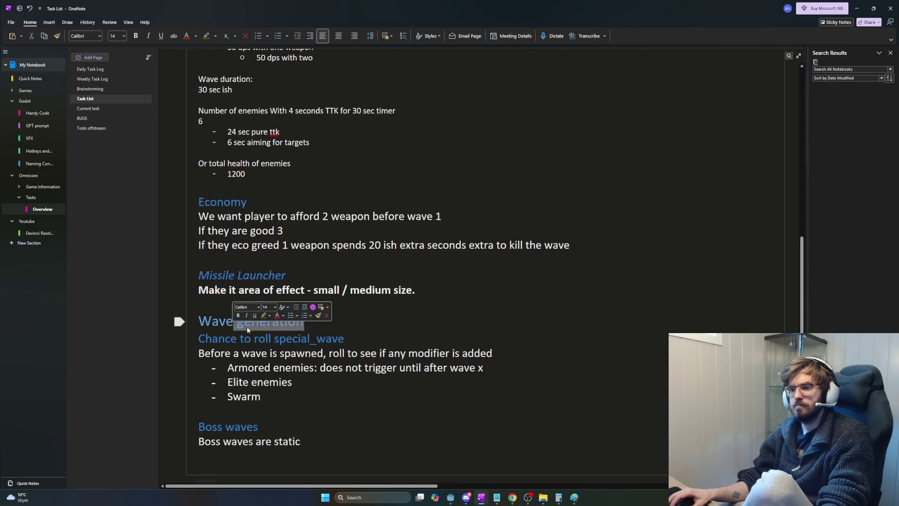
{"action": "type", "text": "s"}
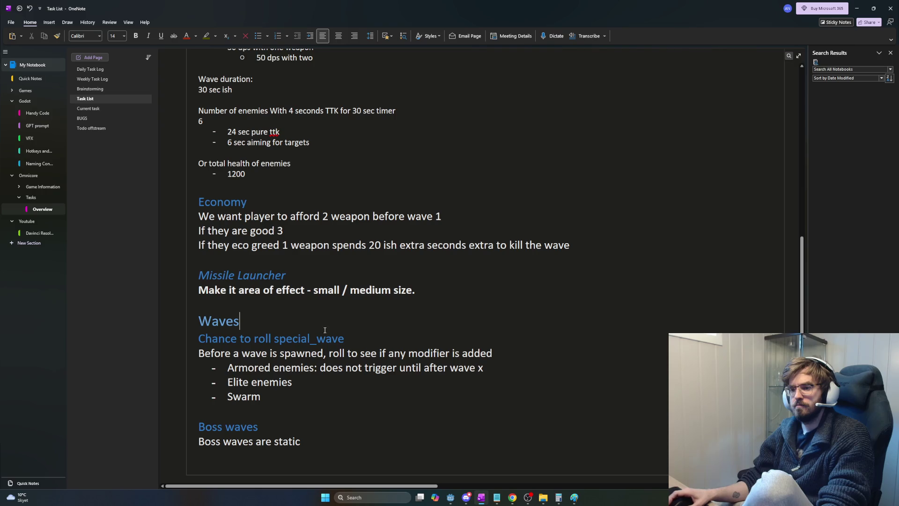
- Replace the Balancing 'Time to kill' notes with a 'Weapon' heading
{"action": "scroll", "coordinate": [320, 328], "scroll_direction": "up", "scroll_amount": 2}
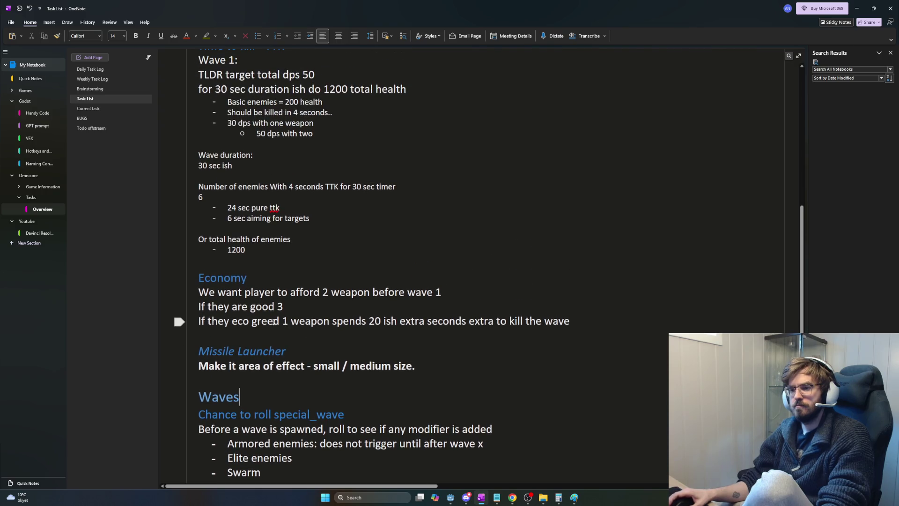
{"action": "scroll", "coordinate": [281, 304], "scroll_direction": "up", "scroll_amount": 6}
{"action": "scroll", "coordinate": [262, 295], "scroll_direction": "up", "scroll_amount": 2}
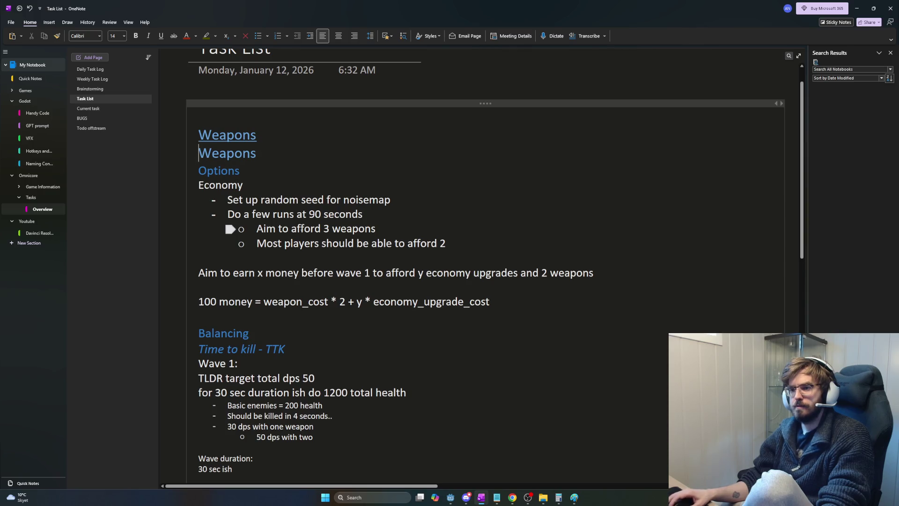
{"action": "mouse_move", "coordinate": [499, 304]}
{"action": "left_mouse_down"}
{"action": "mouse_move", "coordinate": [218, 216]}
{"action": "mouse_move", "coordinate": [206, 187]}
{"action": "left_mouse_up"}
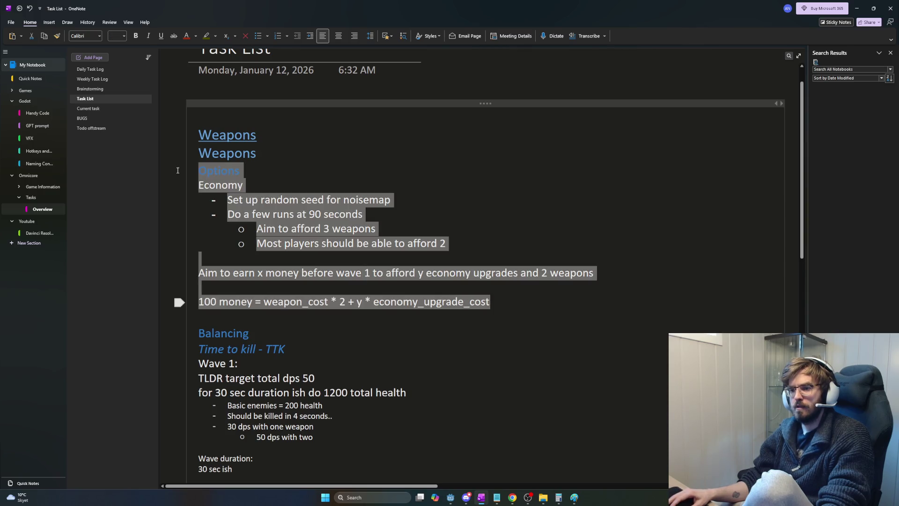
{"action": "scroll", "coordinate": [326, 293], "scroll_direction": "down", "scroll_amount": 4}
{"action": "scroll", "coordinate": [325, 293], "scroll_direction": "down", "scroll_amount": 2}
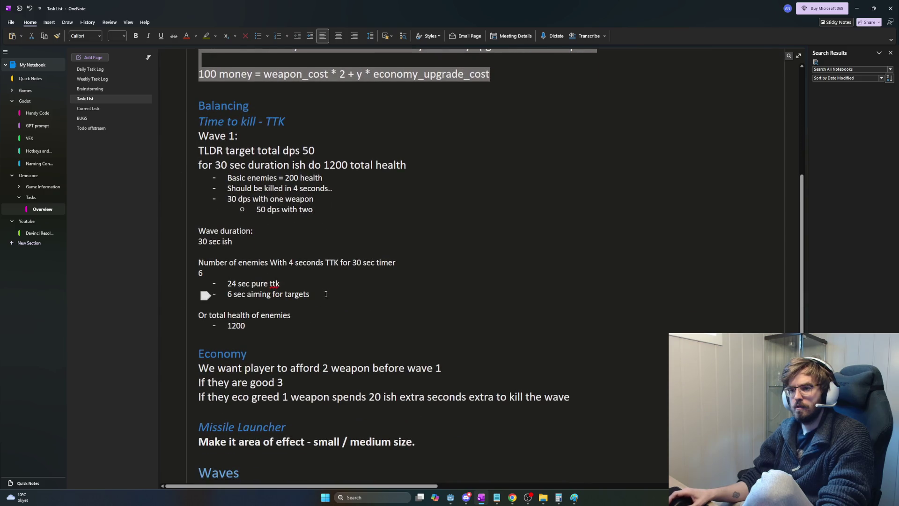
{"action": "left_click", "coordinate": [295, 199]}
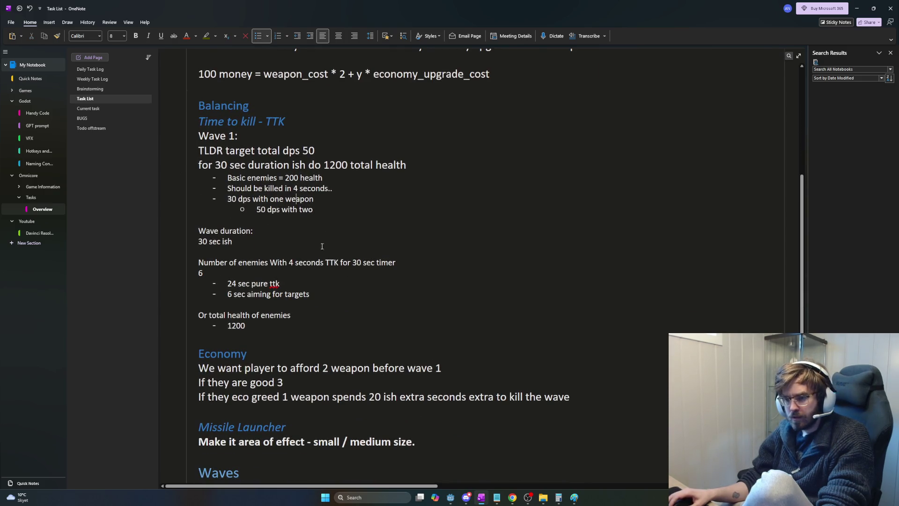
{"action": "mouse_move", "coordinate": [177, 323]}
{"action": "left_mouse_down"}
{"action": "mouse_move", "coordinate": [216, 207]}
{"action": "mouse_move", "coordinate": [201, 91]}
{"action": "mouse_move", "coordinate": [202, 103]}
{"action": "left_mouse_up"}
{"action": "type", "text": "WE"}
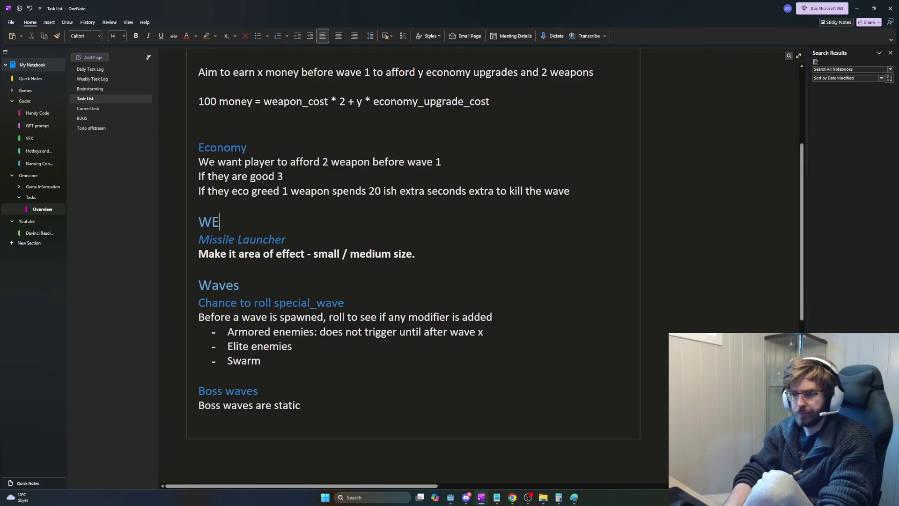
{"action": "key", "text": "BackSpace"}
{"action": "type", "text": "eapon"}
- Remove the extra empty lines under the 100 money line
{"action": "scroll", "coordinate": [290, 221], "scroll_direction": "up", "scroll_amount": 3}
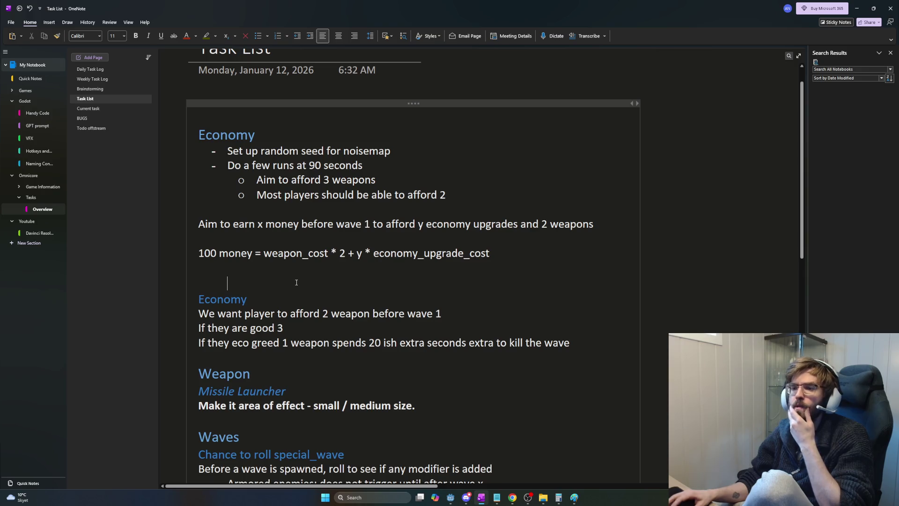
{"action": "left_click", "coordinate": [299, 276]}
{"action": "key", "text": "BackSpace"}
{"action": "key", "text": "Up"}
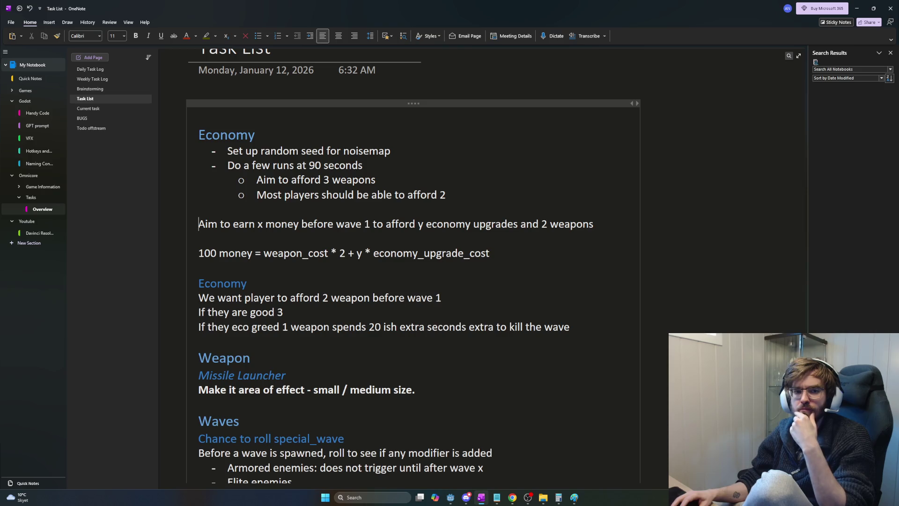
{"action": "key", "text": "alt+Tab"}
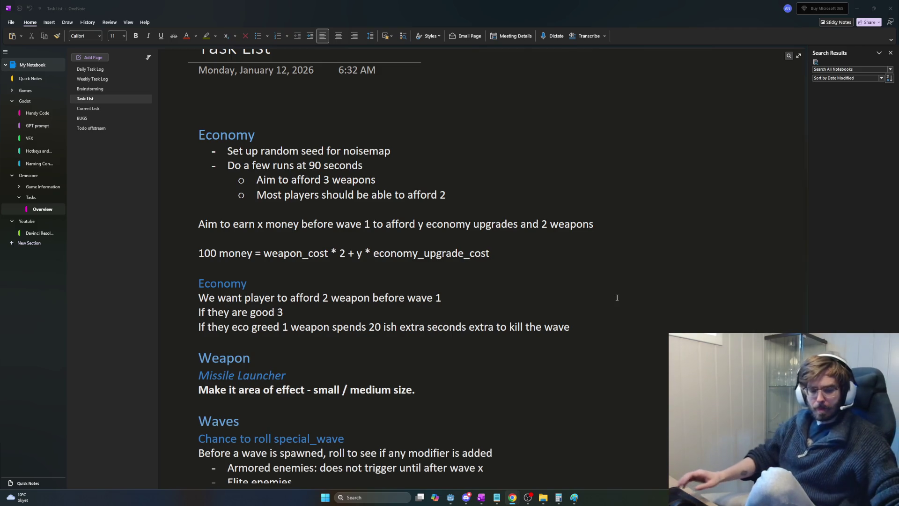
{"action": "left_click", "coordinate": [199, 136]}
{"action": "type", "text": "\\"}
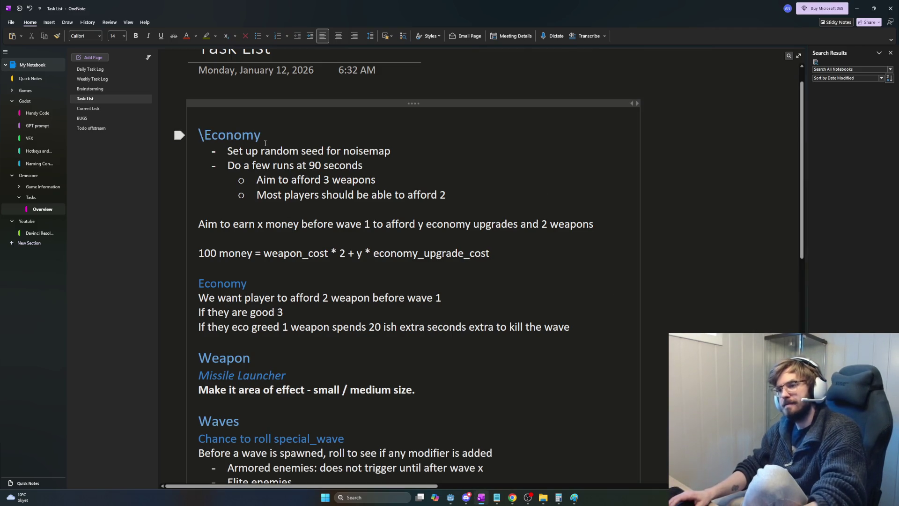
{"action": "key", "text": "BackSpace"}
{"action": "scroll", "coordinate": [309, 174], "scroll_direction": "down", "scroll_amount": 1}
{"action": "scroll", "coordinate": [355, 200], "scroll_direction": "up", "scroll_amount": 2}
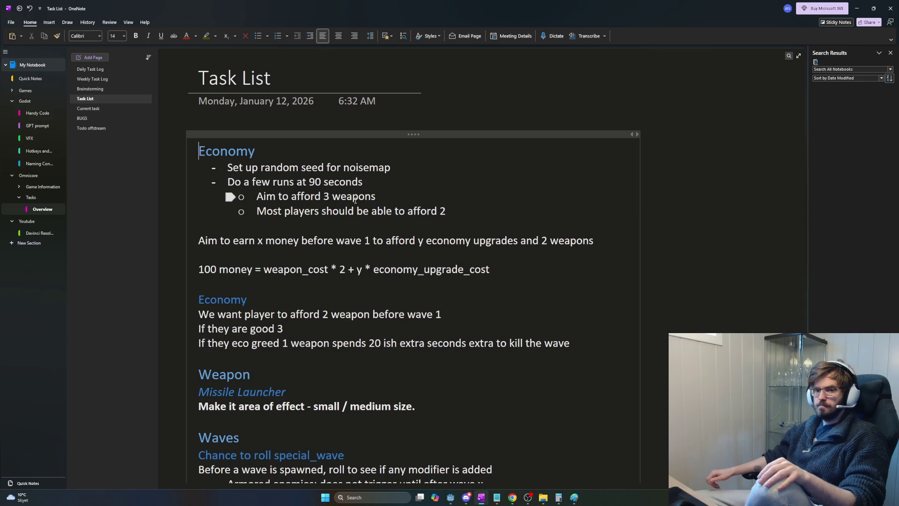
{"action": "key", "text": "alt+Tab"}
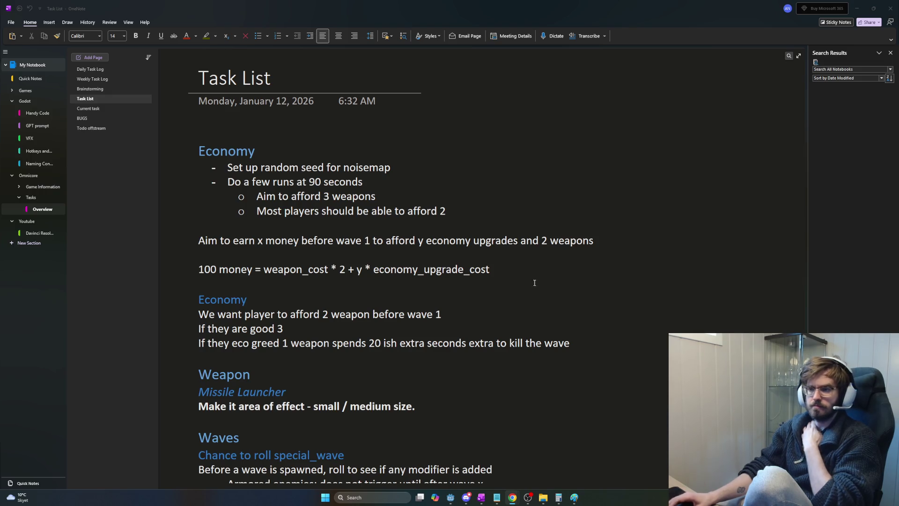
- Delete the duplicate Economy heading above the wave notes
{"action": "left_click", "coordinate": [218, 153]}
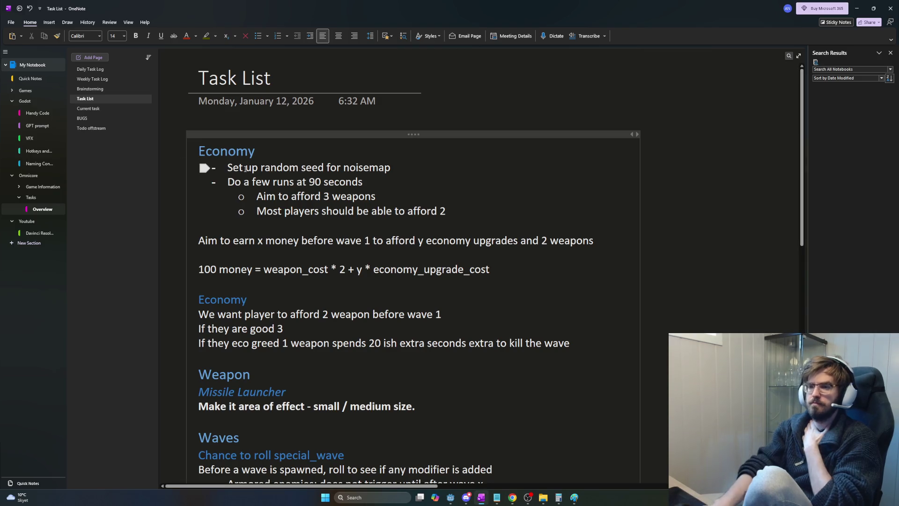
{"action": "left_click", "coordinate": [334, 182]}
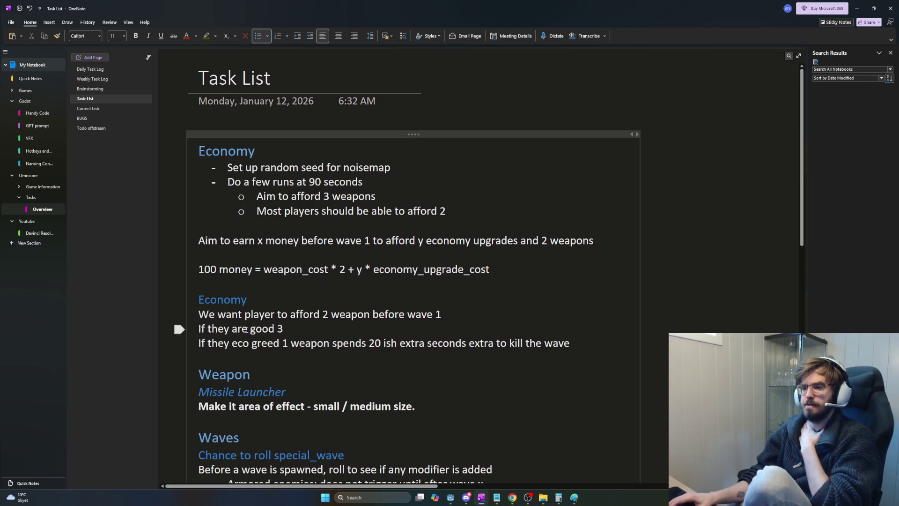
{"action": "scroll", "coordinate": [201, 328], "scroll_direction": "down", "scroll_amount": 2}
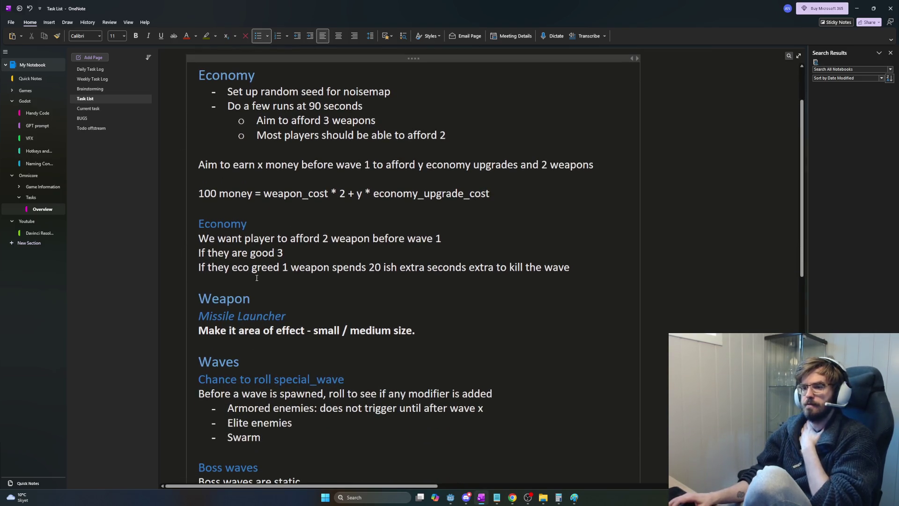
{"action": "triple_click", "coordinate": [262, 223]}
{"action": "key", "text": "BackSpace"}
{"action": "key", "text": "BackSpace"}
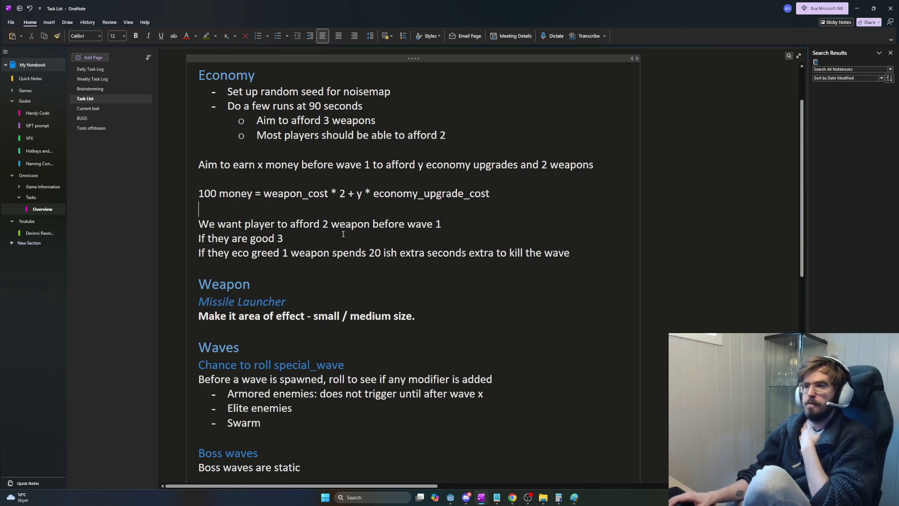
- Start a subheading line under the top Economy heading, first trying 'Spawning'
{"action": "mouse_move", "coordinate": [223, 91]}
{"action": "left_mouse_down"}
{"action": "mouse_move", "coordinate": [487, 122]}
{"action": "mouse_move", "coordinate": [496, 136]}
{"action": "left_mouse_up"}
{"action": "left_click", "coordinate": [496, 135]}
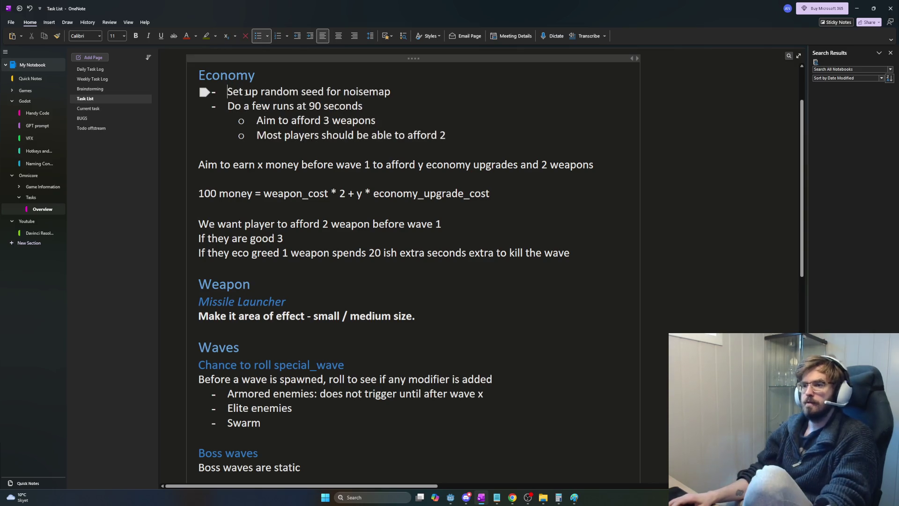
{"action": "key", "text": "Down"}
{"action": "key", "text": "Return"}
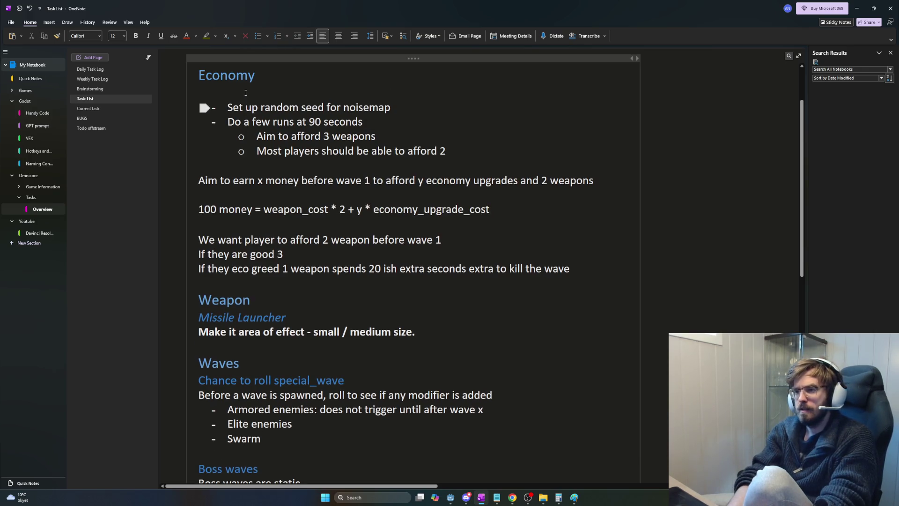
{"action": "type", "text": "Spawning"}
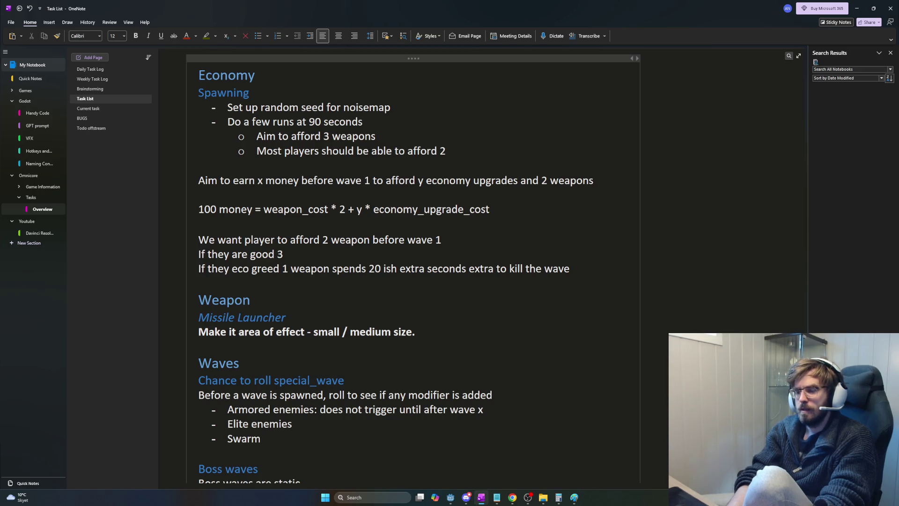
{"action": "key", "text": "BackSpace"}
{"action": "key", "text": "BackSpace"}
{"action": "key", "text": "BackSpace"}
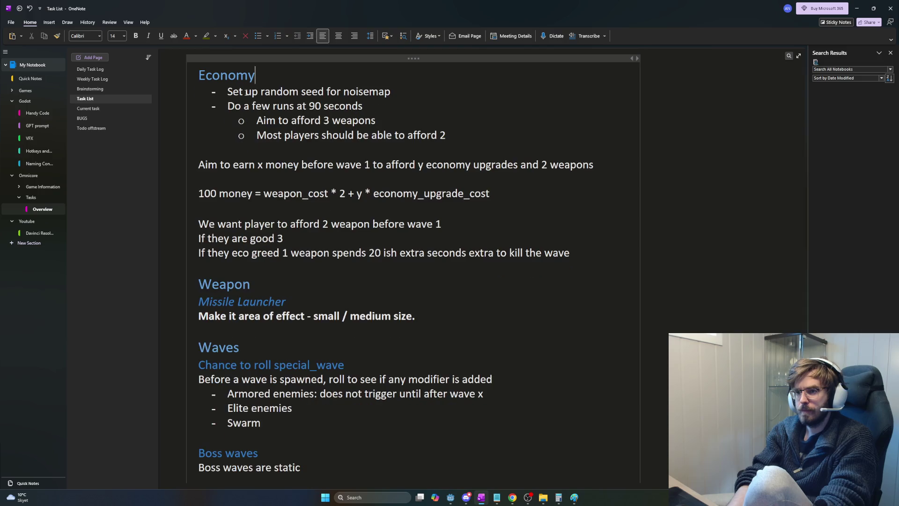
- Type the 'Procedural generation RNG' subheading under Economy
{"action": "key", "text": "Return"}
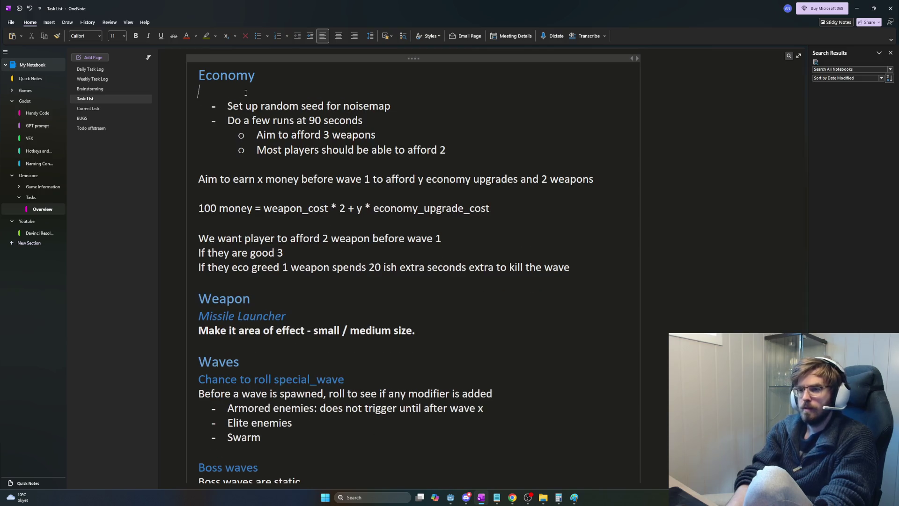
{"action": "key", "text": "BackSpace"}
{"action": "key", "text": "Return"}
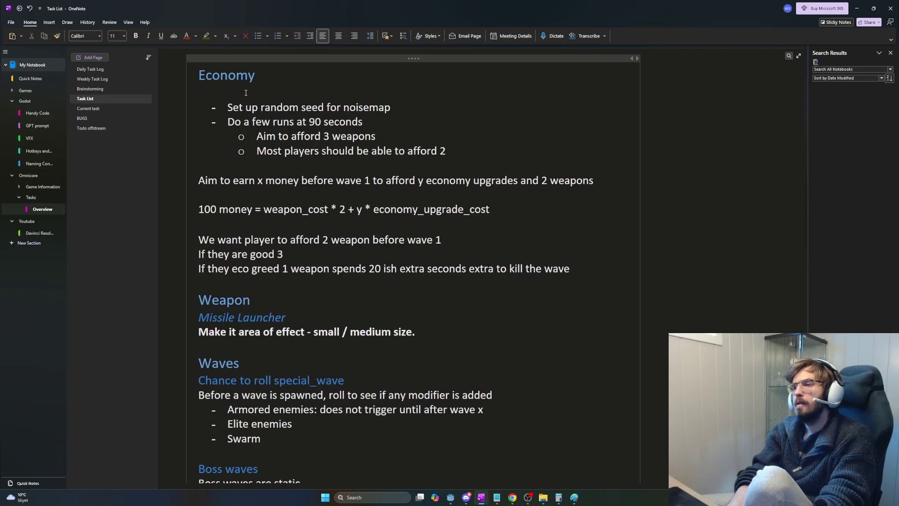
{"action": "type", "text": "Procedural ev"}
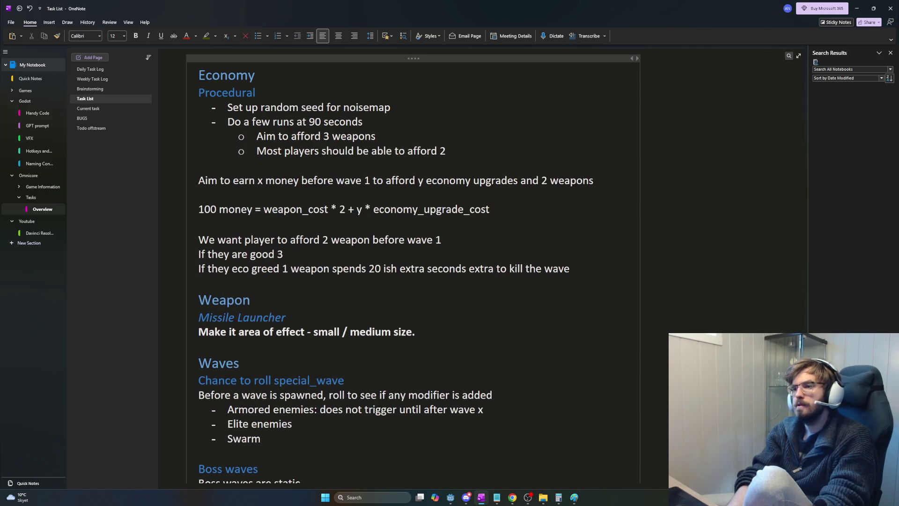
{"action": "key", "text": "BackSpace"}
{"action": "key", "text": "BackSpace"}
{"action": "type", "text": "generation "}
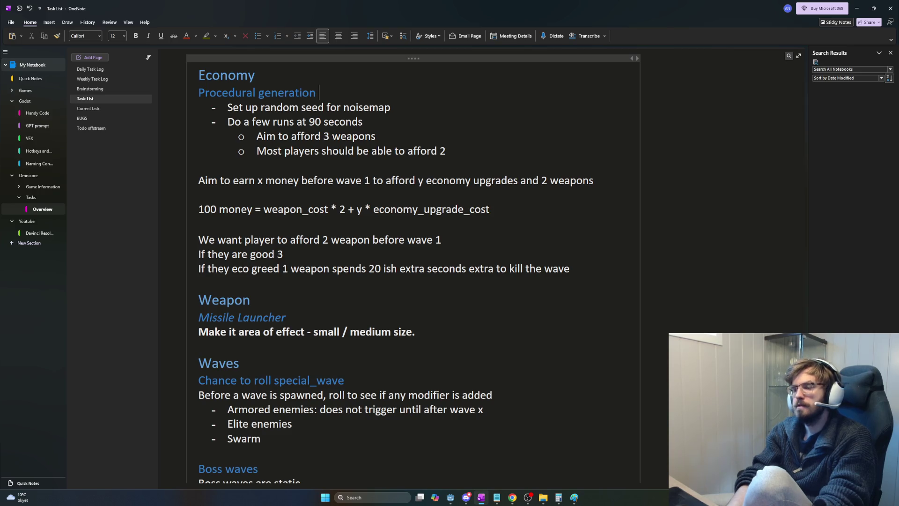
{"action": "type", "text": "RNG"}
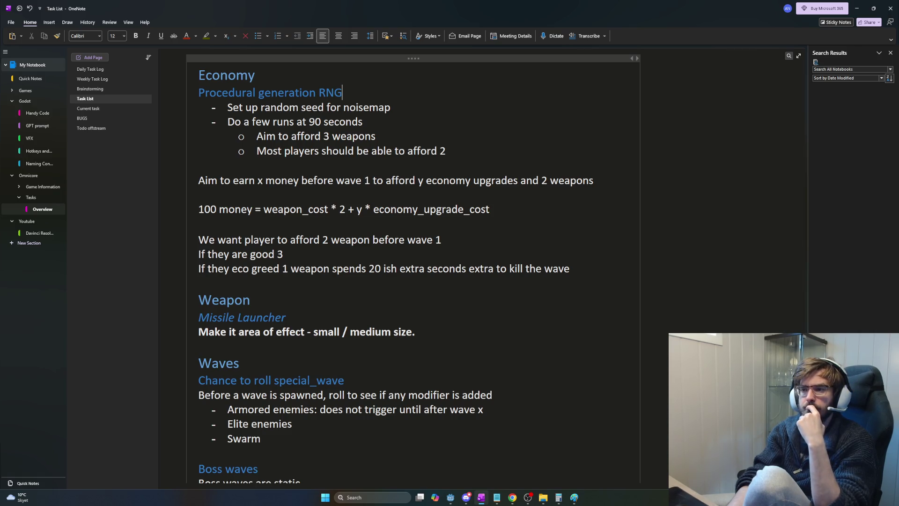
- Remove the bullet from 'Do a few runs' and adjust the 'Aim to afford 3 weapons' line
{"action": "key", "text": "Down"}
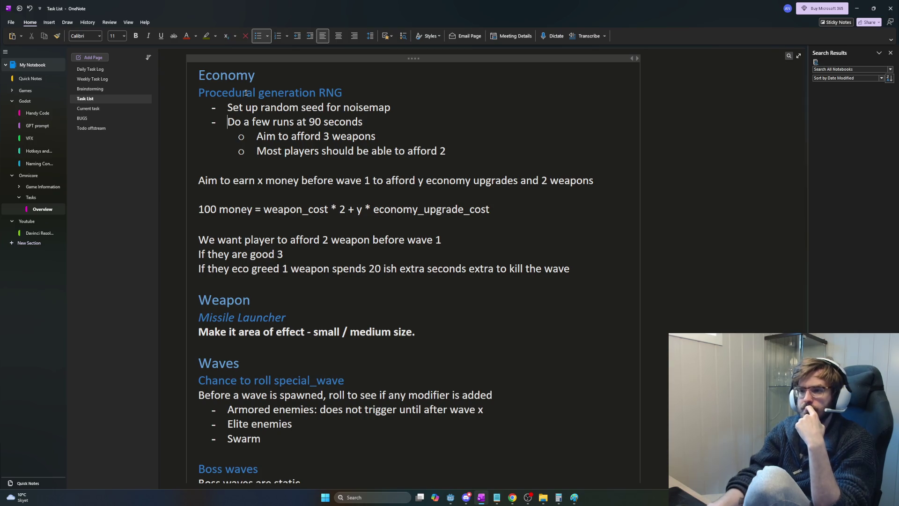
{"action": "key", "text": "Right"}
{"action": "key", "text": "BackSpace"}
{"action": "key", "text": "BackSpace"}
{"action": "key", "text": "Return"}
{"action": "key", "text": "Return"}
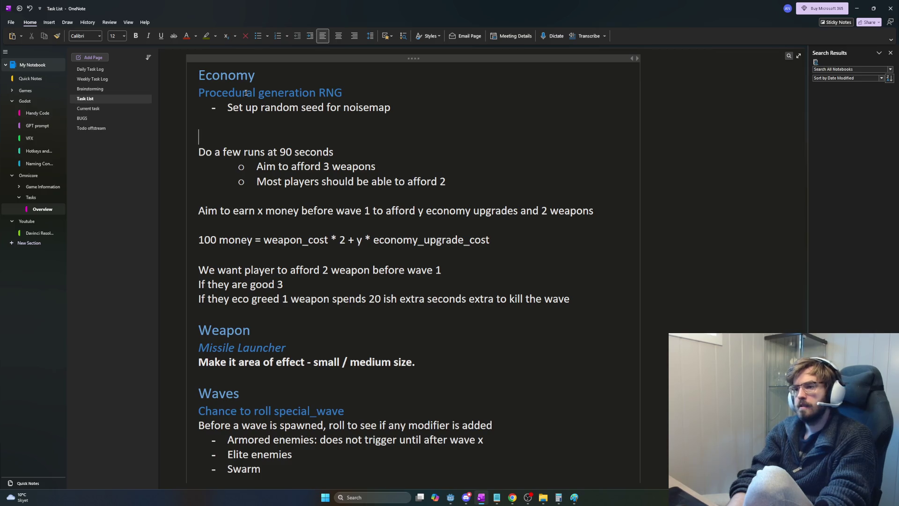
{"action": "key", "text": "Down"}
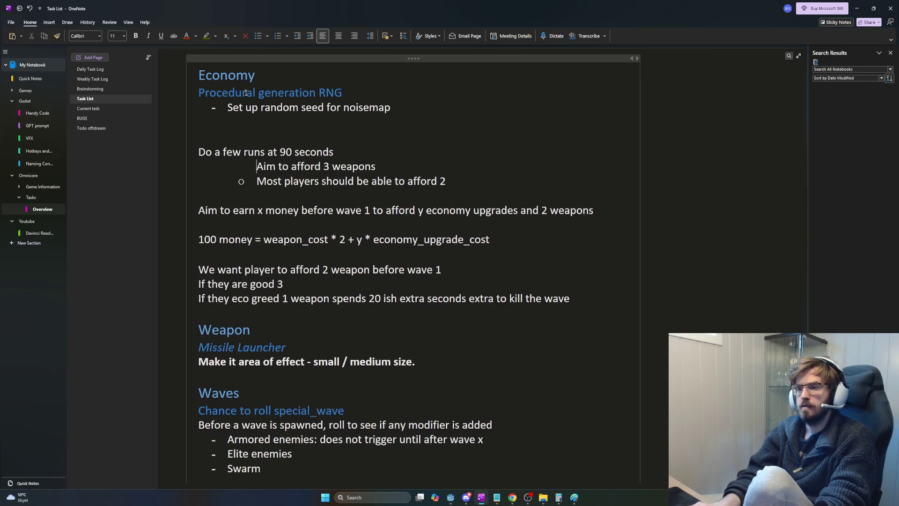
{"action": "key", "text": "BackSpace"}
{"action": "key", "text": "ctrl+alt+2"}
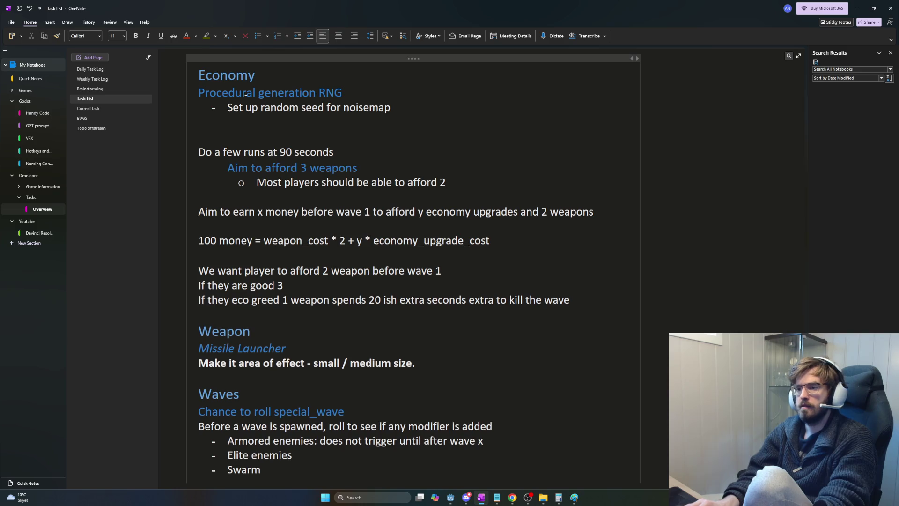
{"action": "key", "text": "ctrl+z"}
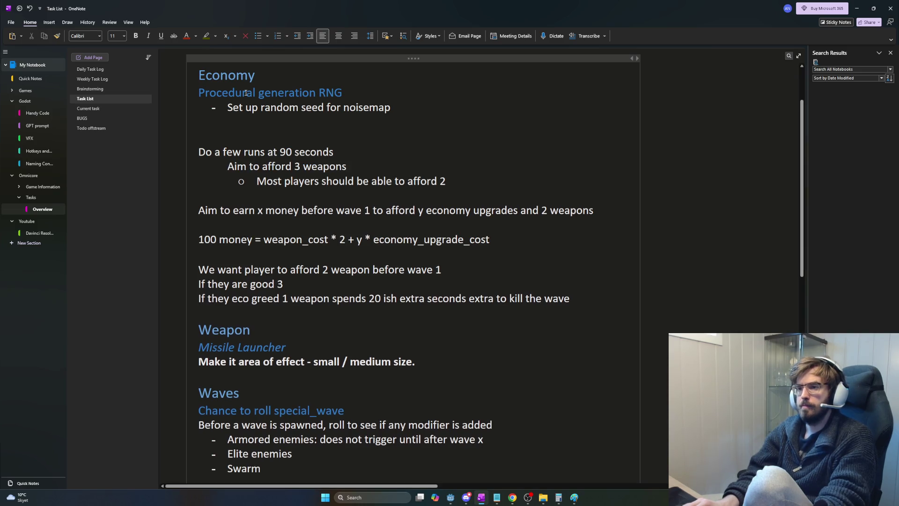
- Add a Heading 2 line 'Balance eco for wave 1' above 'Do a few runs'
{"action": "key", "text": "Up"}
{"action": "key", "text": "Up"}
{"action": "key", "text": "Return"}
{"action": "key", "text": "ctrl+alt+2"}
{"action": "type", "text": "Balac"}
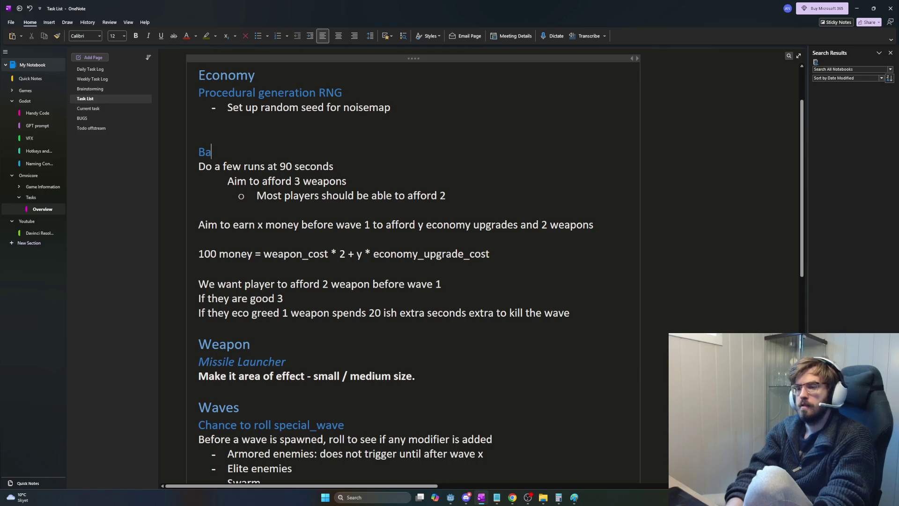
{"action": "key", "text": "BackSpace"}
{"action": "key", "text": "BackSpace"}
{"action": "key", "text": "BackSpace"}
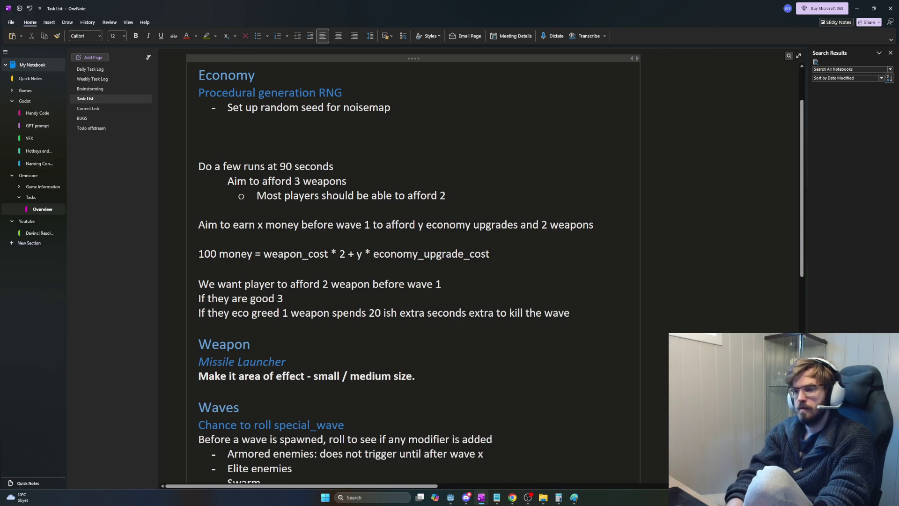
{"action": "type", "text": "F"}
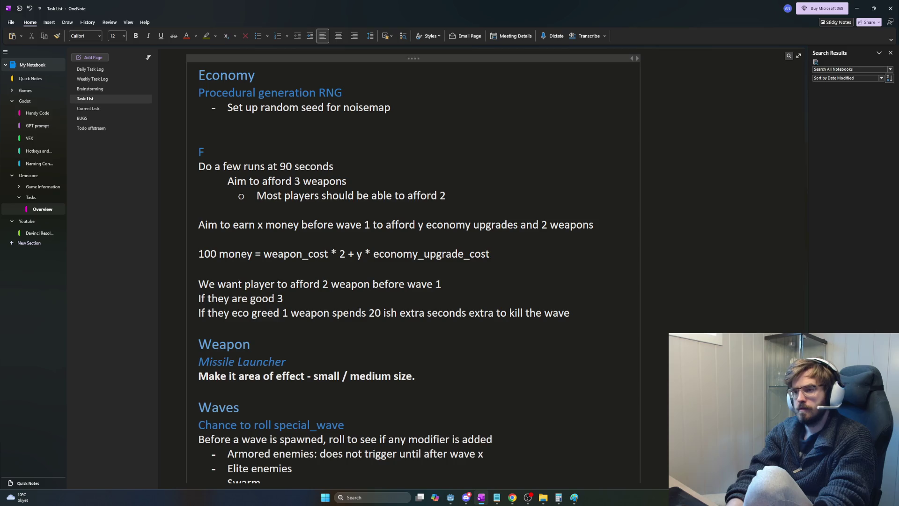
{"action": "key", "text": "BackSpace"}
{"action": "type", "text": "Set g"}
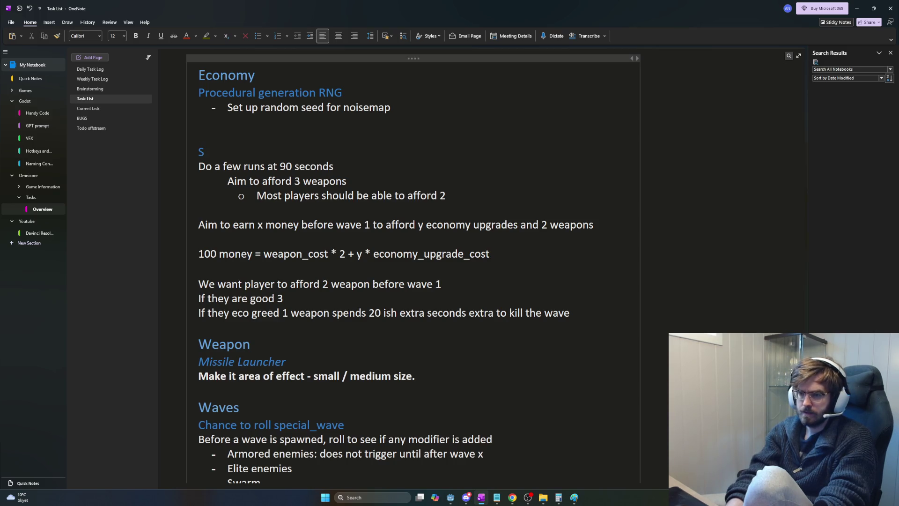
{"action": "type", "text": "o"}
{"action": "key", "text": "BackSpace"}
{"action": "key", "text": "BackSpace"}
{"action": "key", "text": "BackSpace"}
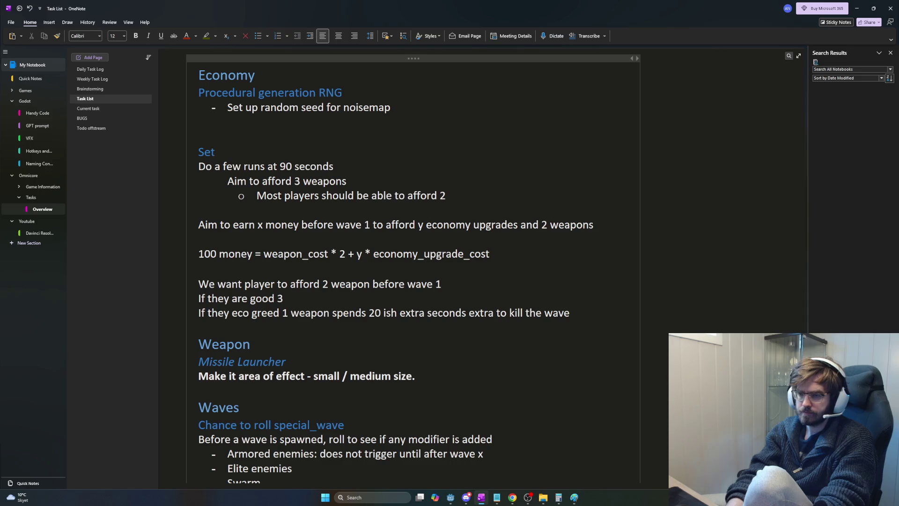
{"action": "type", "text": "Balance wc"}
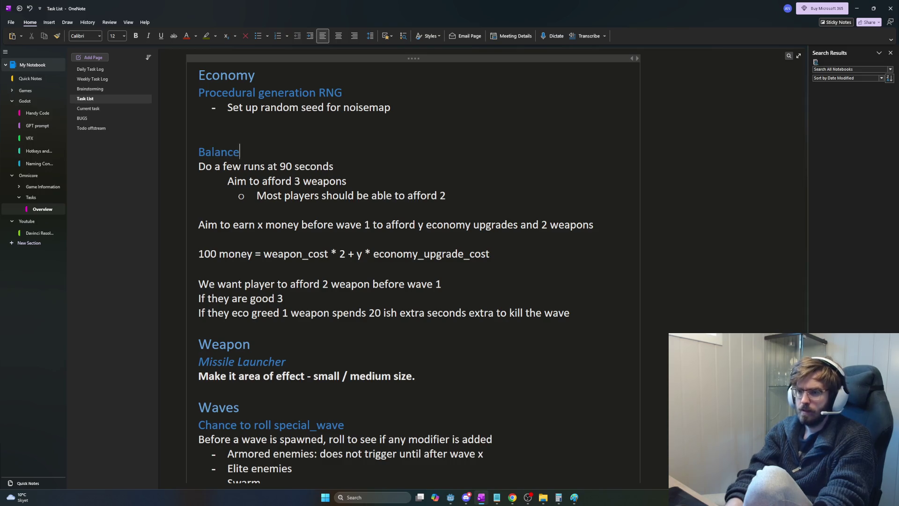
{"action": "key", "text": "BackSpace"}
{"action": "key", "text": "BackSpace"}
{"action": "type", "text": "eco for wave 1"}
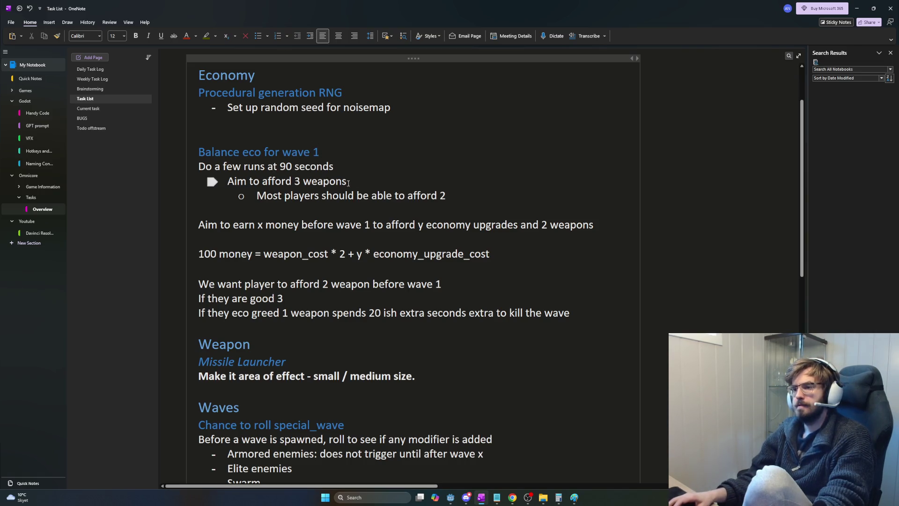
- Make 'Aim to afford 3 weapons' and the 'Most players' line dash bullets
{"action": "left_click", "coordinate": [235, 181]}
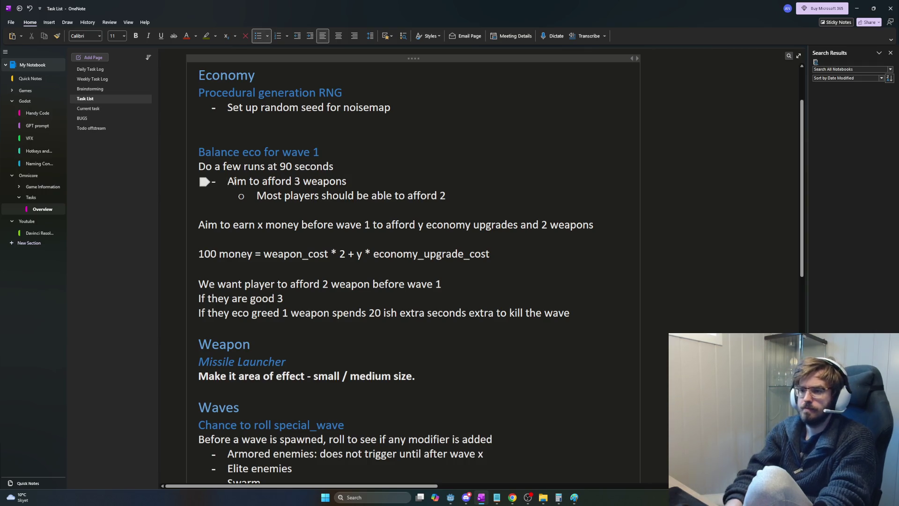
{"action": "key", "text": "ctrl+z"}
{"action": "key", "text": "Down"}
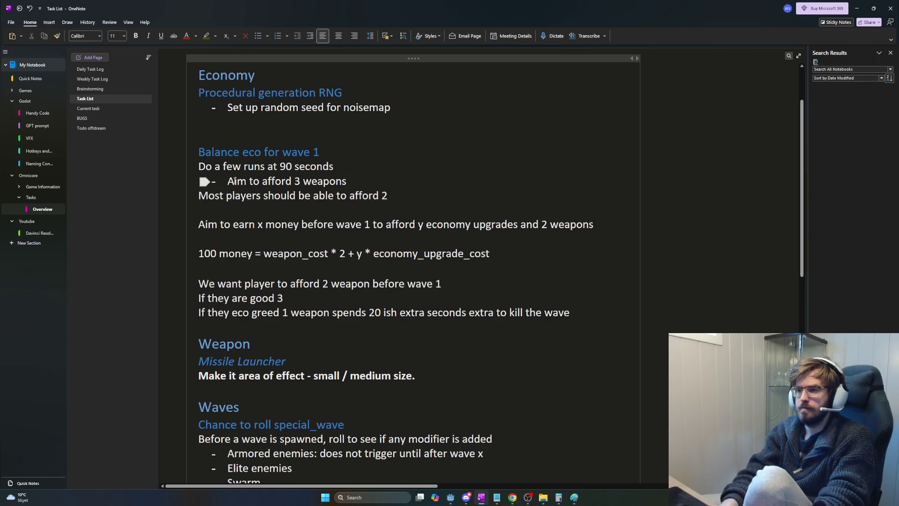
{"action": "key", "text": "ctrl+period"}
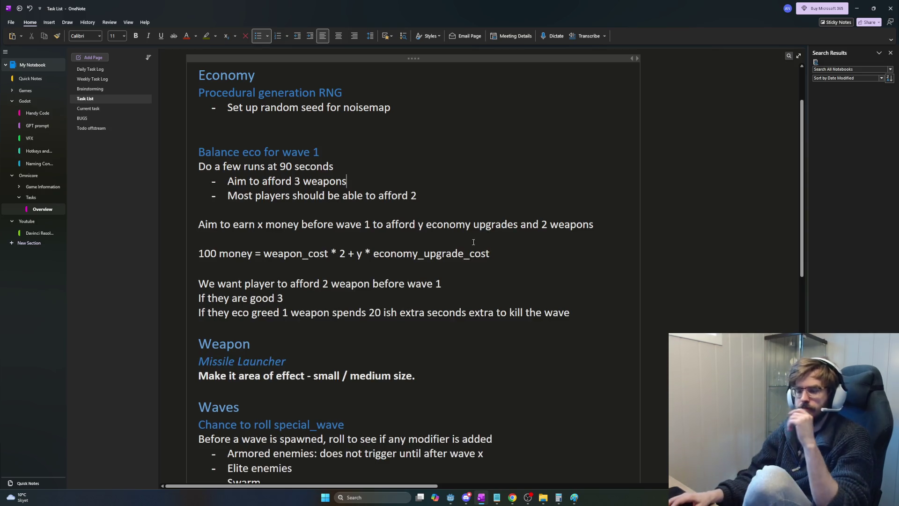
{"action": "mouse_move", "coordinate": [240, 224]}
{"action": "left_mouse_down"}
{"action": "mouse_move", "coordinate": [585, 225]}
{"action": "mouse_move", "coordinate": [246, 221]}
{"action": "left_mouse_up"}
{"action": "left_click", "coordinate": [583, 225]}
{"action": "left_click", "coordinate": [261, 231]}
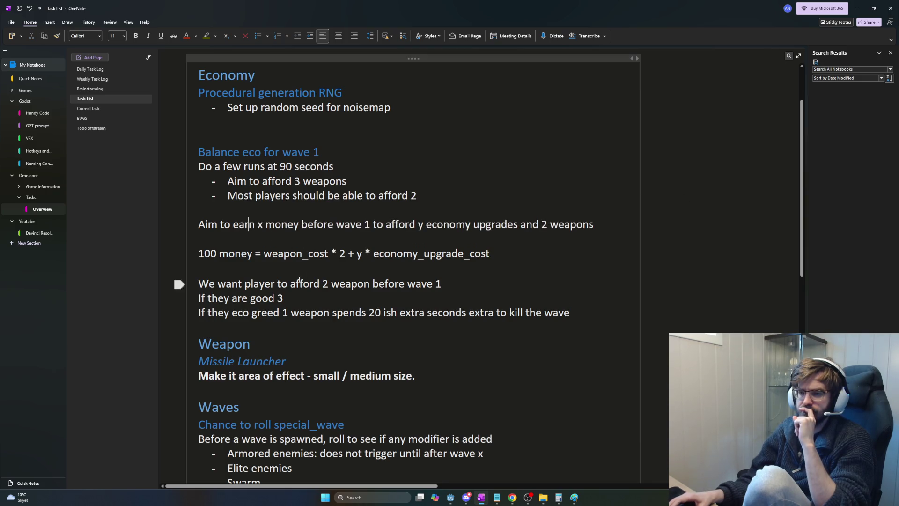
{"action": "left_click", "coordinate": [356, 268]}
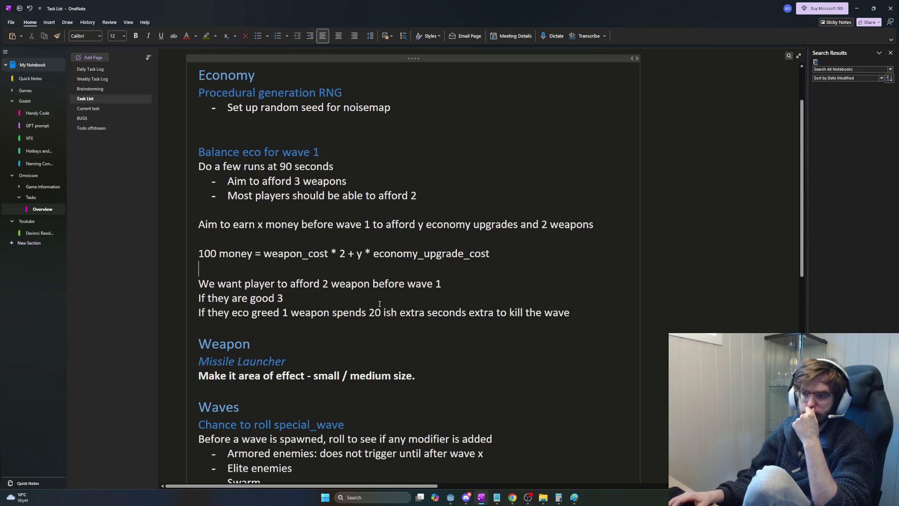
{"action": "mouse_move", "coordinate": [182, 313]}
{"action": "left_mouse_down"}
{"action": "mouse_move", "coordinate": [180, 159]}
{"action": "mouse_move", "coordinate": [200, 195]}
{"action": "left_mouse_up"}
{"action": "left_click", "coordinate": [409, 175]}
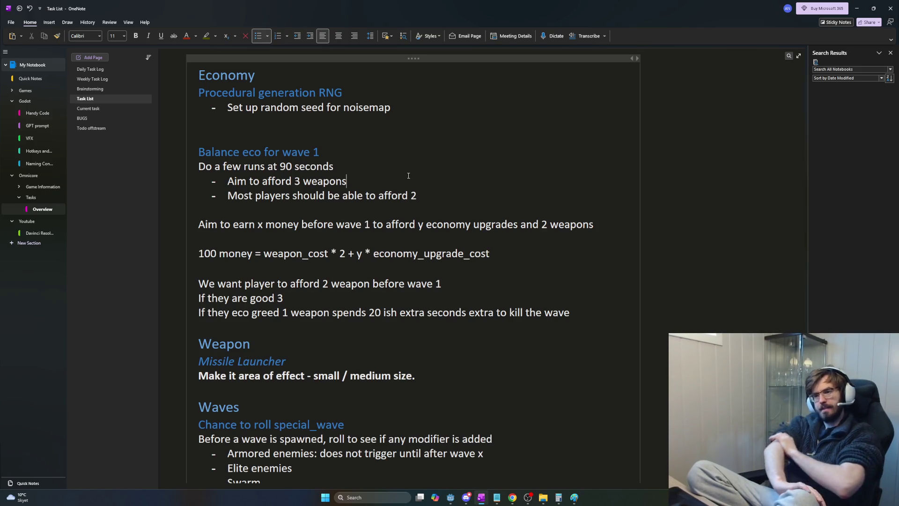
{"action": "left_click", "coordinate": [244, 164]}
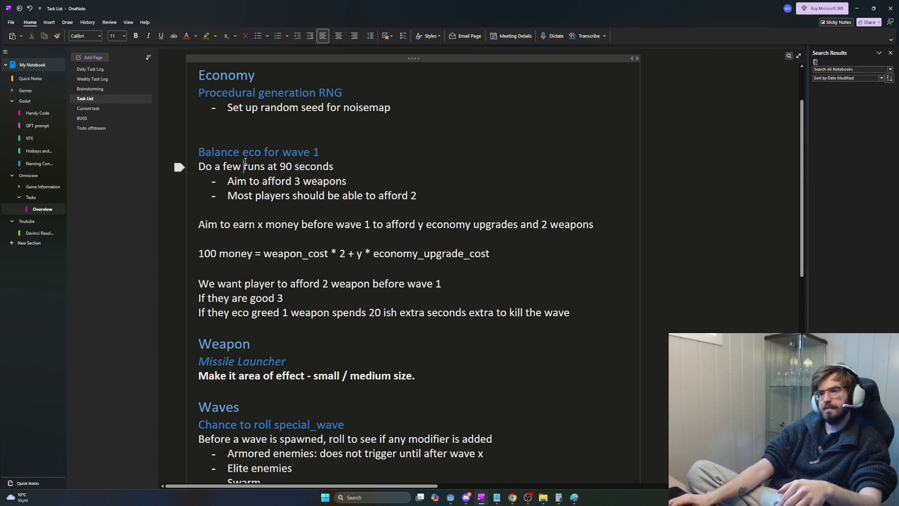
- Delete the extra blank line above 'Balance eco for wave 1' and scroll down the Task List page
{"action": "mouse_move", "coordinate": [204, 151]}
{"action": "left_mouse_down"}
{"action": "mouse_move", "coordinate": [401, 206]}
{"action": "mouse_move", "coordinate": [255, 348]}
{"action": "mouse_move", "coordinate": [585, 311]}
{"action": "mouse_move", "coordinate": [144, 156]}
{"action": "left_mouse_up"}
{"action": "left_click", "coordinate": [585, 311]}
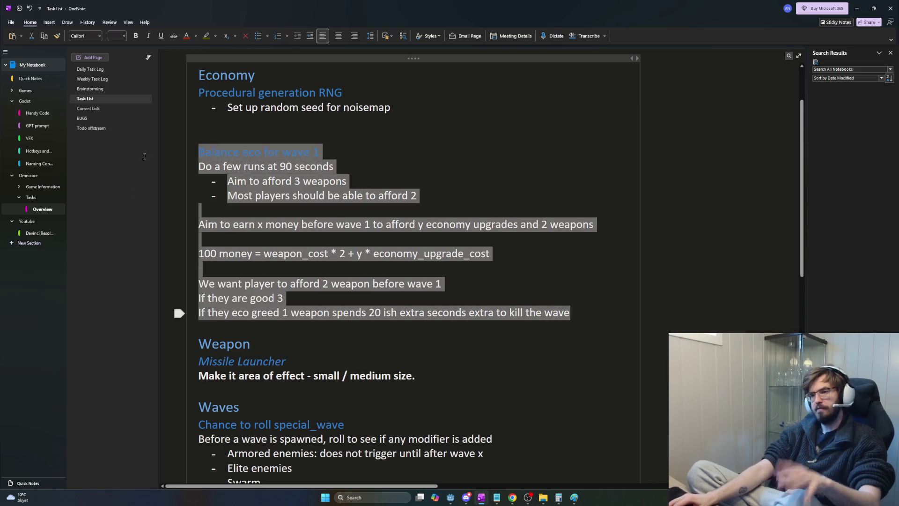
{"action": "left_click", "coordinate": [217, 178]}
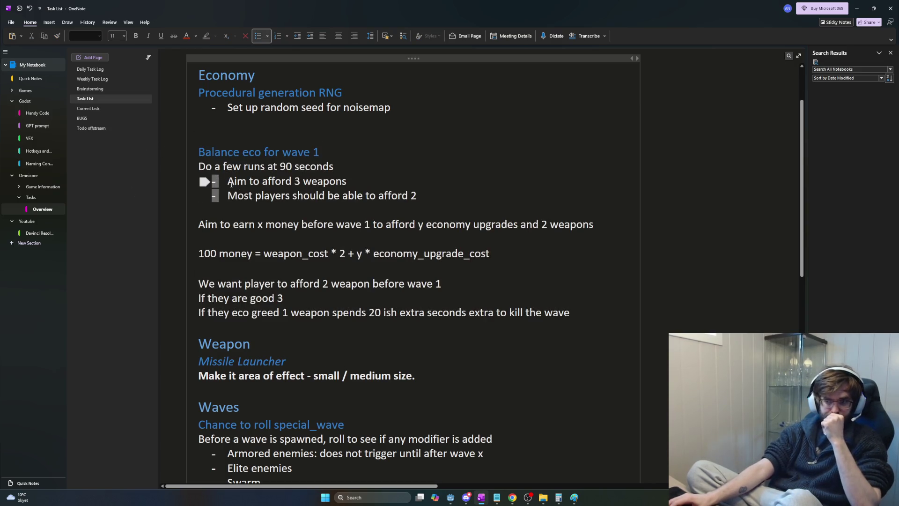
{"action": "left_click", "coordinate": [231, 184]}
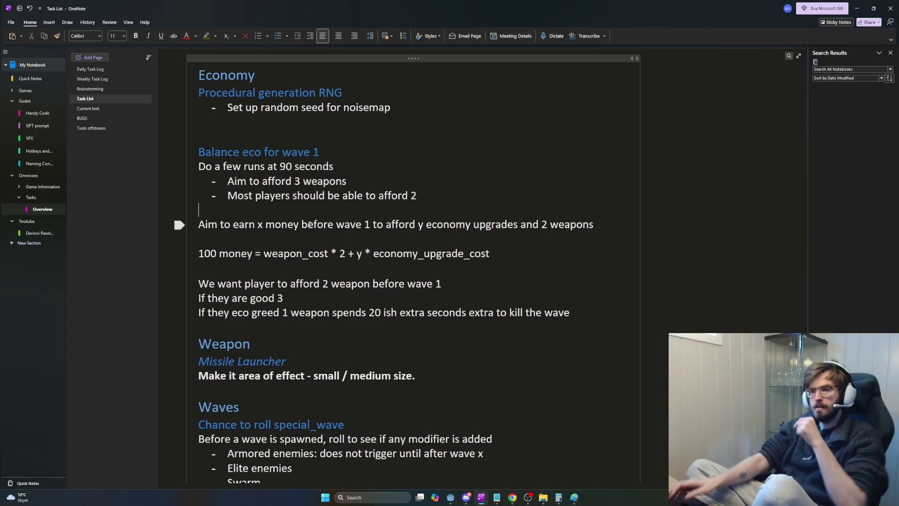
{"action": "left_click", "coordinate": [262, 136]}
{"action": "key", "text": "BackSpace"}
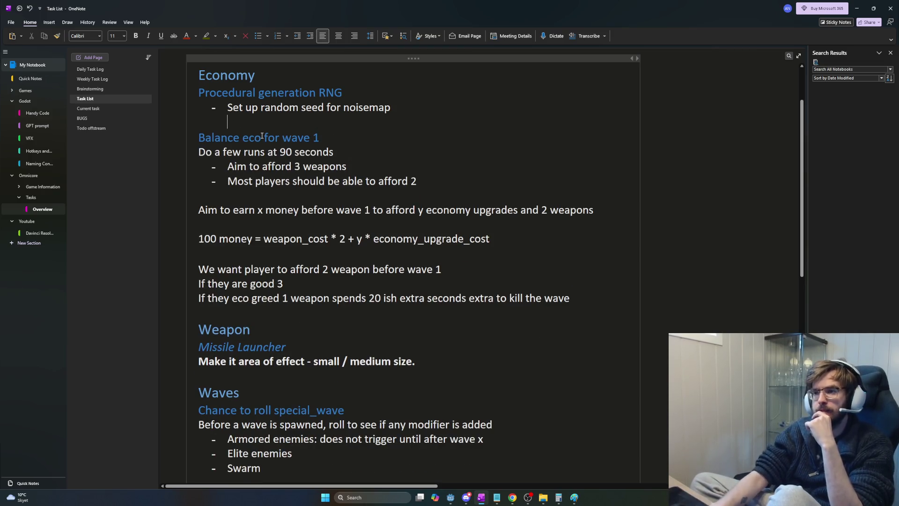
{"action": "right_click", "coordinate": [261, 135]}
{"action": "left_click", "coordinate": [249, 201]}
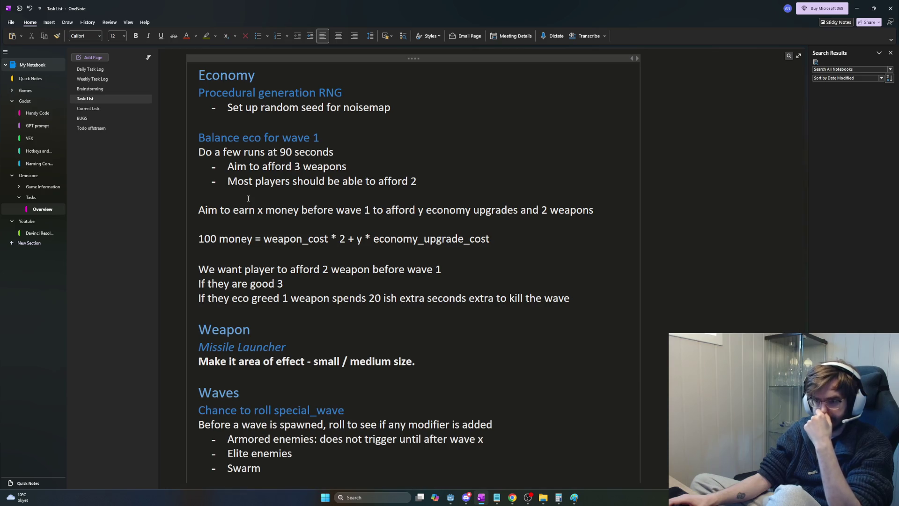
{"action": "scroll", "coordinate": [248, 199], "scroll_direction": "down", "scroll_amount": 3}
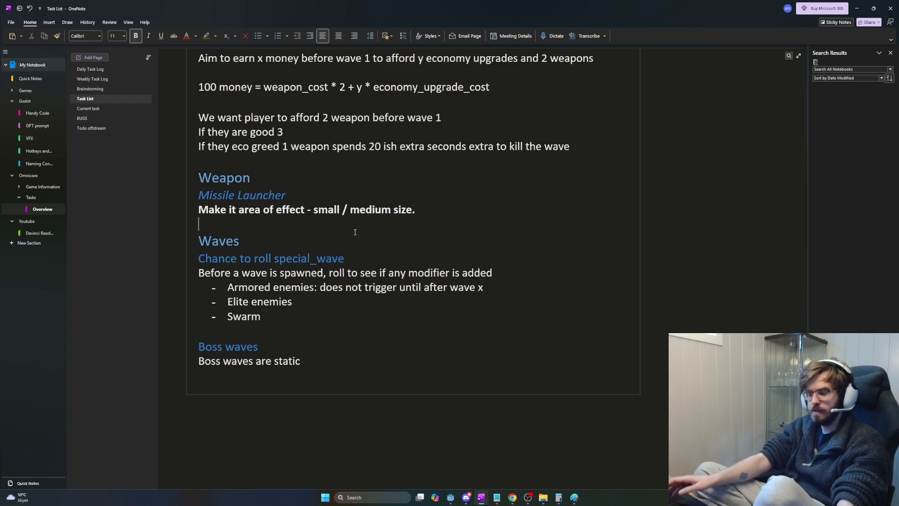
{"action": "key", "text": "alt+Tab"}
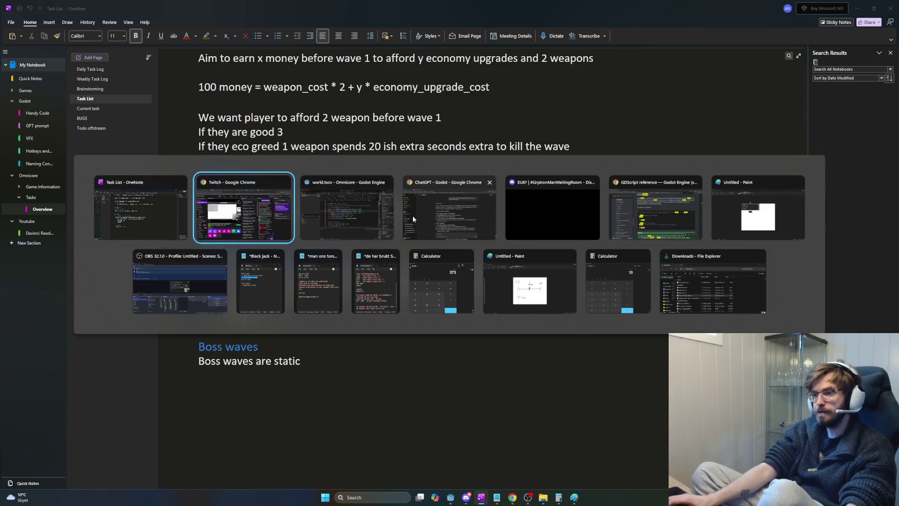
- Run the project, host a game and unlock the Missile Launcher
{"action": "left_click", "coordinate": [412, 215]}
{"action": "key", "text": "F5"}
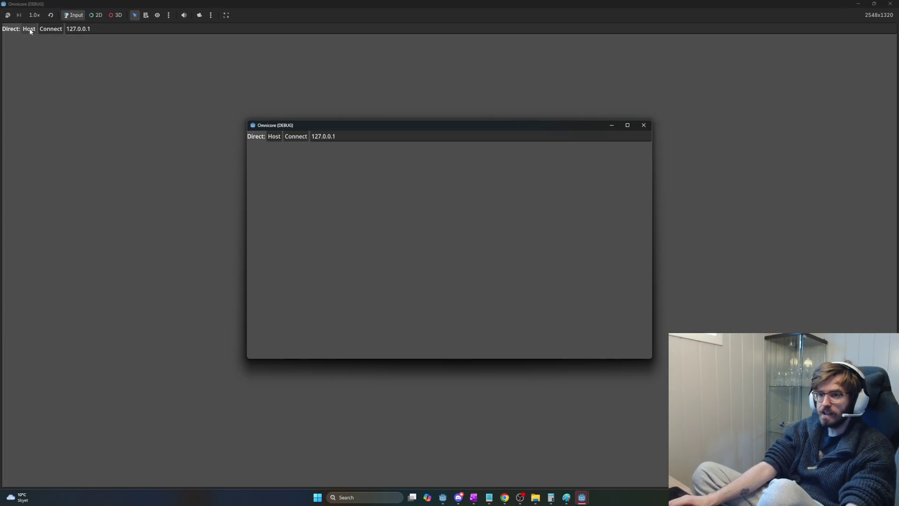
{"action": "left_click", "coordinate": [30, 31]}
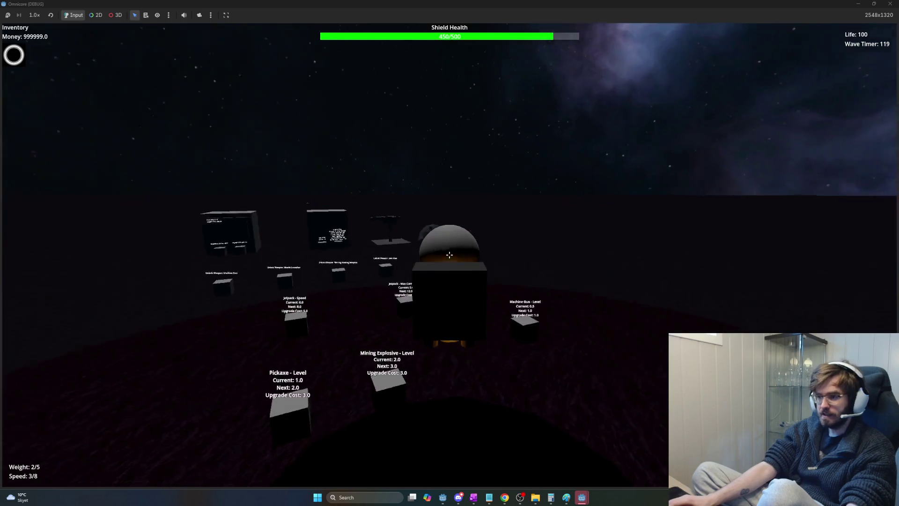
{"action": "key", "text": "w"}
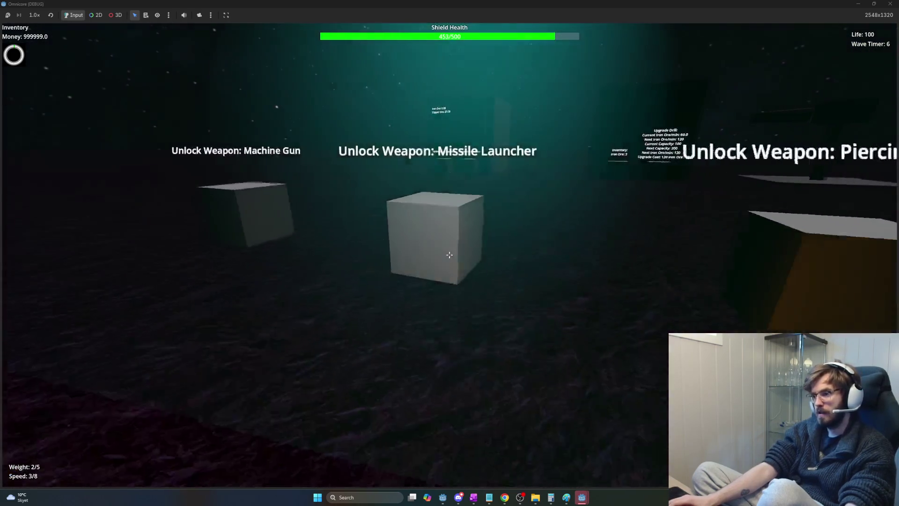
{"action": "left_click", "coordinate": [450, 255]}
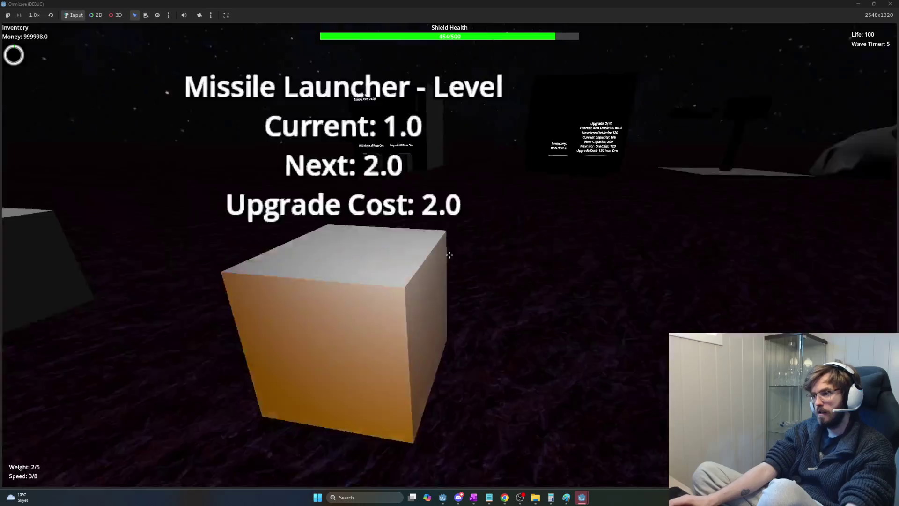
- Walk to the Jetpack Speed station and buy two upgrades
{"action": "key", "text": "w"}
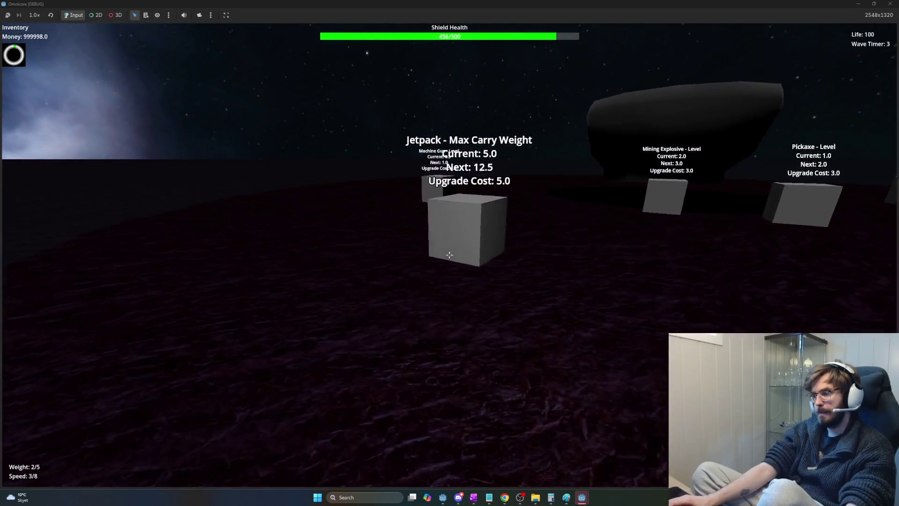
{"action": "key", "text": "w"}
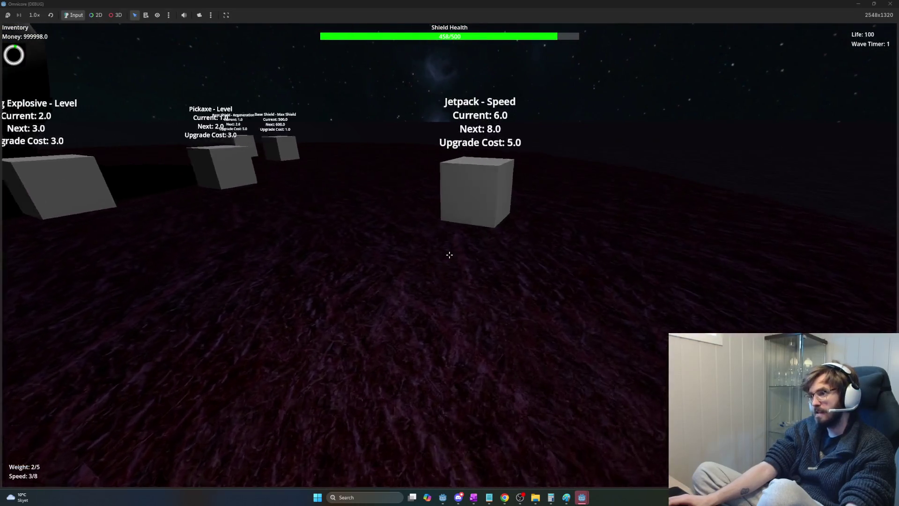
{"action": "left_click", "coordinate": [449, 255]}
{"action": "left_click", "coordinate": [450, 254]}
- Jetpack over to the base dome and play the wave, then stop the game
{"action": "key", "text": "space"}
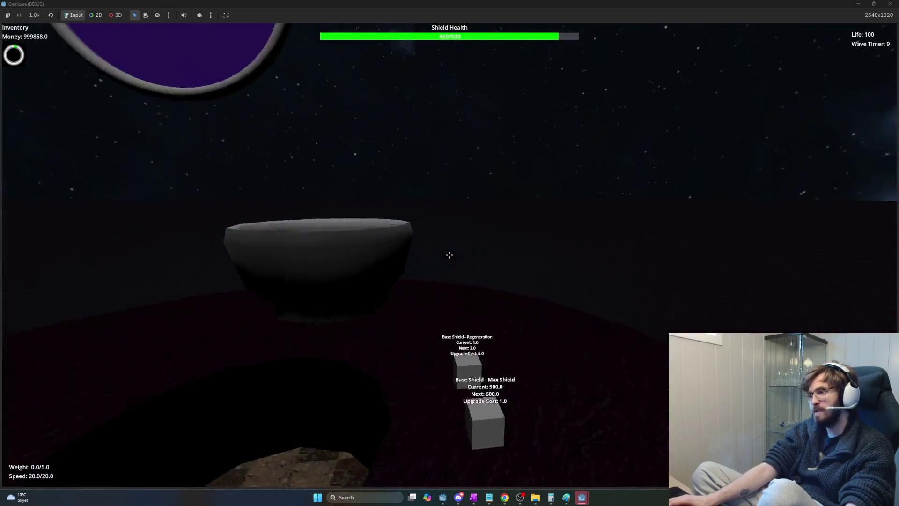
{"action": "mouse_move", "coordinate": [449, 255]}
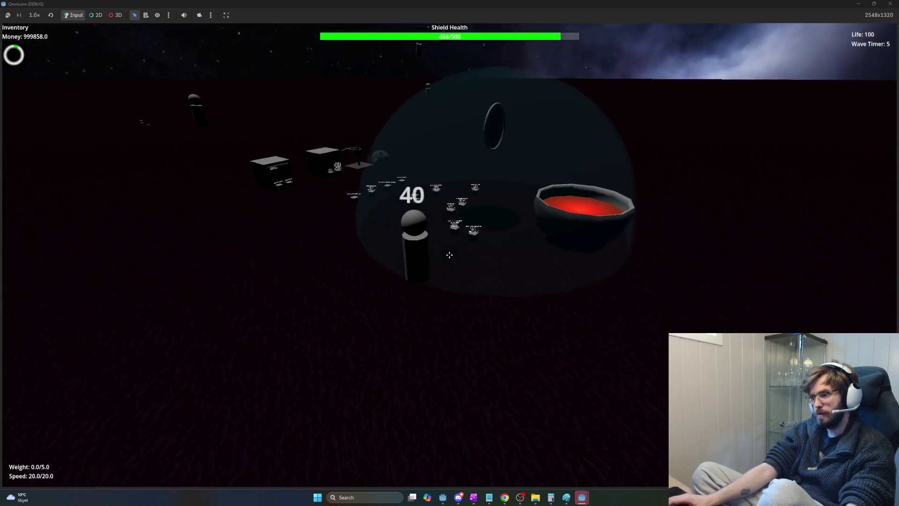
{"action": "key", "text": "a"}
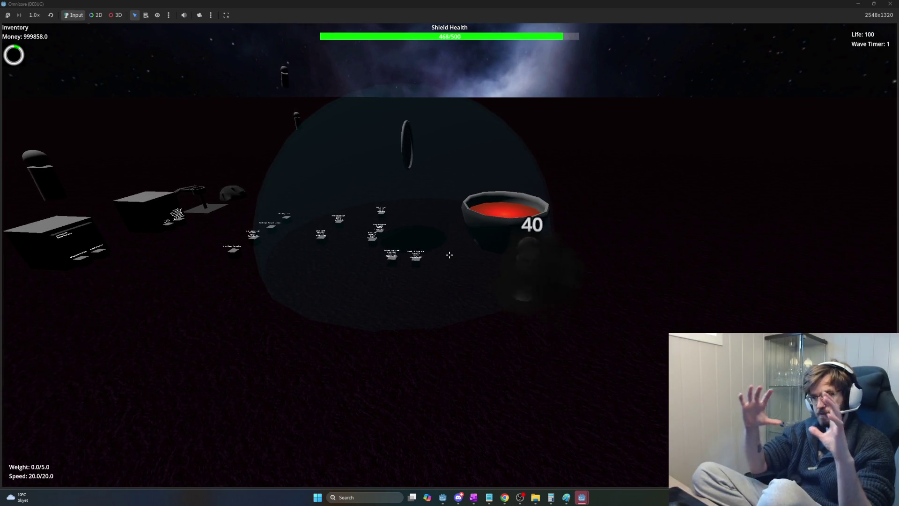
{"action": "key", "text": "w"}
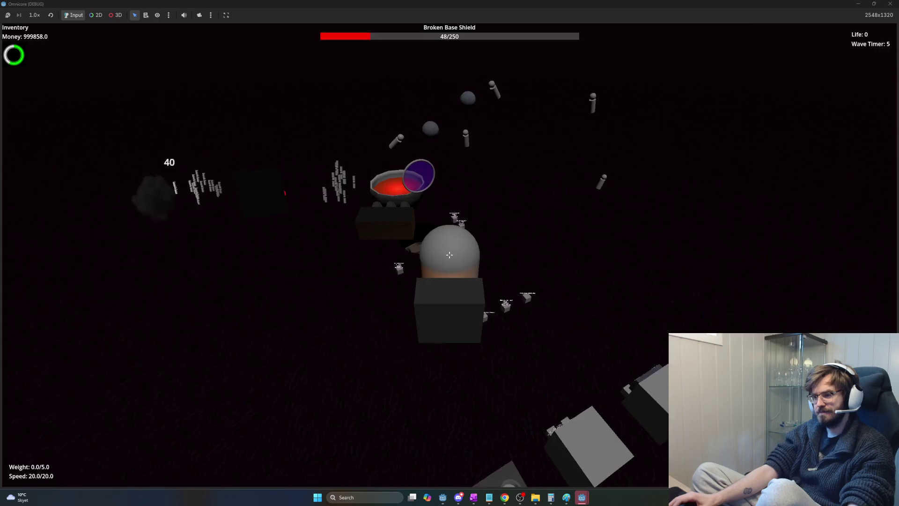
{"action": "key", "text": "Escape"}
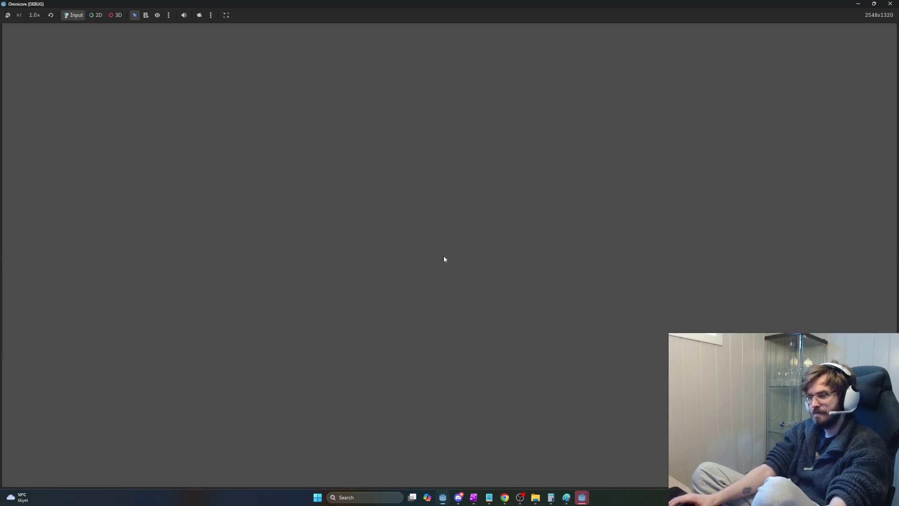
- Review the wave-spawning code around line 35 of enemy_spawner.gd, then bring OneNote forward
{"action": "left_click", "coordinate": [581, 279]}
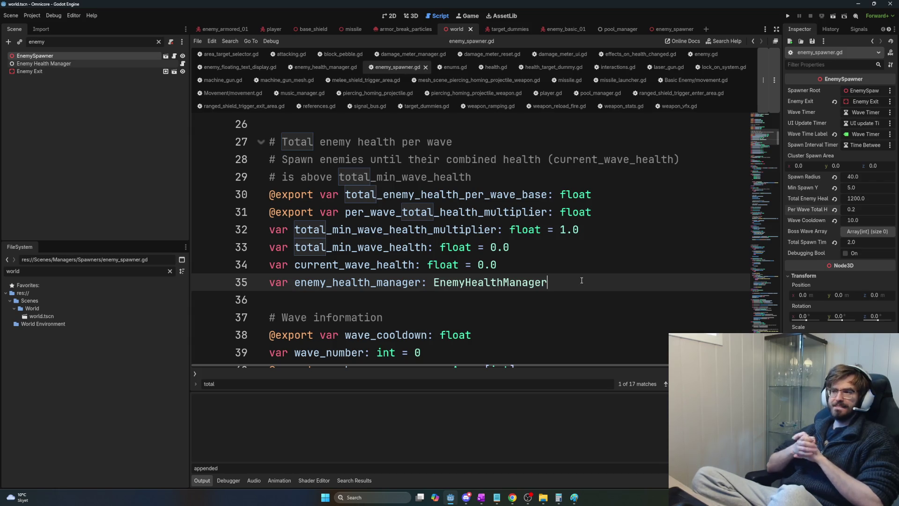
{"action": "scroll", "coordinate": [480, 298], "scroll_direction": "down", "scroll_amount": 2}
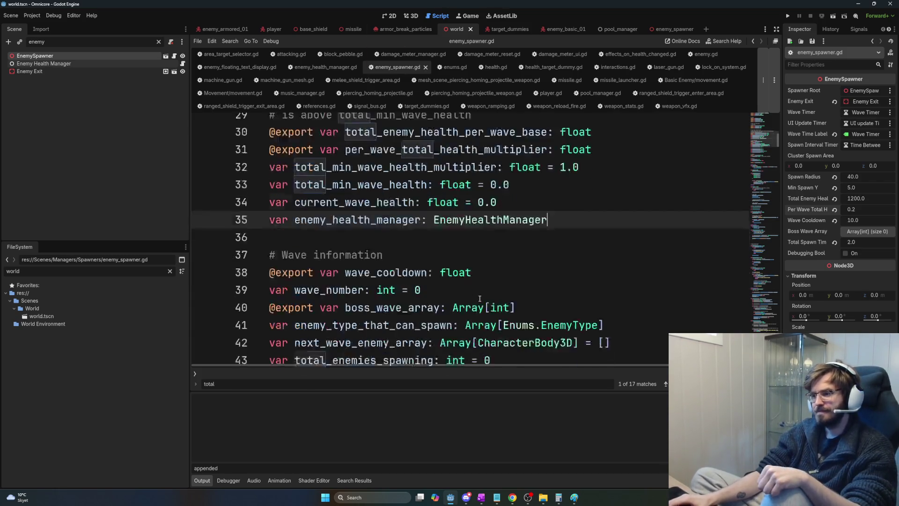
{"action": "scroll", "coordinate": [479, 298], "scroll_direction": "down", "scroll_amount": 12}
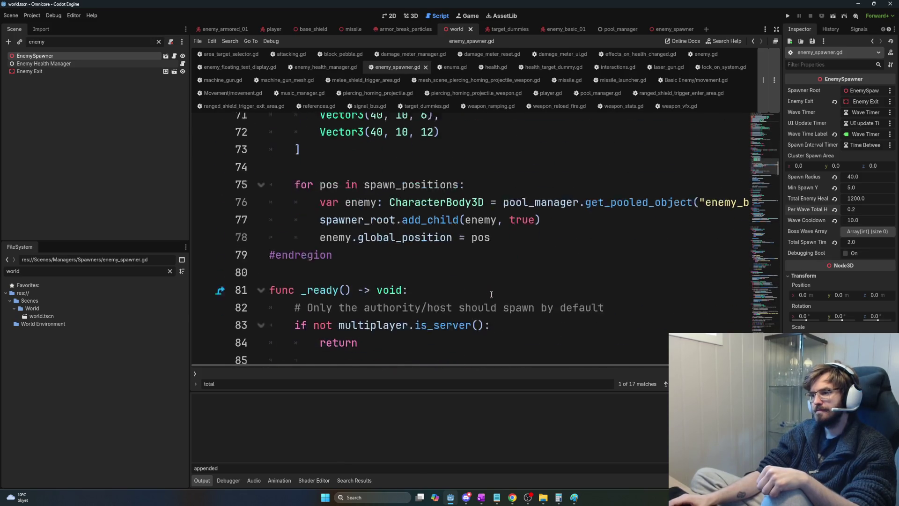
{"action": "scroll", "coordinate": [491, 294], "scroll_direction": "down", "scroll_amount": 13}
{"action": "scroll", "coordinate": [492, 296], "scroll_direction": "up", "scroll_amount": 2}
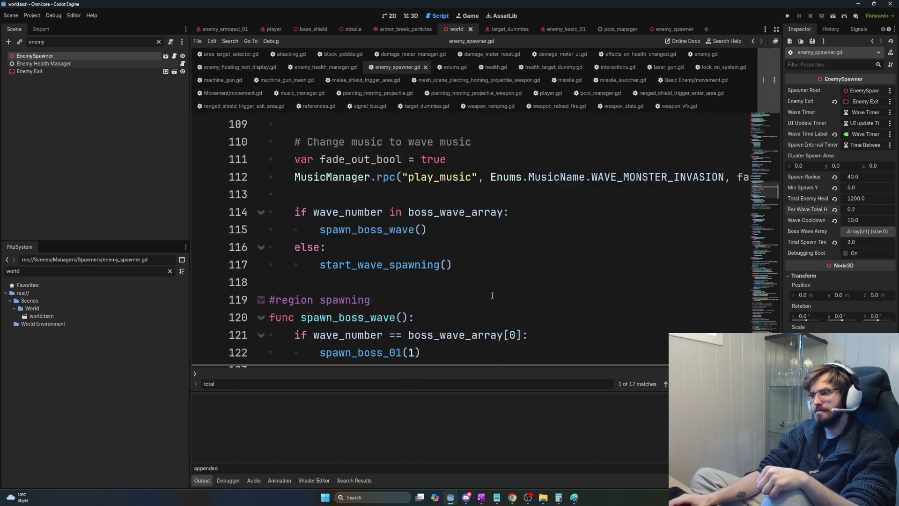
{"action": "scroll", "coordinate": [492, 296], "scroll_direction": "up", "scroll_amount": 2}
{"action": "scroll", "coordinate": [492, 296], "scroll_direction": "up", "scroll_amount": 2}
{"action": "scroll", "coordinate": [524, 281], "scroll_direction": "down", "scroll_amount": 5}
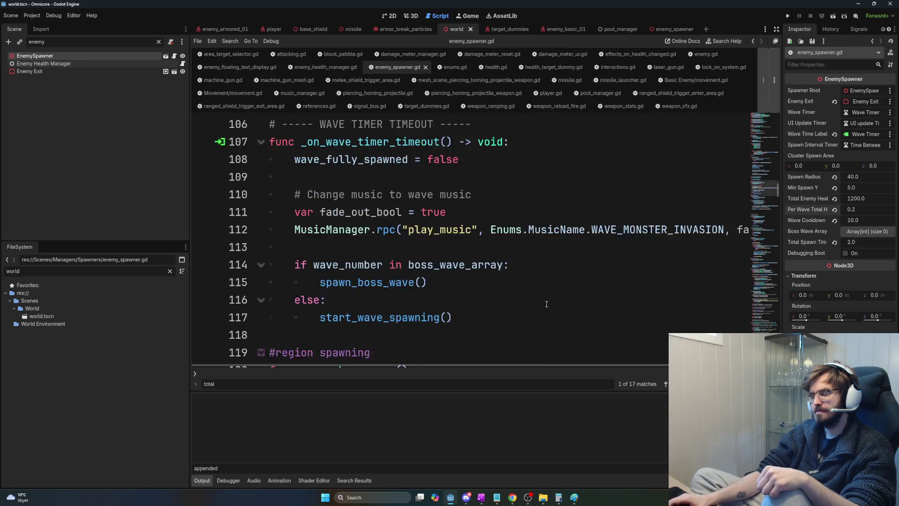
{"action": "scroll", "coordinate": [543, 313], "scroll_direction": "down", "scroll_amount": 2}
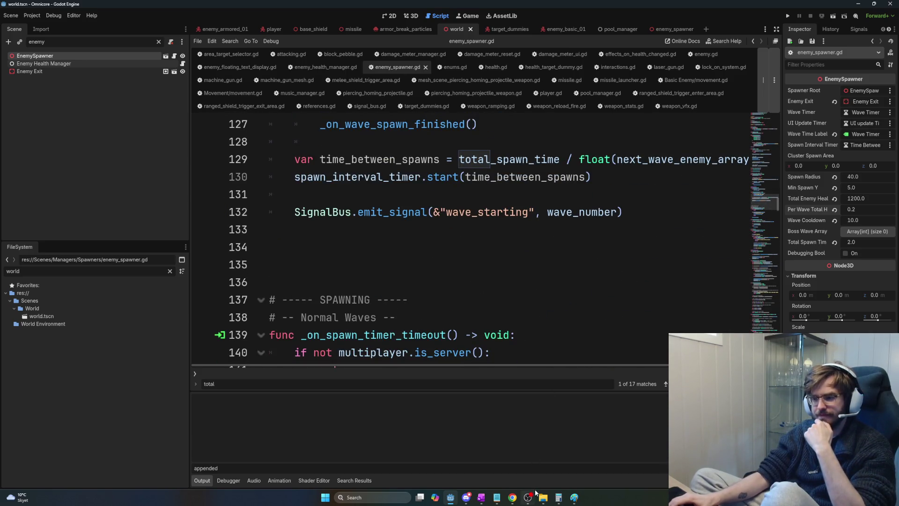
{"action": "left_click", "coordinate": [481, 496]}
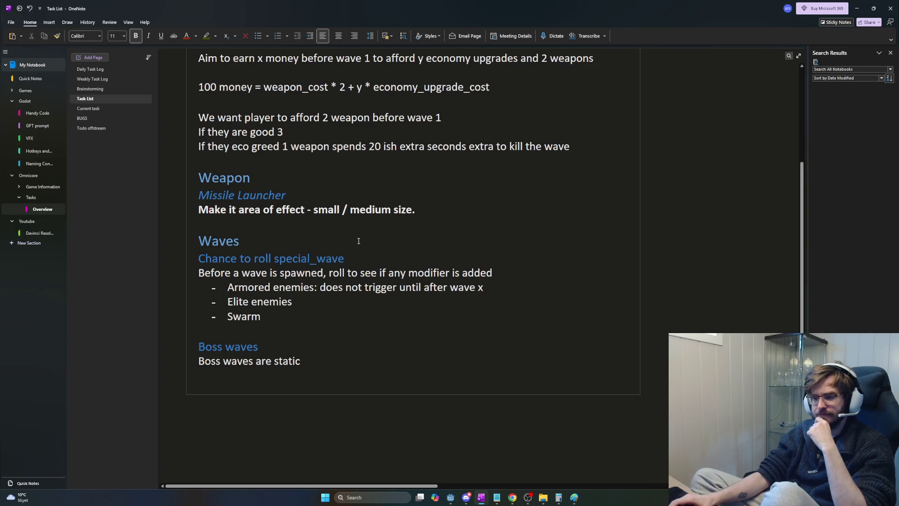
- Highlight the 'Make it area of effect' note under Missile Launcher and return to Godot
{"action": "left_click_drag", "start_coordinate": [439, 212], "coordinate": [195, 202]}
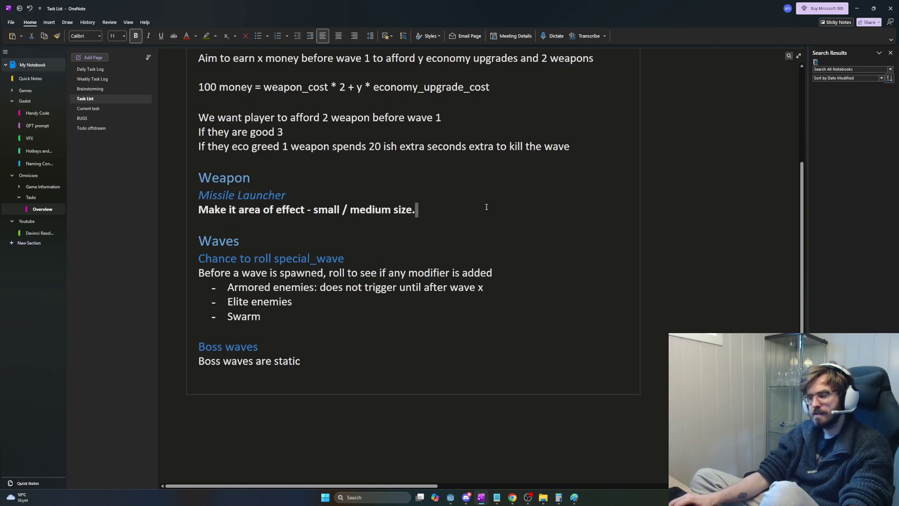
{"action": "left_click_drag", "start_coordinate": [418, 211], "coordinate": [195, 201]}
{"action": "left_click", "coordinate": [231, 213]}
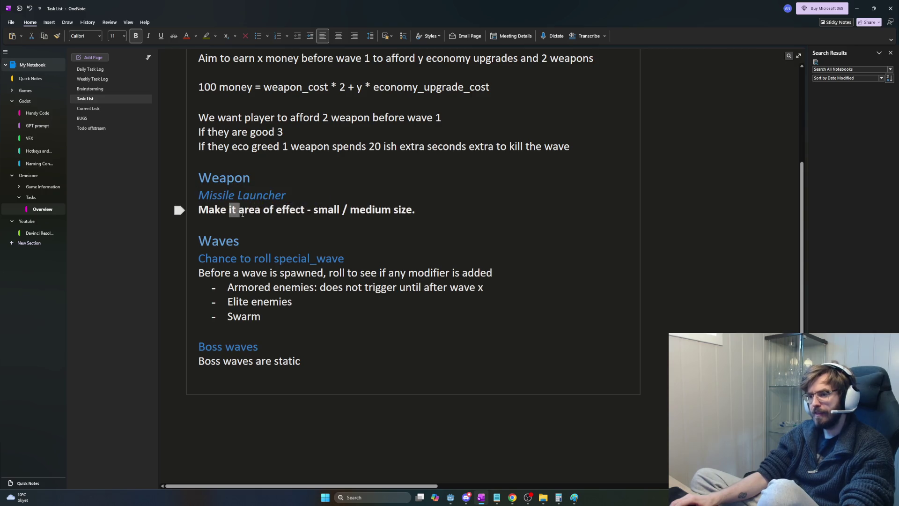
{"action": "left_click_drag", "start_coordinate": [309, 210], "coordinate": [195, 212]}
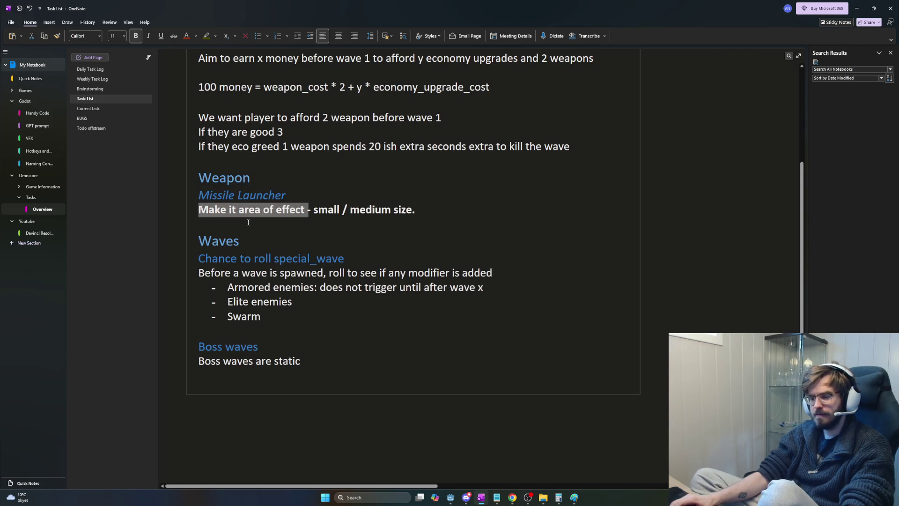
{"action": "left_click", "coordinate": [266, 218]}
{"action": "left_click_drag", "start_coordinate": [306, 207], "coordinate": [208, 209]}
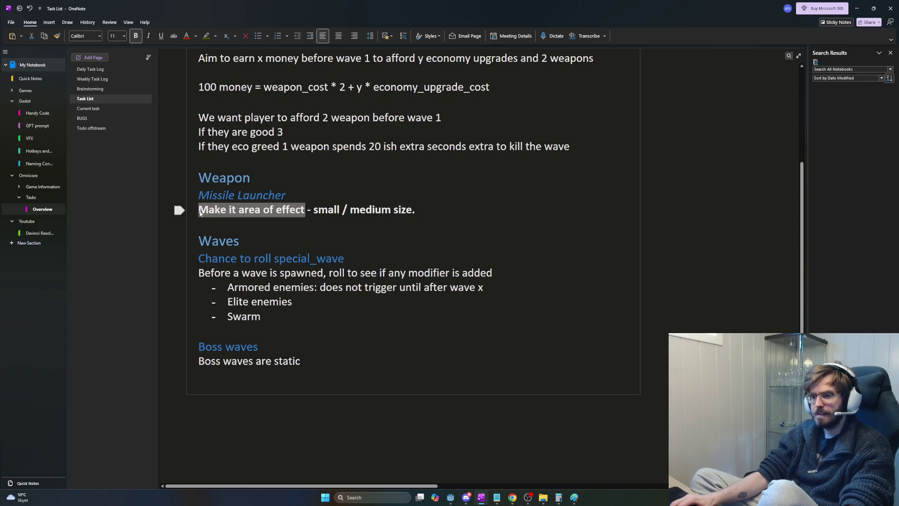
{"action": "key", "text": "alt+Tab"}
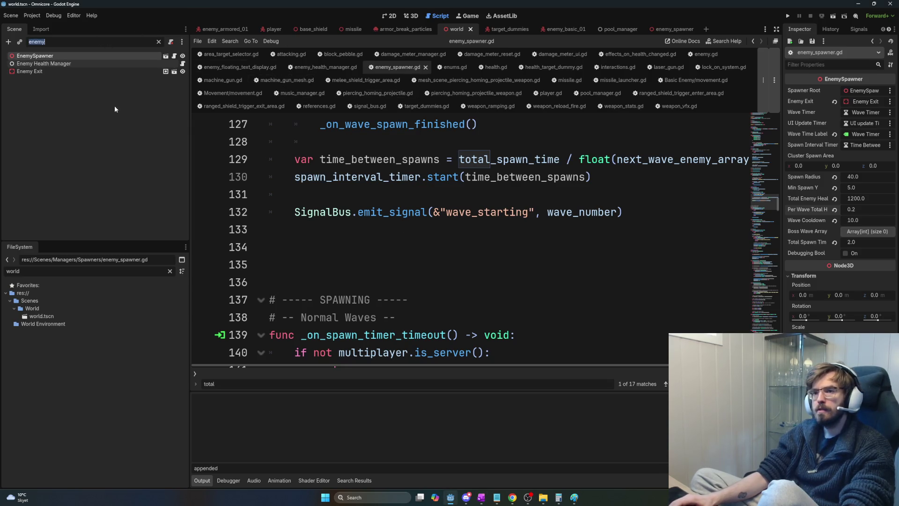
- Filter FileSystem for missile files and open missile.tscn
{"action": "key", "text": "BackSpace"}
{"action": "key", "text": "BackSpace"}
{"action": "key", "text": "BackSpace"}
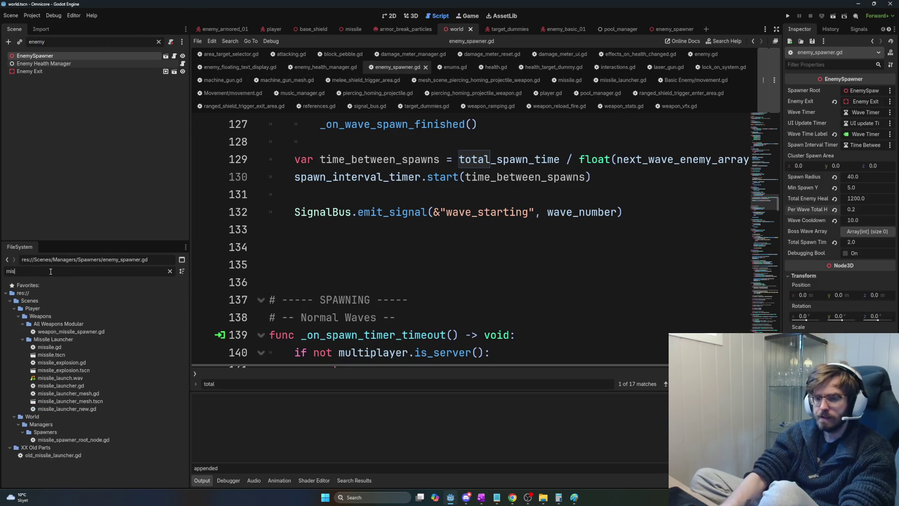
{"action": "type", "text": "missiles"}
{"action": "key", "text": "BackSpace"}
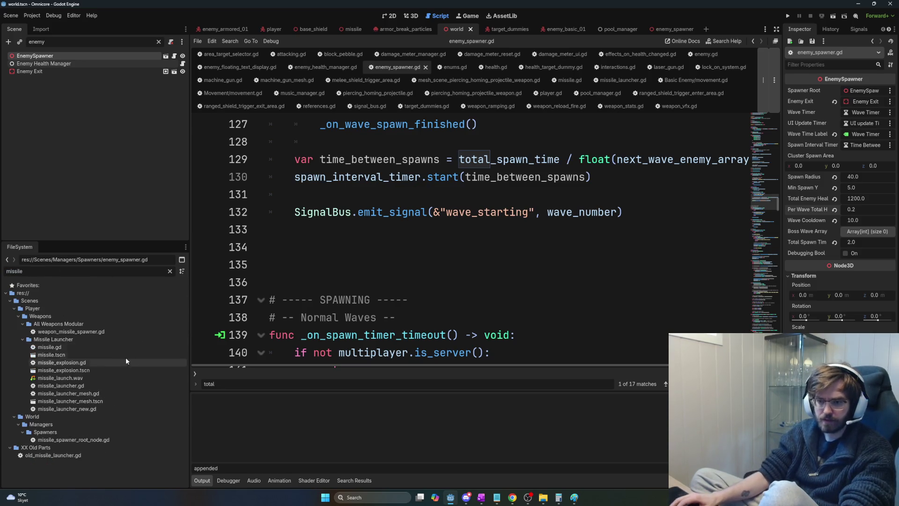
{"action": "double_click", "coordinate": [102, 354]}
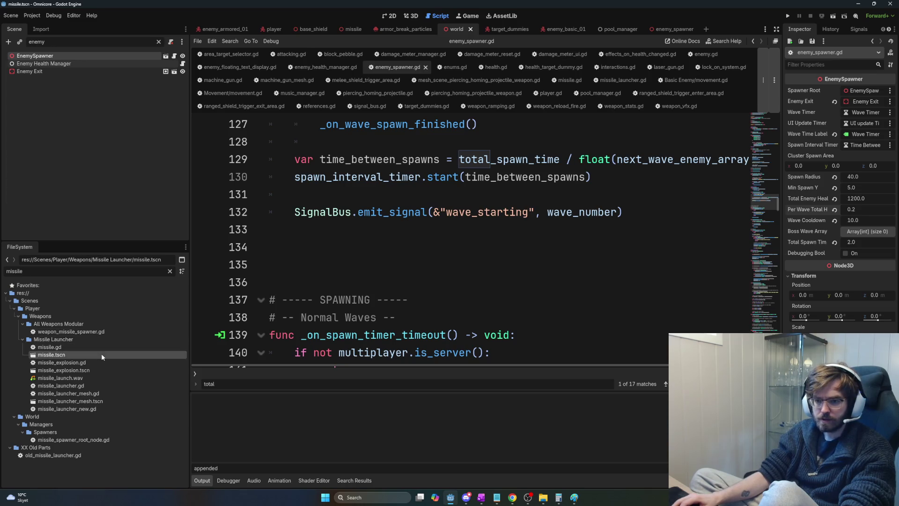
- Collapse Visuals, Trigger Area and Missile Range Zone, then duplicate Missile Range Zone
{"action": "left_click", "coordinate": [10, 63]}
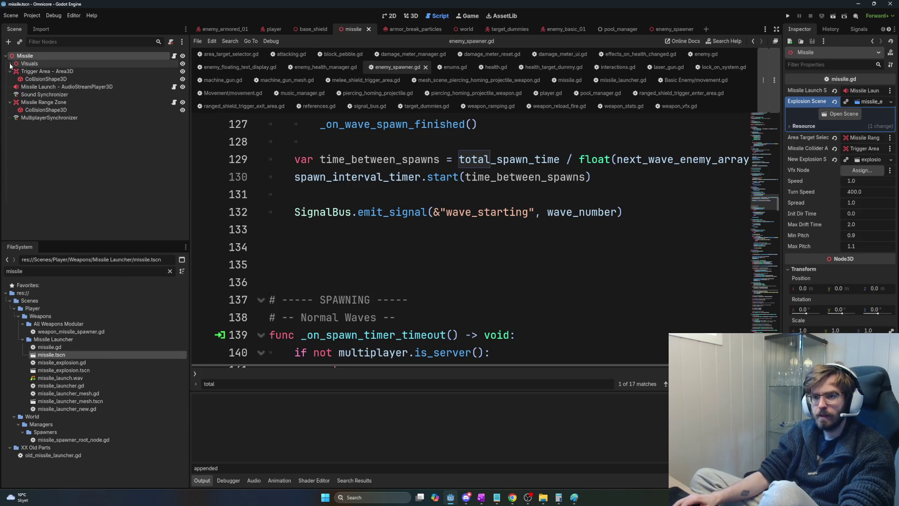
{"action": "left_click", "coordinate": [10, 71]}
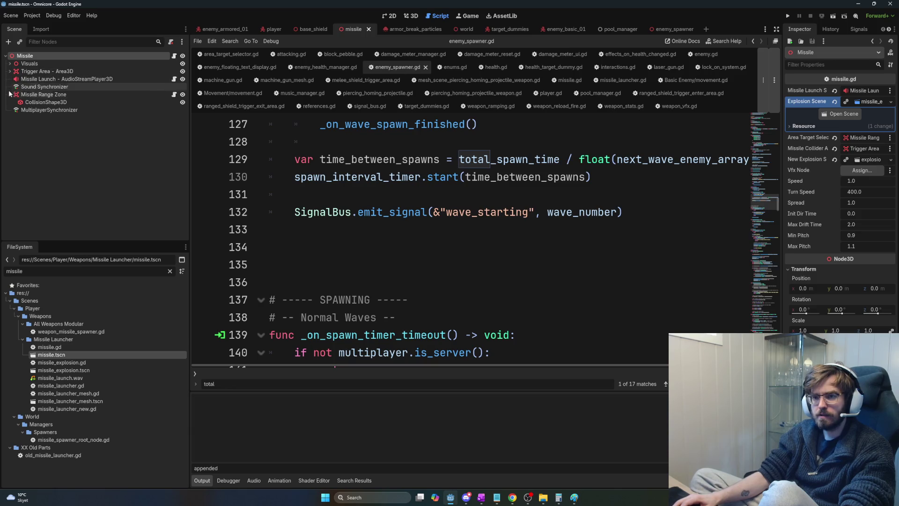
{"action": "left_click", "coordinate": [9, 94]}
{"action": "left_click", "coordinate": [48, 96]}
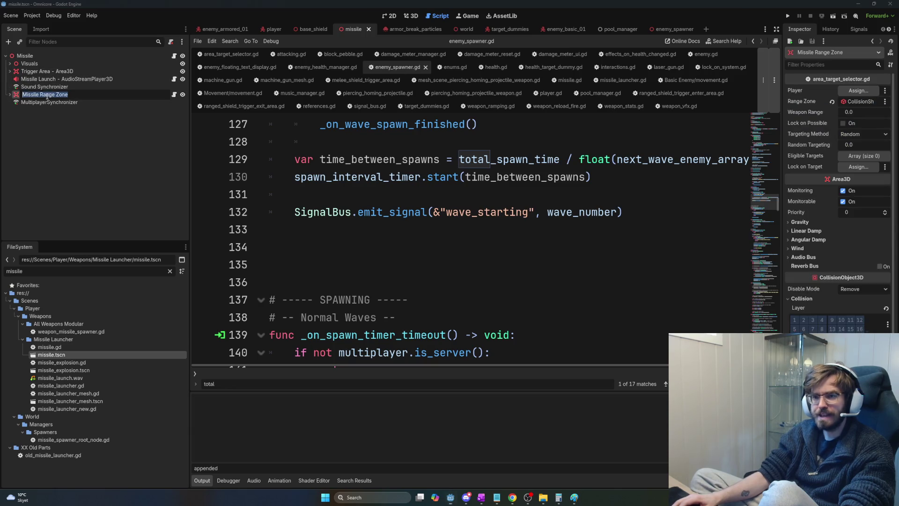
{"action": "left_click", "coordinate": [287, 126]}
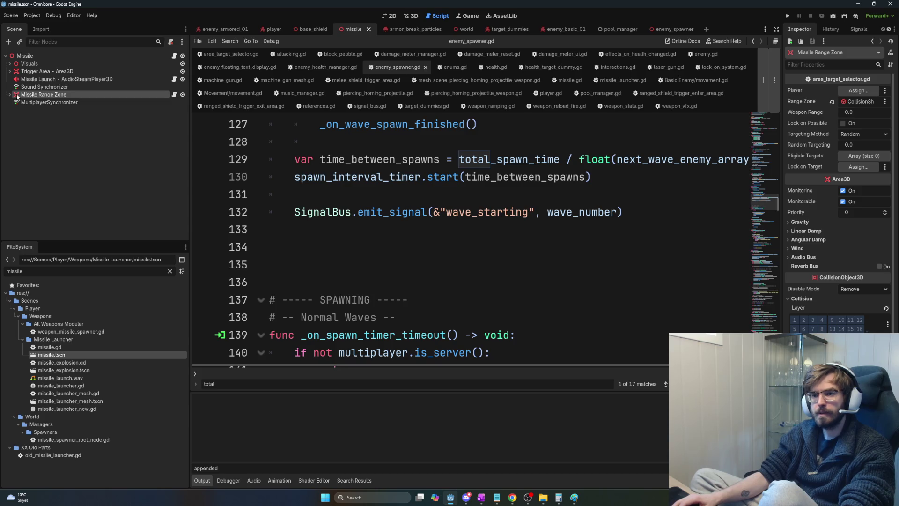
{"action": "key", "text": "ctrl+v"}
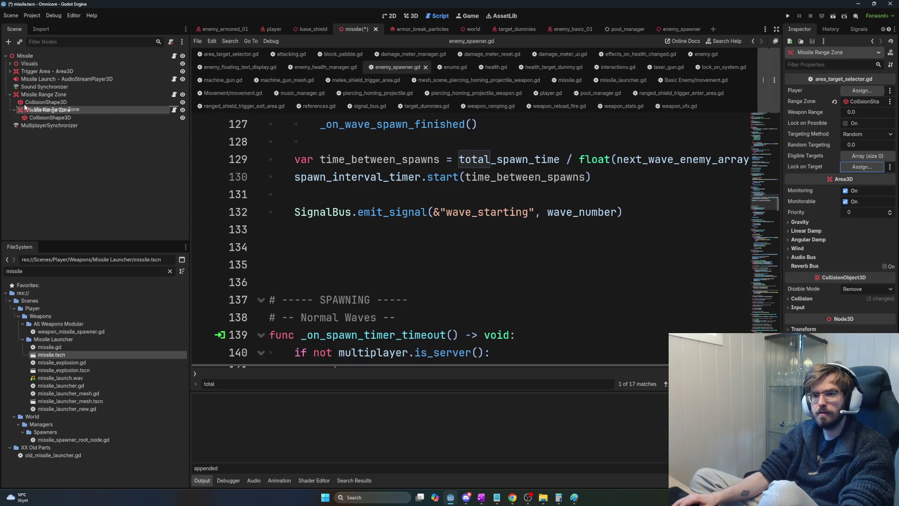
- Move the copy under the Missile root above MultiplayerSynchronizer and rename it 'Damage area'
{"action": "mouse_move", "coordinate": [25, 107]}
{"action": "left_mouse_down"}
{"action": "mouse_move", "coordinate": [40, 112]}
{"action": "mouse_move", "coordinate": [32, 56]}
{"action": "left_mouse_up"}
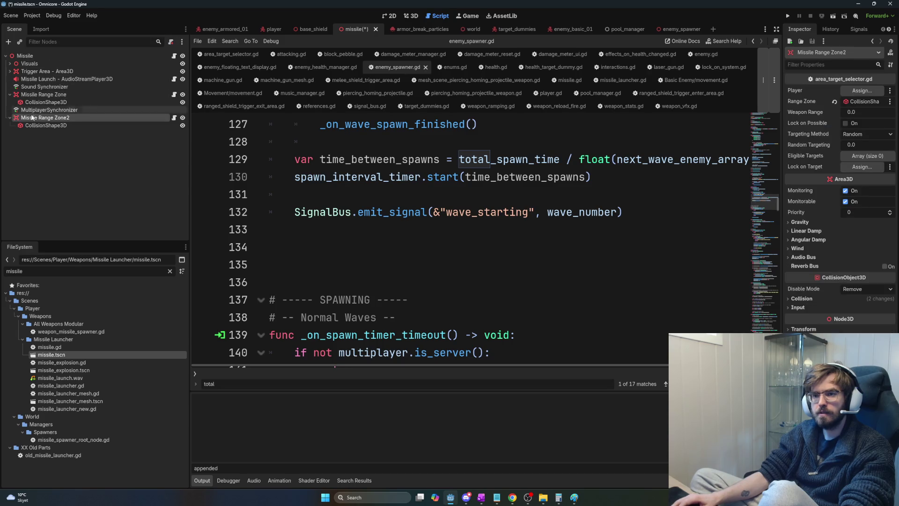
{"action": "left_click", "coordinate": [9, 94]}
{"action": "left_click_drag", "start_coordinate": [33, 110], "coordinate": [33, 99]}
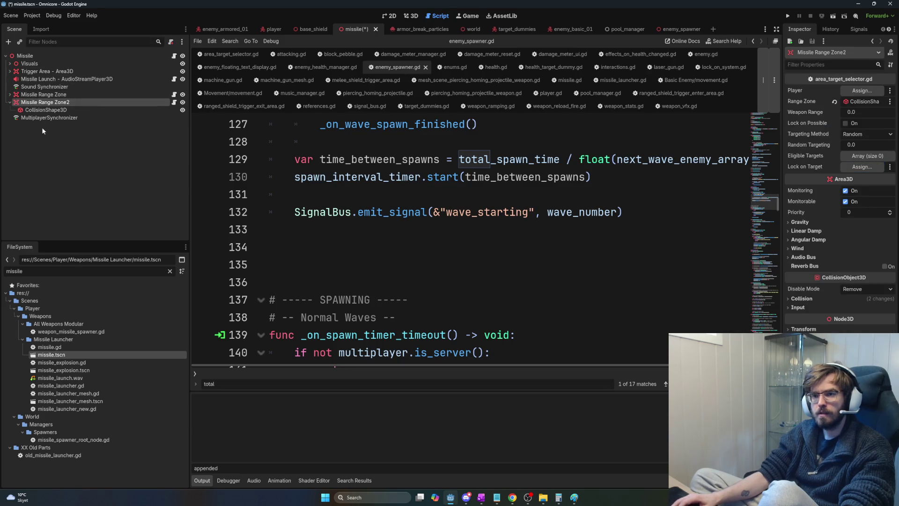
{"action": "double_click", "coordinate": [38, 102]}
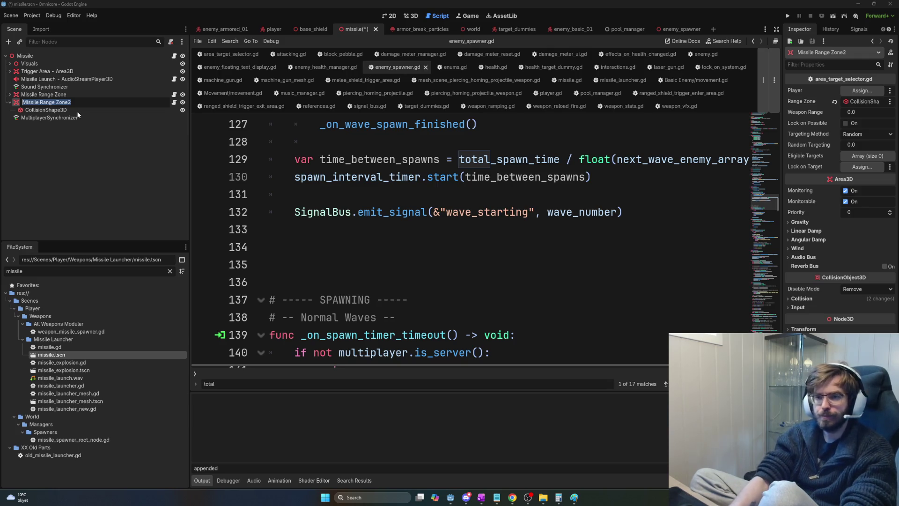
{"action": "type", "text": "A"}
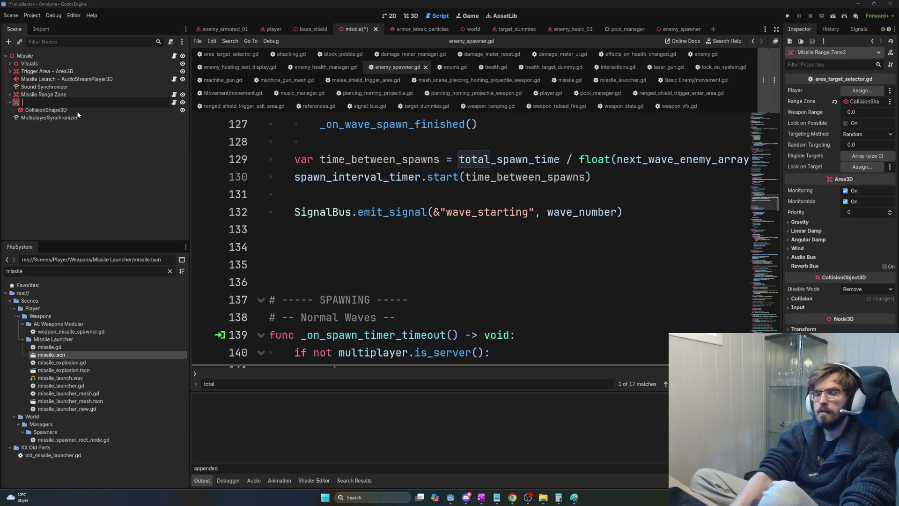
{"action": "type", "text": "Damage area"}
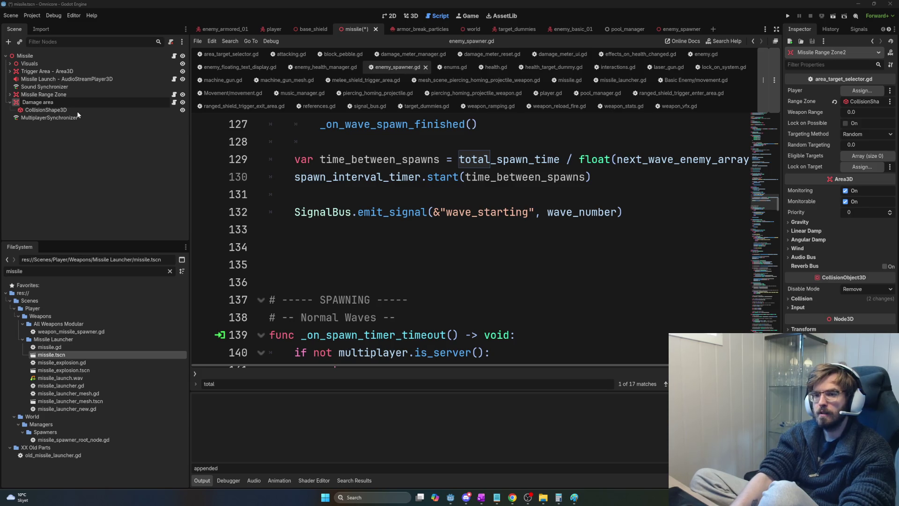
{"action": "key", "text": "Return"}
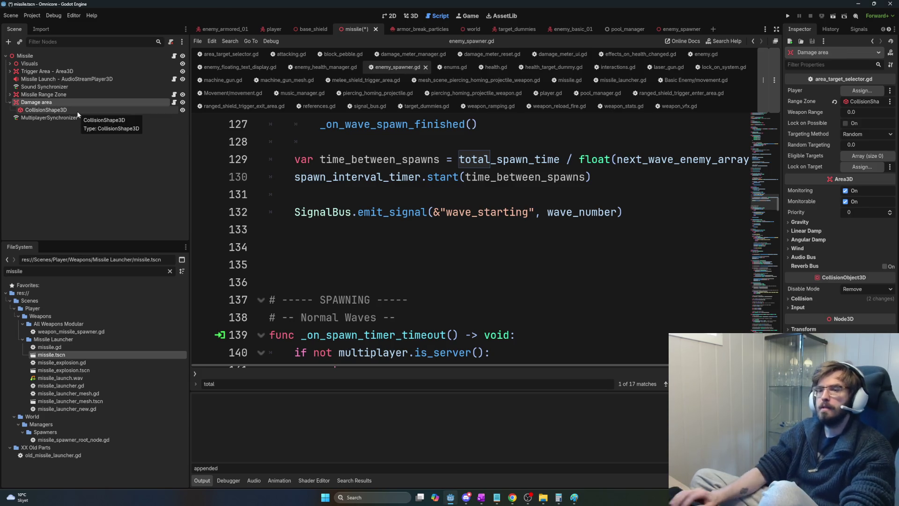
- Select the Damage area's CollisionShape3D and expand its Transform settings
{"action": "left_click", "coordinate": [45, 110]}
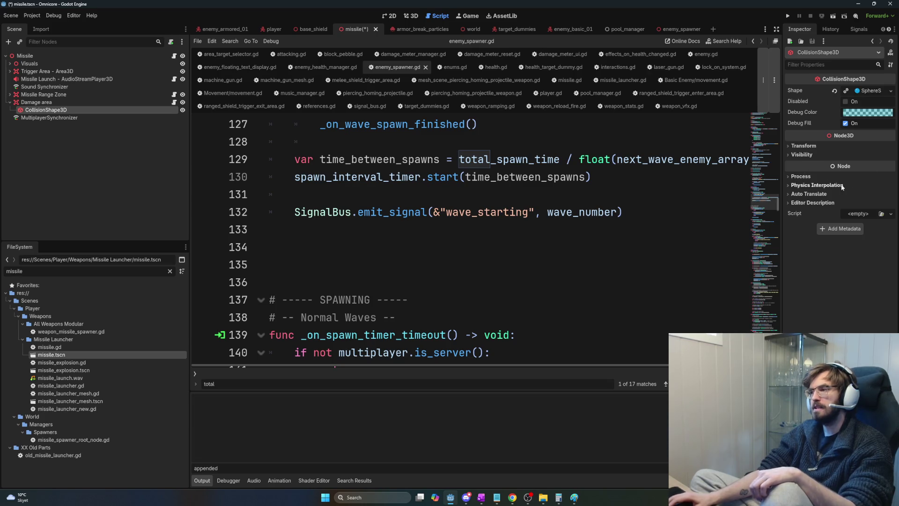
{"action": "left_click", "coordinate": [803, 146]}
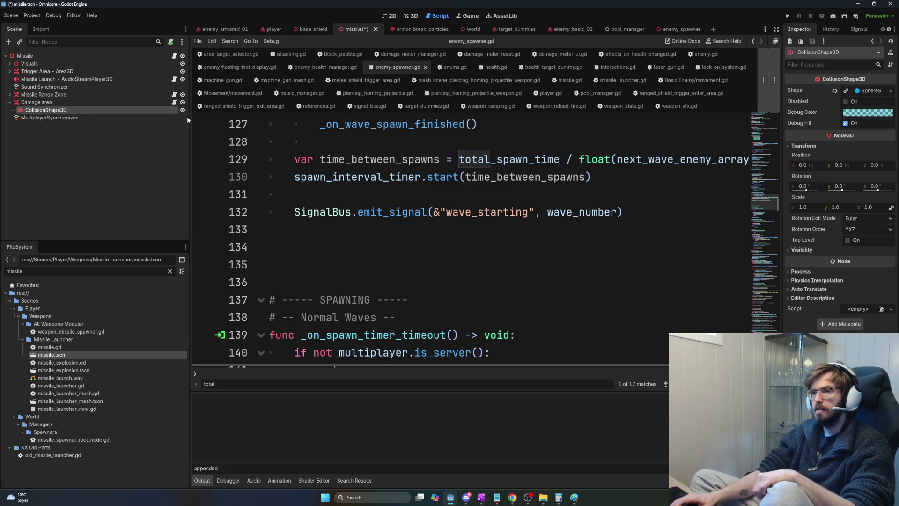
{"action": "left_click", "coordinate": [173, 56]}
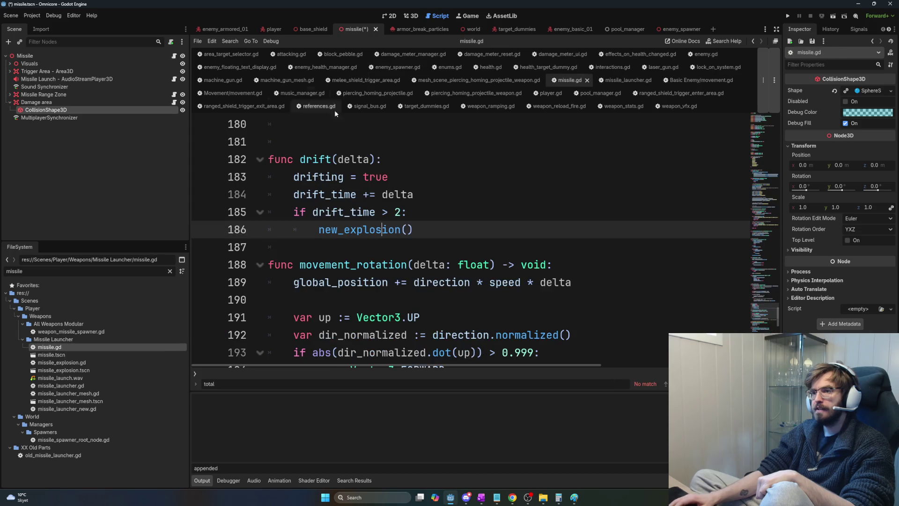
- Scroll missile.gd up to REQUIRED_PARAMS and select the speed parameter
{"action": "scroll", "coordinate": [515, 245], "scroll_direction": "up", "scroll_amount": 2}
{"action": "mouse_move", "coordinate": [778, 314]}
{"action": "left_mouse_down"}
{"action": "mouse_move", "coordinate": [782, 162]}
{"action": "mouse_move", "coordinate": [778, 182]}
{"action": "left_mouse_up"}
{"action": "scroll", "coordinate": [750, 183], "scroll_direction": "up", "scroll_amount": 3}
{"action": "left_click", "coordinate": [343, 211]}
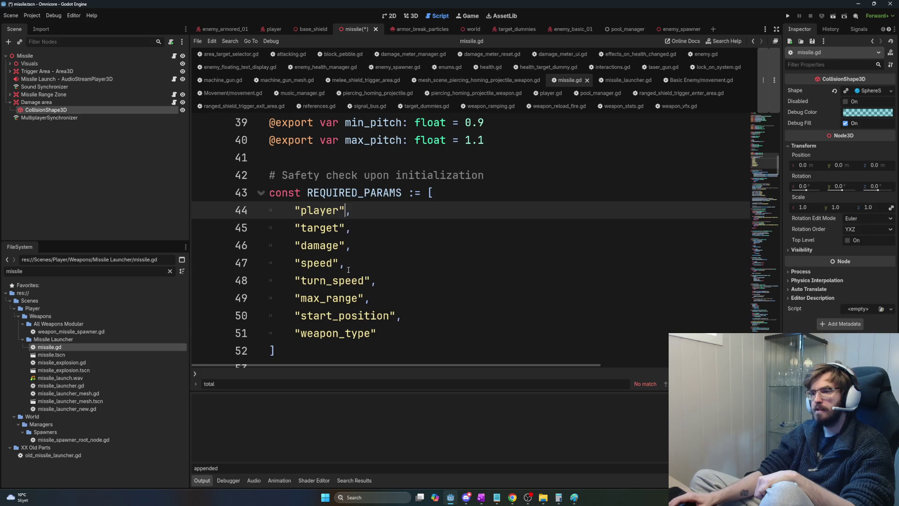
{"action": "double_click", "coordinate": [334, 260]}
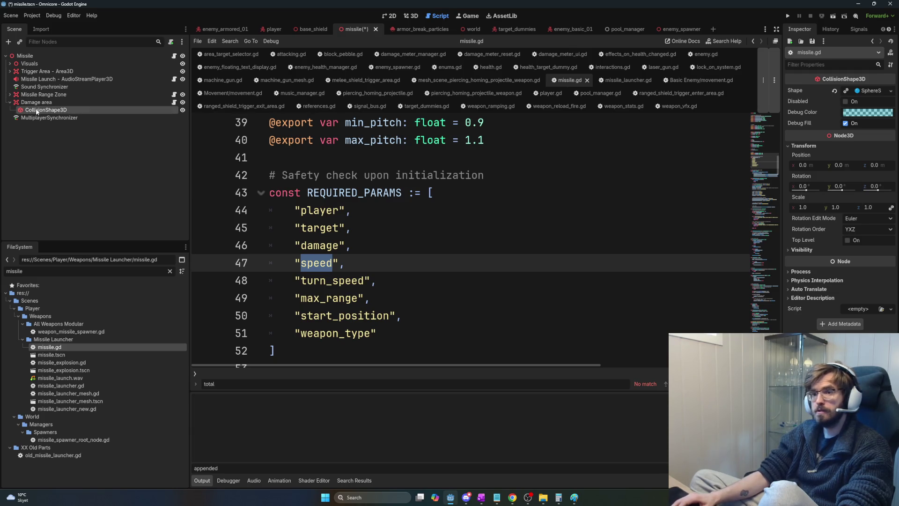
- Check the SphereShape's 0.5 m radius, then view and orbit the missile in 3D
{"action": "left_click", "coordinate": [866, 91]}
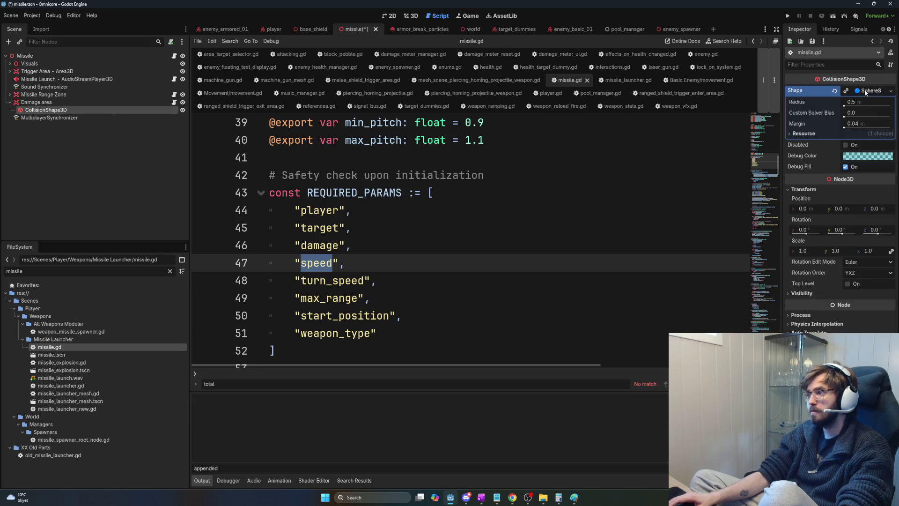
{"action": "left_click", "coordinate": [411, 16]}
{"action": "scroll", "coordinate": [536, 221], "scroll_direction": "up", "scroll_amount": 5}
{"action": "mouse_move", "coordinate": [537, 222]}
{"action": "left_mouse_down"}
{"action": "mouse_move", "coordinate": [549, 220]}
{"action": "mouse_move", "coordinate": [501, 245]}
{"action": "mouse_move", "coordinate": [647, 271]}
{"action": "mouse_move", "coordinate": [597, 258]}
{"action": "left_mouse_up"}
- Select the Damage area's CollisionShape3D and set its scale to 2 on all axes
{"action": "scroll", "coordinate": [647, 271], "scroll_direction": "up", "scroll_amount": 2}
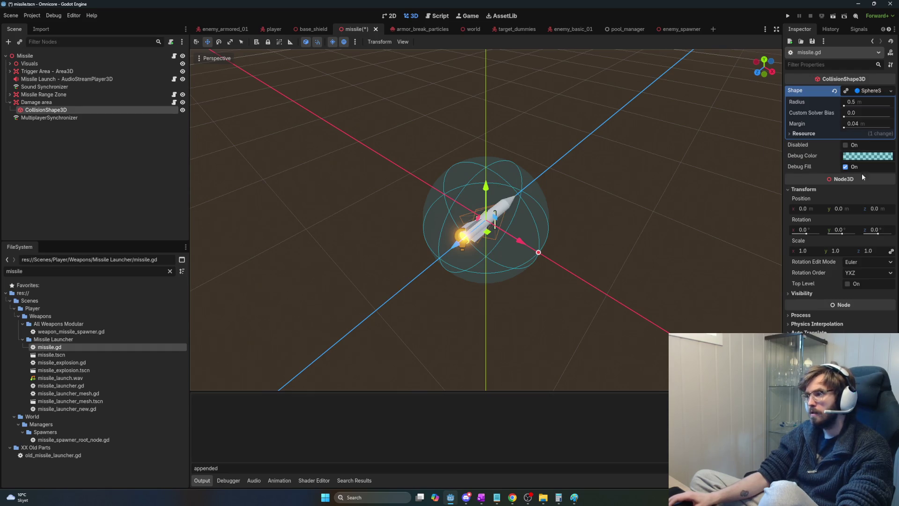
{"action": "left_click", "coordinate": [45, 102]}
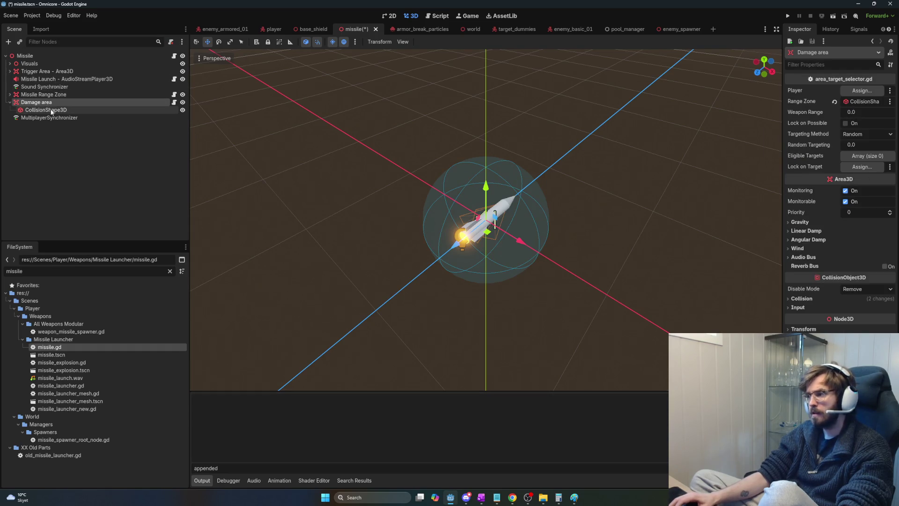
{"action": "left_click", "coordinate": [53, 111]}
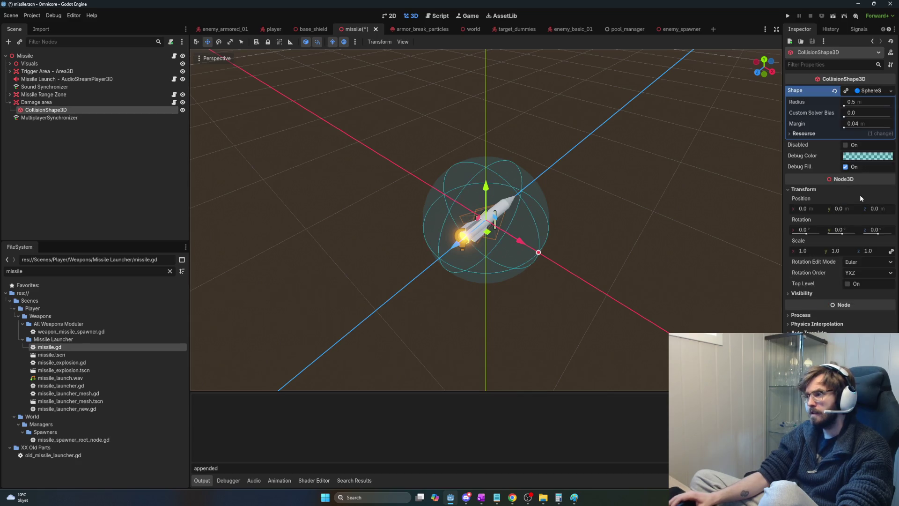
{"action": "left_click", "coordinate": [810, 249]}
{"action": "type", "text": "2"}
{"action": "key", "text": "Return"}
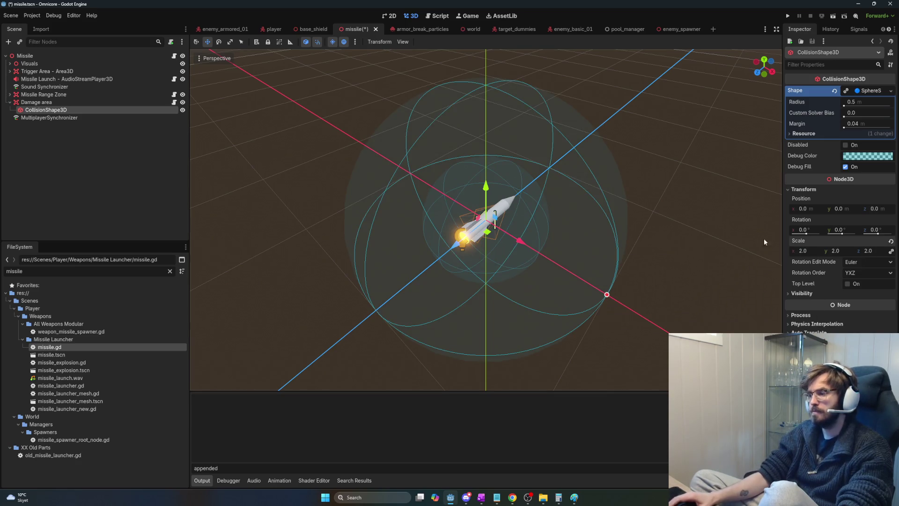
- Raise the sphere's scale to 5, orbit to check it, and open Damage area's area_target_selector.gd
{"action": "mouse_move", "coordinate": [764, 241]}
{"action": "left_mouse_down"}
{"action": "mouse_move", "coordinate": [645, 211]}
{"action": "mouse_move", "coordinate": [620, 200]}
{"action": "mouse_move", "coordinate": [613, 184]}
{"action": "mouse_move", "coordinate": [704, 164]}
{"action": "mouse_move", "coordinate": [281, 187]}
{"action": "mouse_move", "coordinate": [775, 204]}
{"action": "left_mouse_up"}
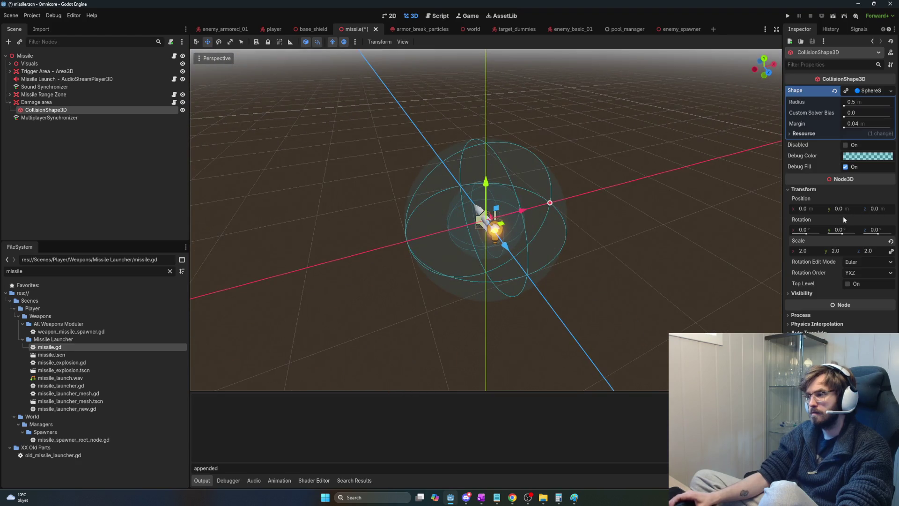
{"action": "type", "text": "5"}
{"action": "key", "text": "Return"}
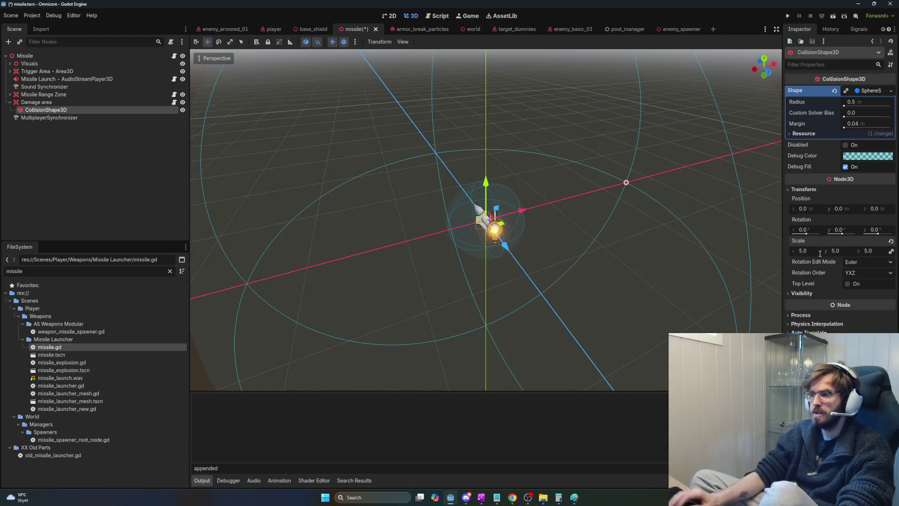
{"action": "scroll", "coordinate": [600, 217], "scroll_direction": "down", "scroll_amount": 3}
{"action": "left_click_drag", "start_coordinate": [592, 212], "coordinate": [650, 220]}
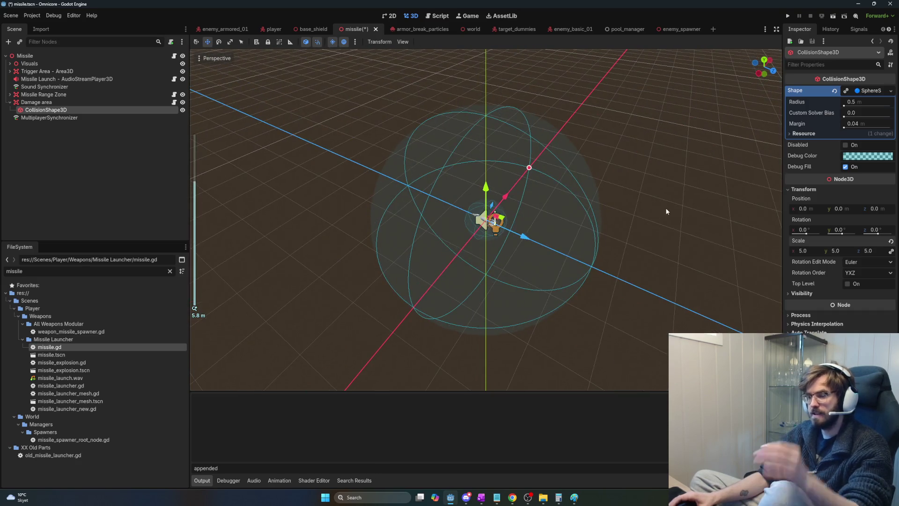
{"action": "left_click", "coordinate": [46, 102]}
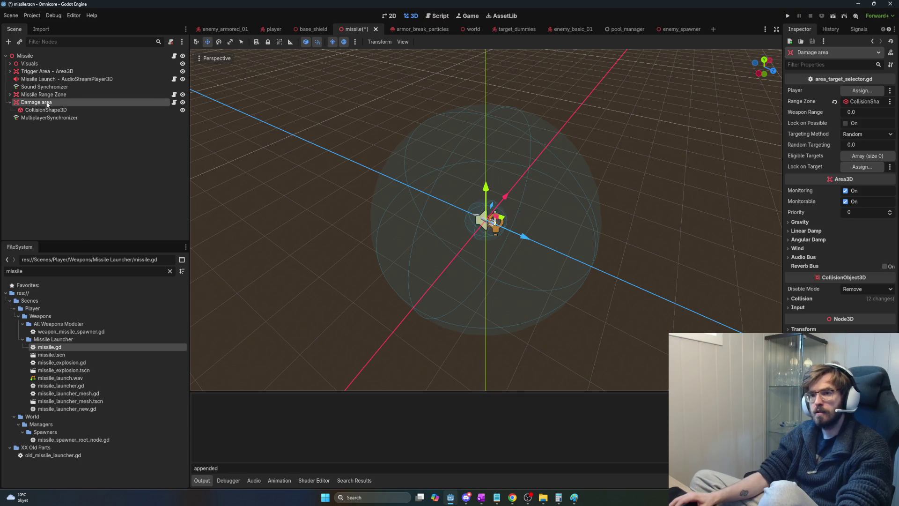
{"action": "left_click", "coordinate": [174, 102]}
{"action": "key", "text": "ctrl+f"}
{"action": "type", "text": "eli"}
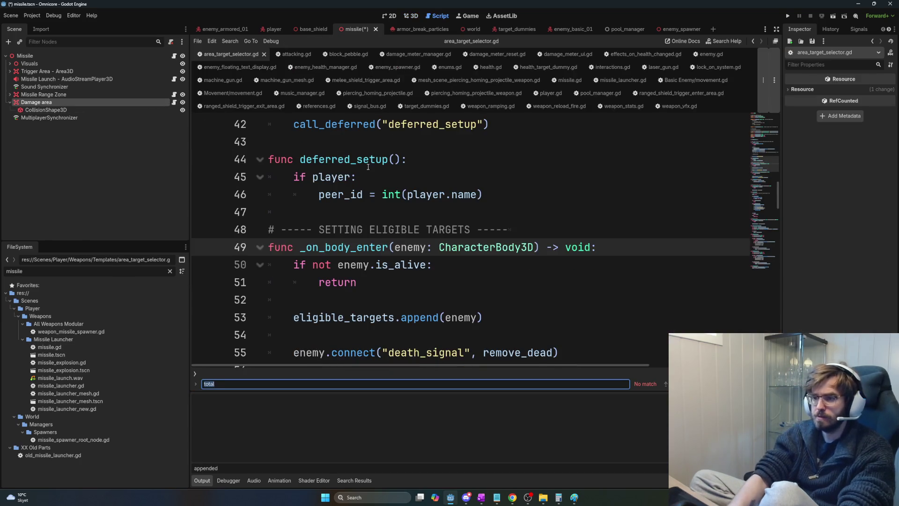
{"action": "type", "text": "gible"}
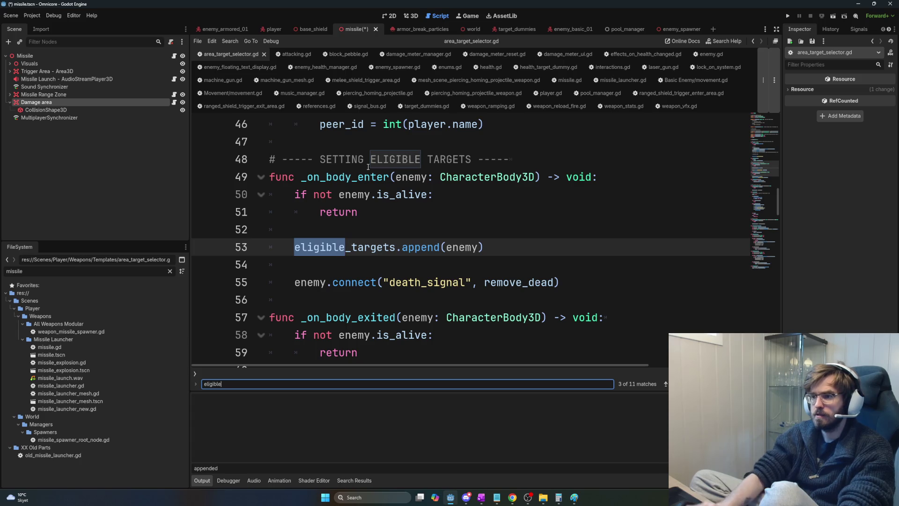
{"action": "double_click", "coordinate": [370, 250]}
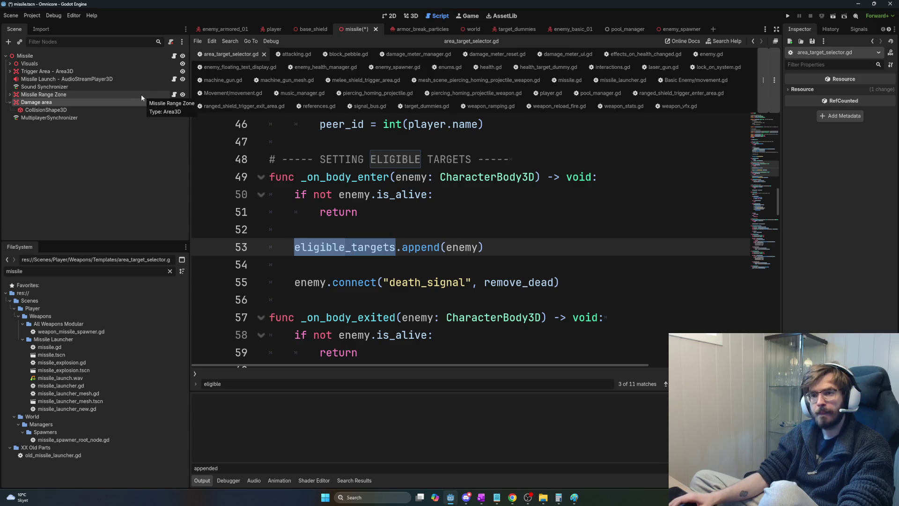
{"action": "left_click", "coordinate": [9, 102]}
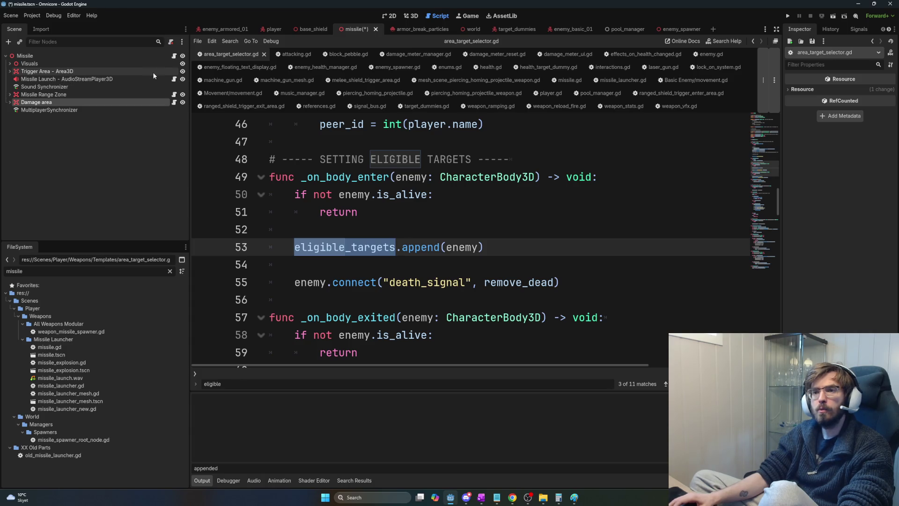
{"action": "left_click", "coordinate": [174, 56]}
{"action": "key", "text": "ctrl+f"}
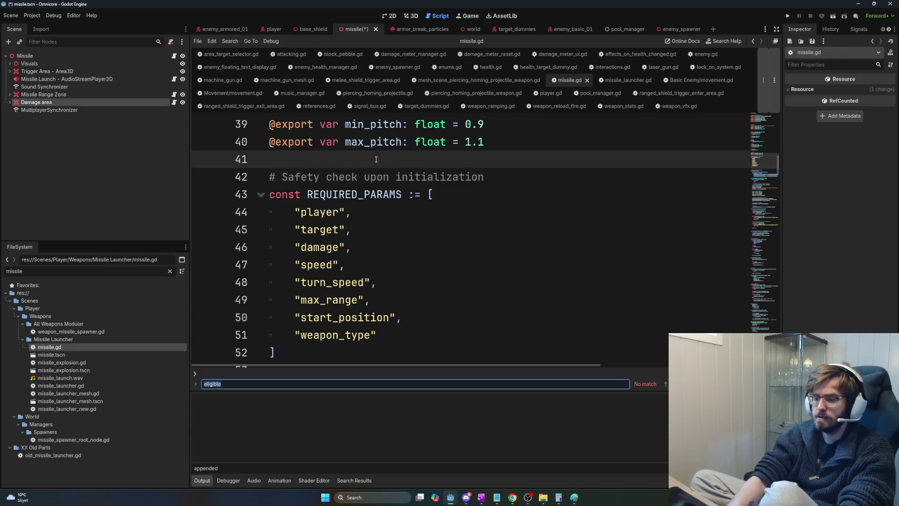
{"action": "type", "text": "explode"}
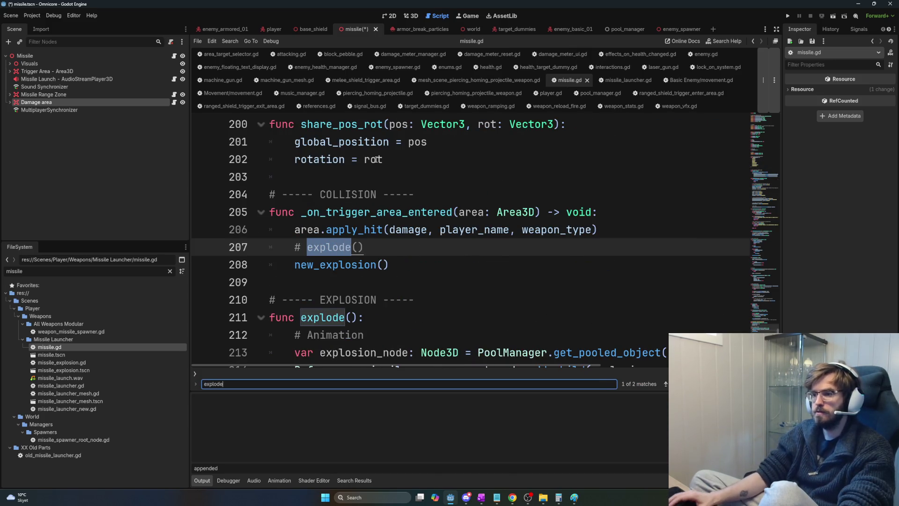
{"action": "scroll", "coordinate": [403, 240], "scroll_direction": "down", "scroll_amount": 3}
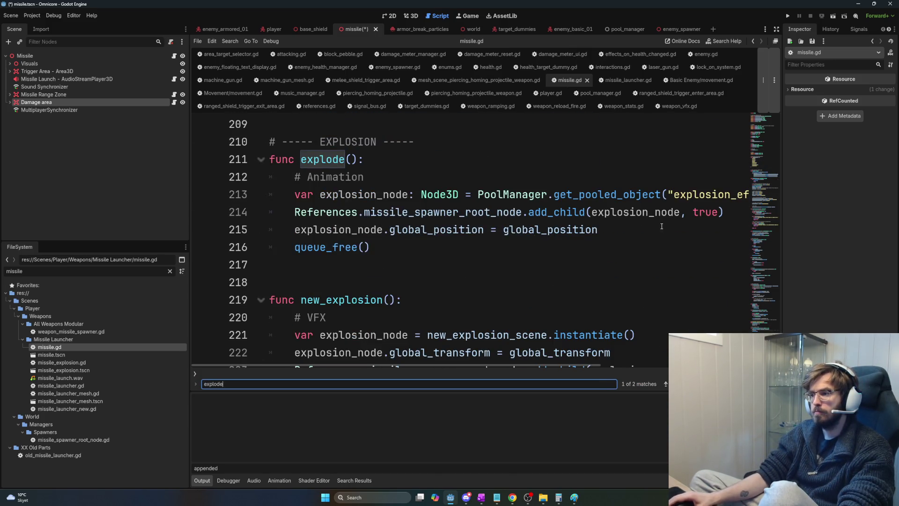
{"action": "left_click", "coordinate": [623, 227]}
{"action": "key", "text": "ctrl+f"}
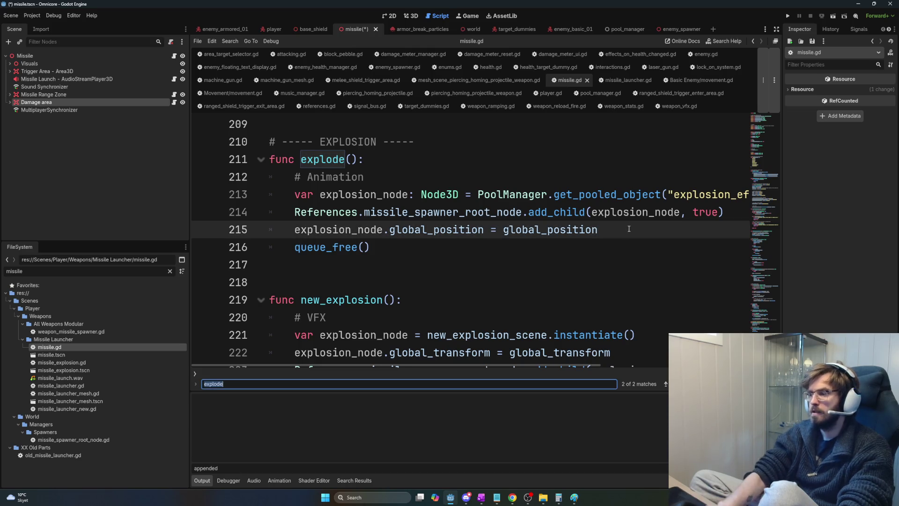
{"action": "type", "text": "damage"}
{"action": "key", "text": "Return"}
{"action": "key", "text": "Return"}
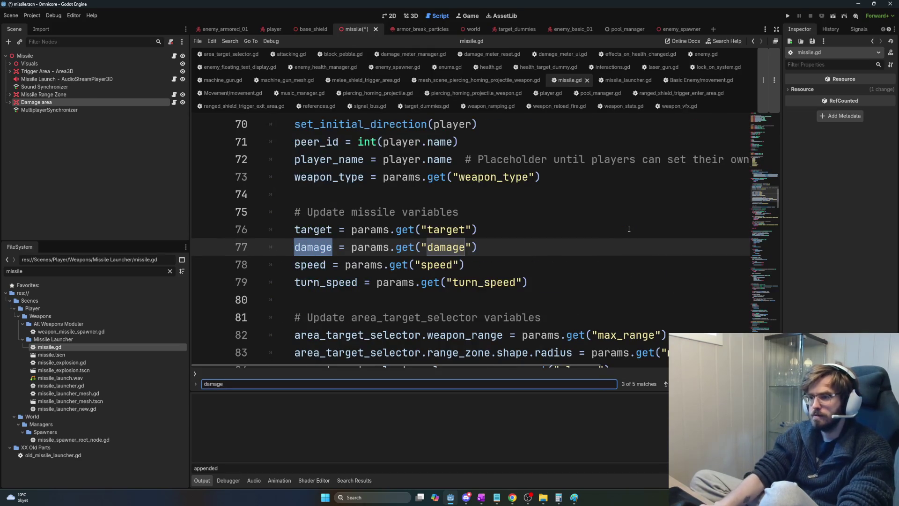
{"action": "key", "text": "Return"}
{"action": "key", "text": "Return"}
{"action": "key", "text": "Return"}
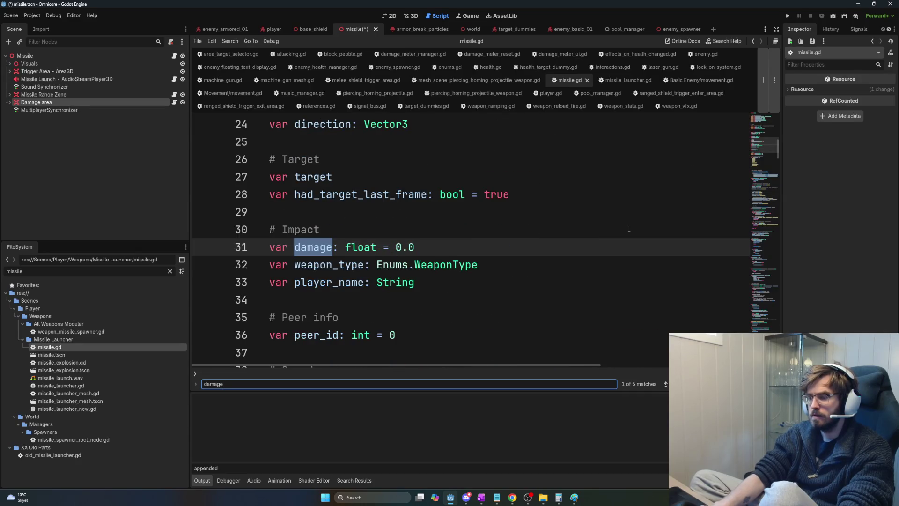
{"action": "key", "text": "Return"}
{"action": "key", "text": "Return"}
{"action": "key", "text": "Return"}
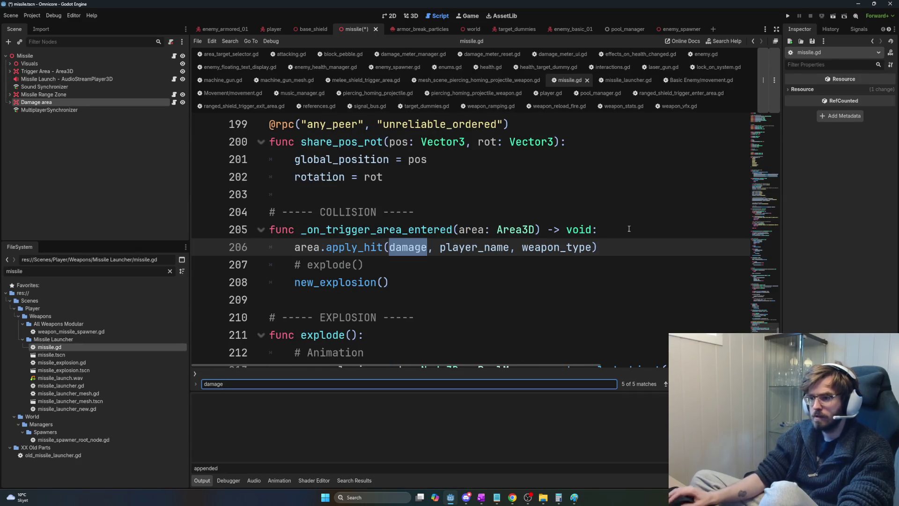
{"action": "left_click", "coordinate": [623, 239]}
{"action": "left_click", "coordinate": [647, 231]}
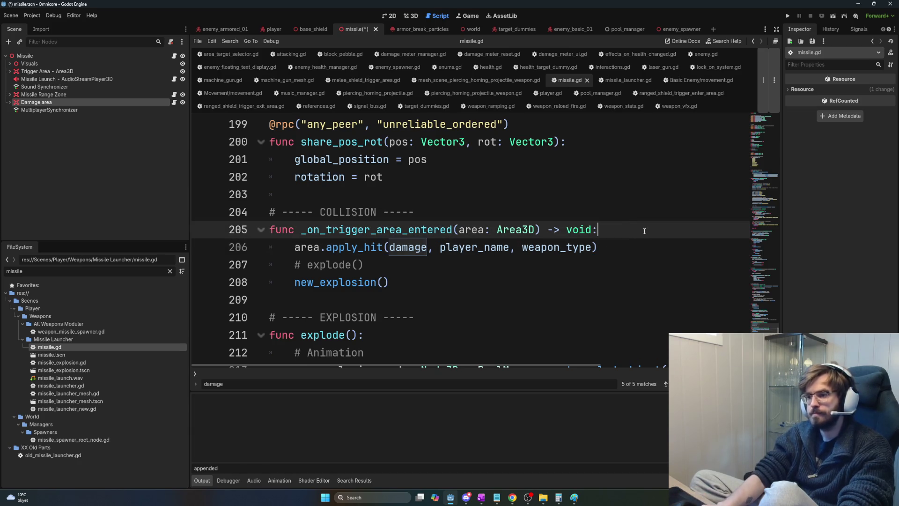
- Add an eligible_targets line in the collision handler and check the Damage area node
{"action": "key", "text": "Return"}
{"action": "type", "text": "eligible_targets"}
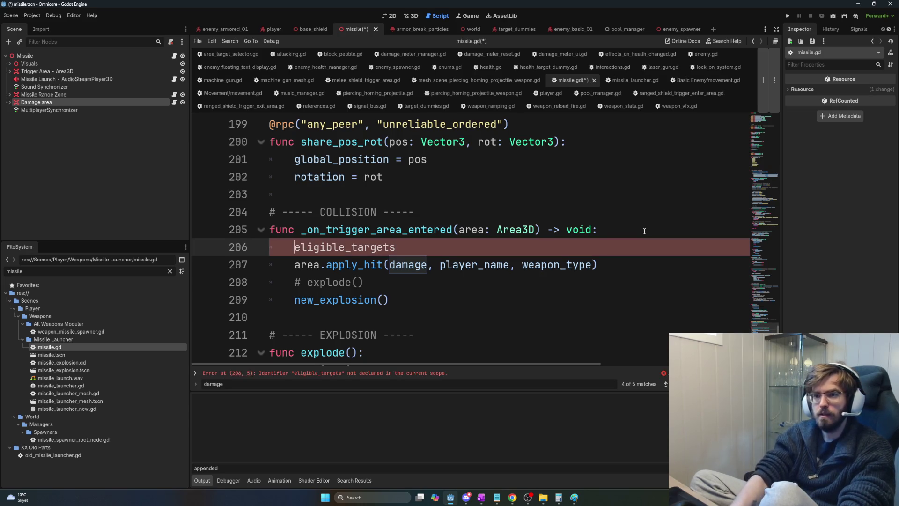
{"action": "key", "text": "Home"}
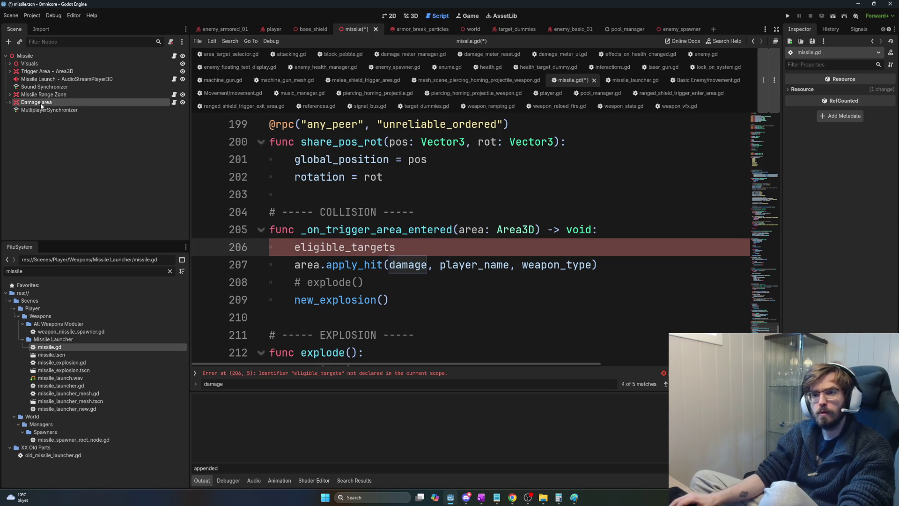
{"action": "left_click", "coordinate": [47, 102]}
{"action": "scroll", "coordinate": [535, 275], "scroll_direction": "up", "scroll_amount": 20}
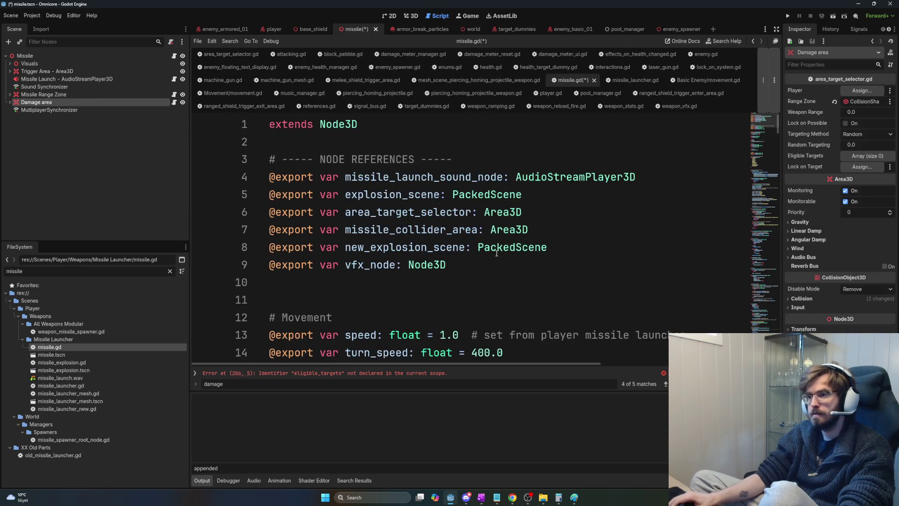
{"action": "left_click", "coordinate": [536, 275]}
{"action": "key", "text": "Return"}
{"action": "type", "text": "@expor"}
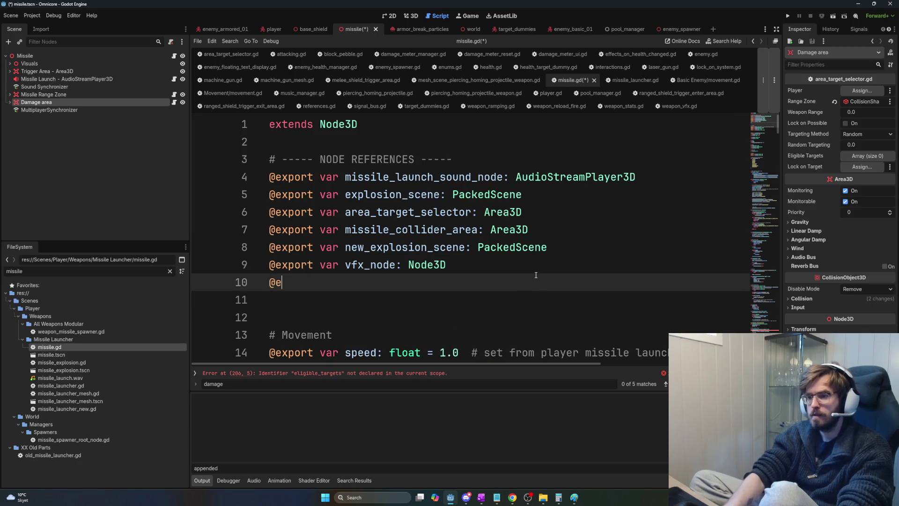
{"action": "type", "text": "t varz"}
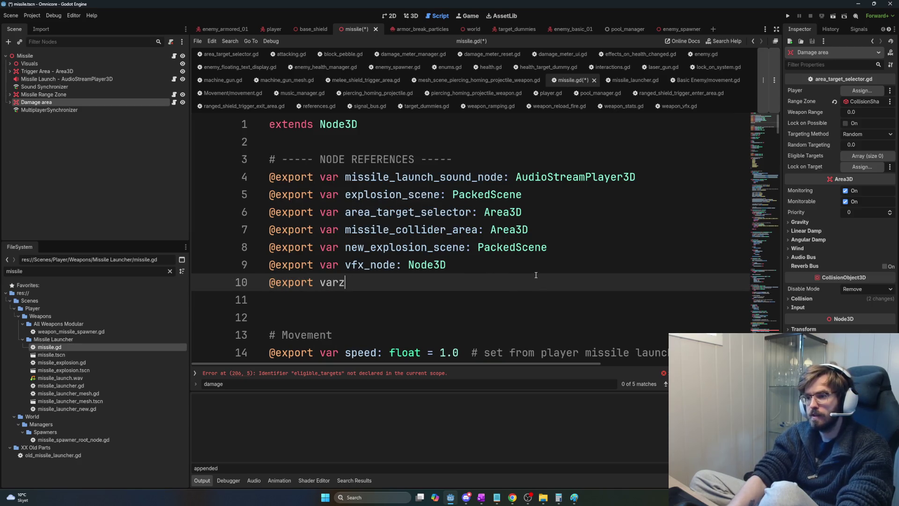
{"action": "type", "text": "mage_area: A"}
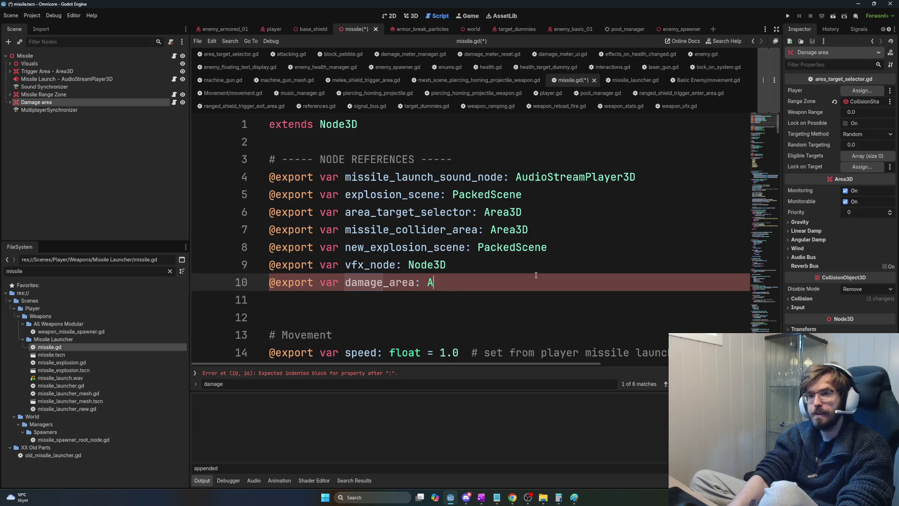
{"action": "type", "text": "D"}
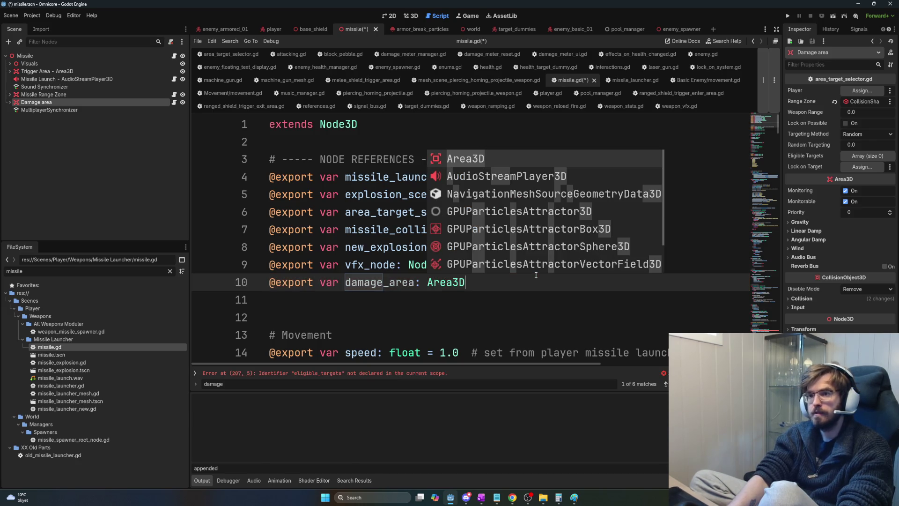
{"action": "left_click", "coordinate": [457, 292]}
{"action": "key", "text": "ctrl+s"}
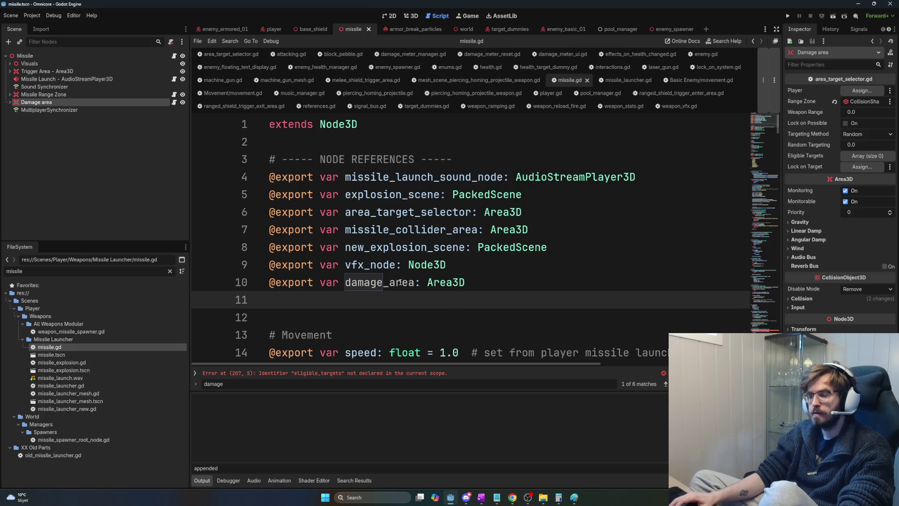
- Select damage_area and jump to eligible_targets' definition in area_target_selector.gd
{"action": "double_click", "coordinate": [400, 282]}
{"action": "mouse_move", "coordinate": [461, 285]}
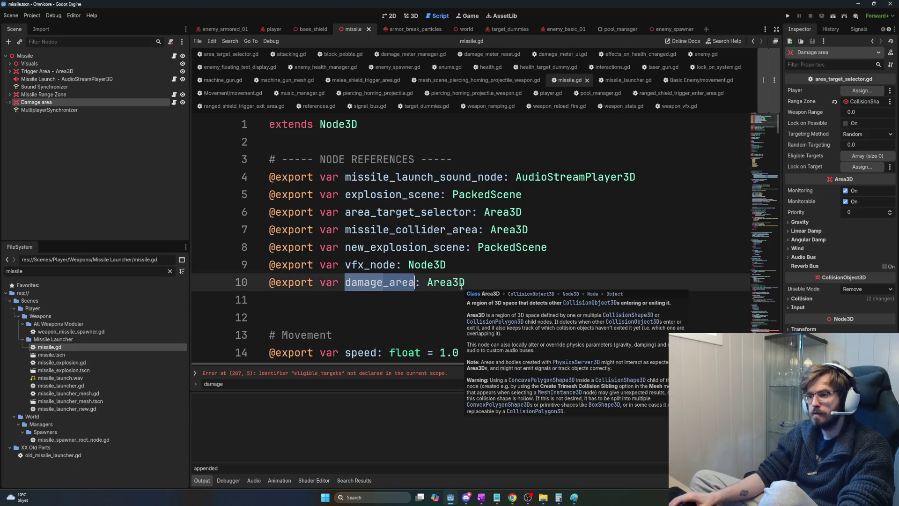
{"action": "key", "text": "alt+Left"}
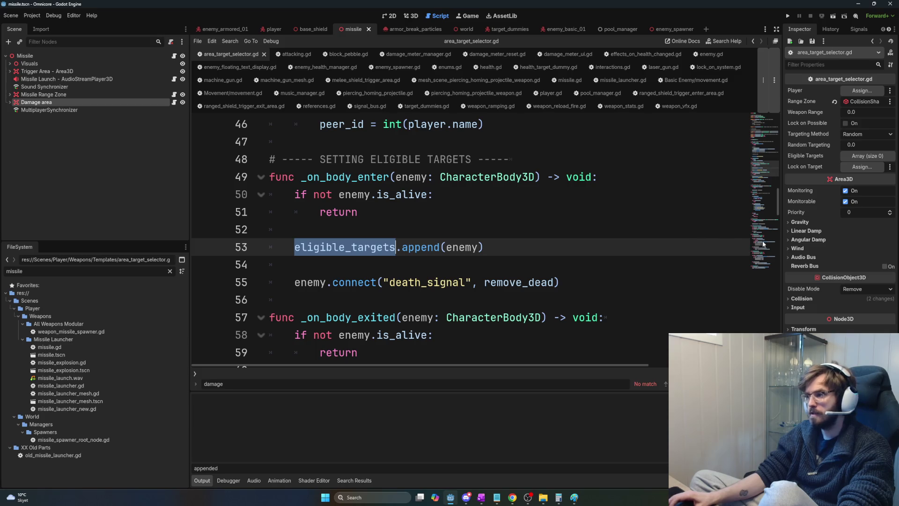
- Skim area_target_selector.gd, then return to missile.gd and select the damage_area name
{"action": "left_click_drag", "start_coordinate": [779, 209], "coordinate": [777, 119]}
{"action": "left_click", "coordinate": [438, 141]}
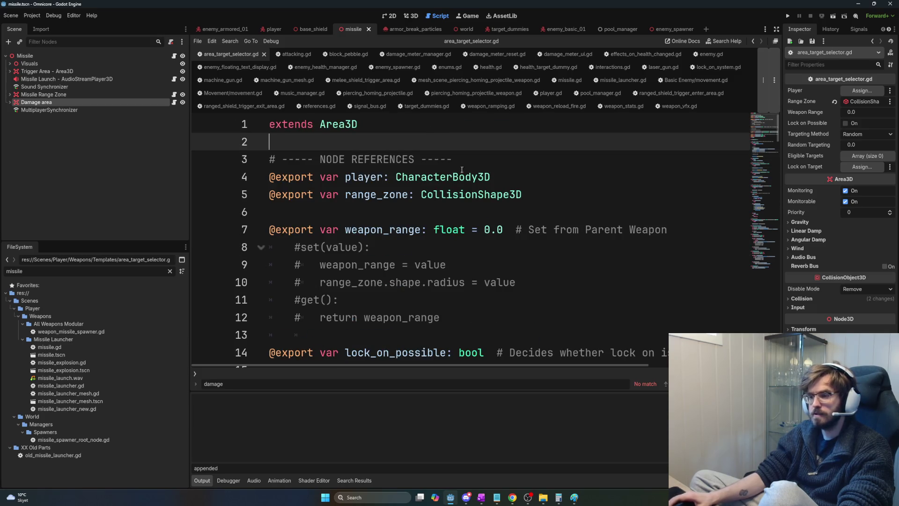
{"action": "scroll", "coordinate": [453, 251], "scroll_direction": "down", "scroll_amount": 2}
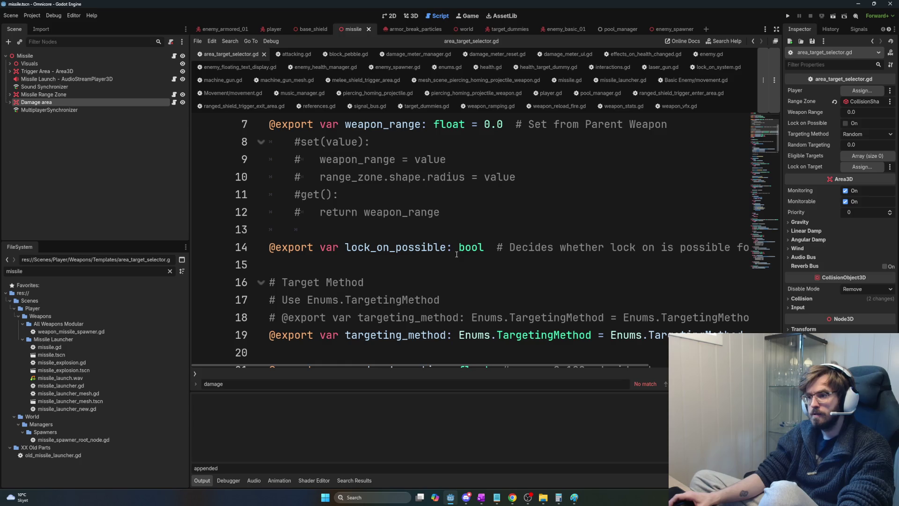
{"action": "left_click", "coordinate": [174, 56]}
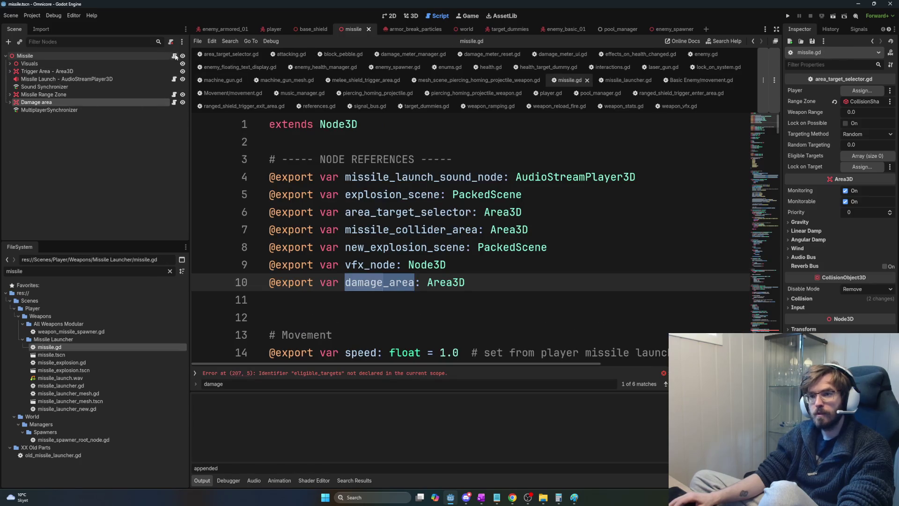
{"action": "scroll", "coordinate": [461, 309], "scroll_direction": "down", "scroll_amount": 2}
{"action": "left_click", "coordinate": [380, 175]}
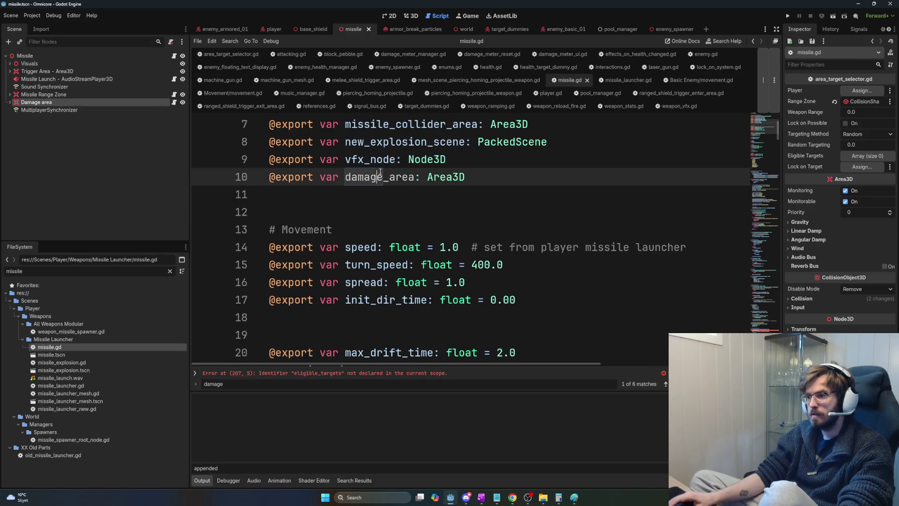
{"action": "double_click", "coordinate": [401, 177]}
{"action": "key", "text": "ctrl+c"}
- Turn the collision handler line into 'for target in damage_area.eligible_targets:'
{"action": "left_click", "coordinate": [323, 373]}
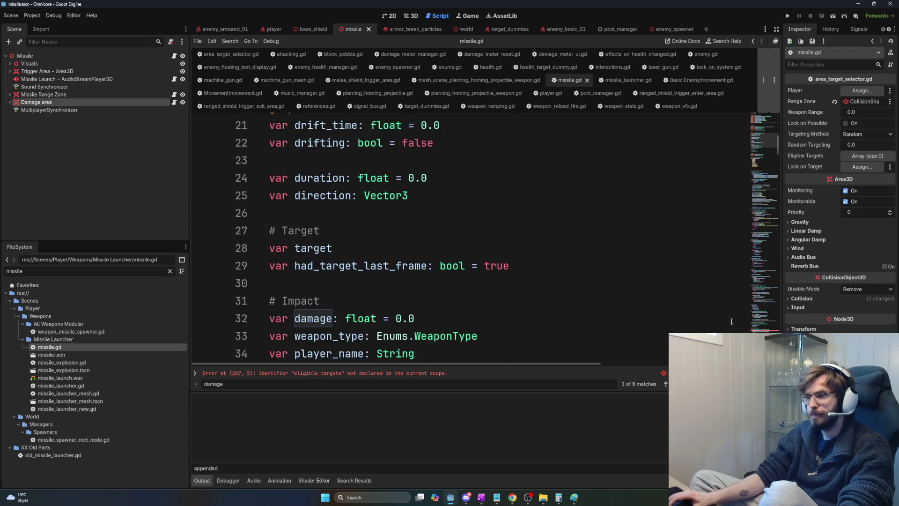
{"action": "key", "text": "ctrl+v"}
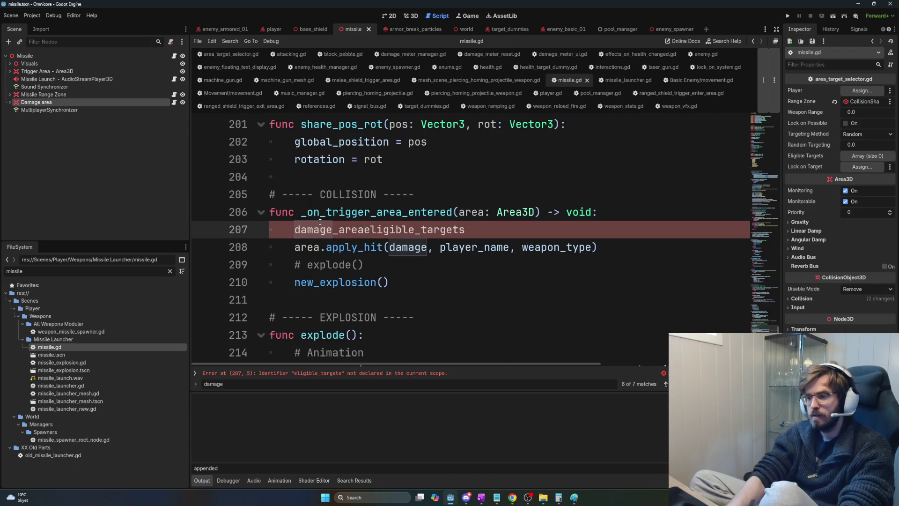
{"action": "type", "text": "."}
{"action": "key", "text": "Escape"}
{"action": "type", "text": "for target in"}
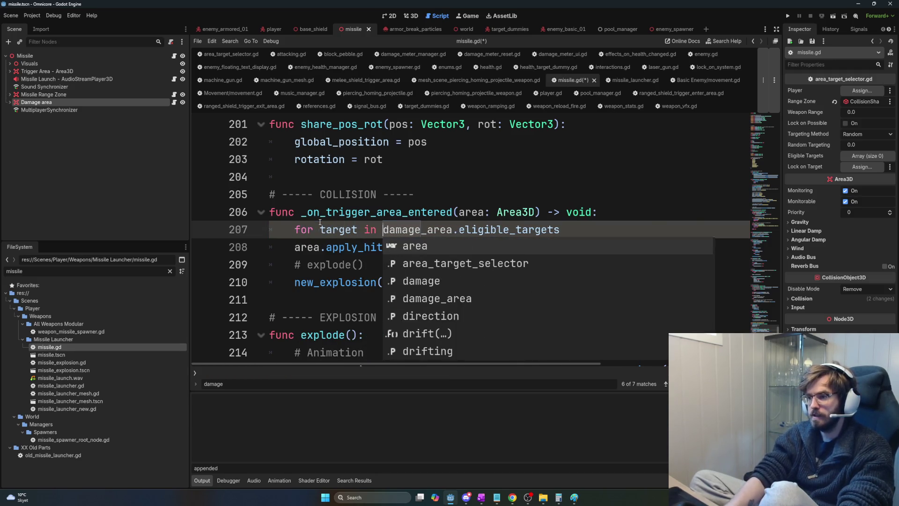
{"action": "key", "text": "End"}
{"action": "type", "text": ":"}
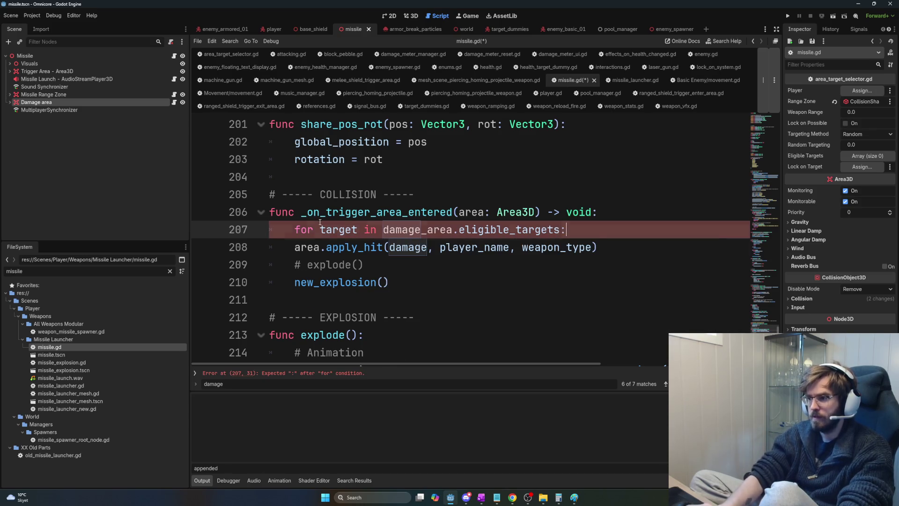
{"action": "key", "text": "Return"}
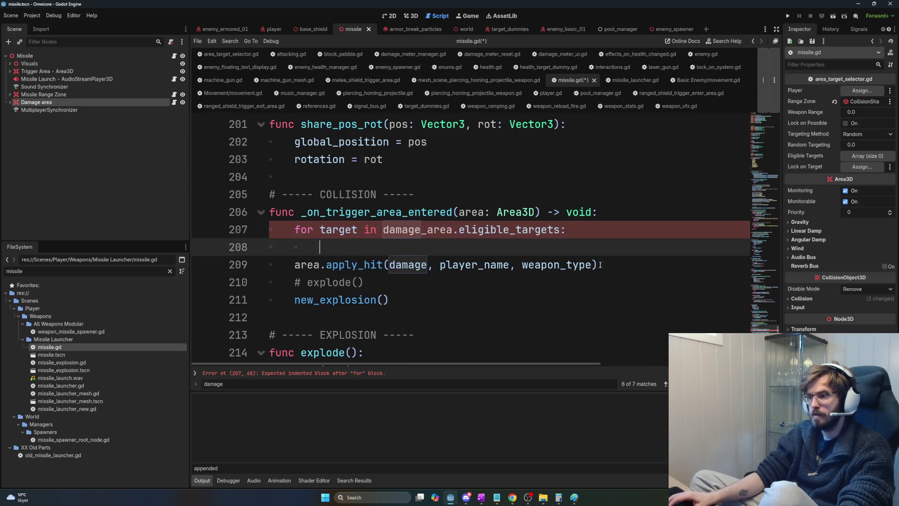
- Indent area.apply_hit into the loop, remove the empty line, and inspect area's Area3D type
{"action": "left_click_drag", "start_coordinate": [601, 265], "coordinate": [295, 265]}
{"action": "key", "text": "Tab"}
{"action": "left_click", "coordinate": [386, 251]}
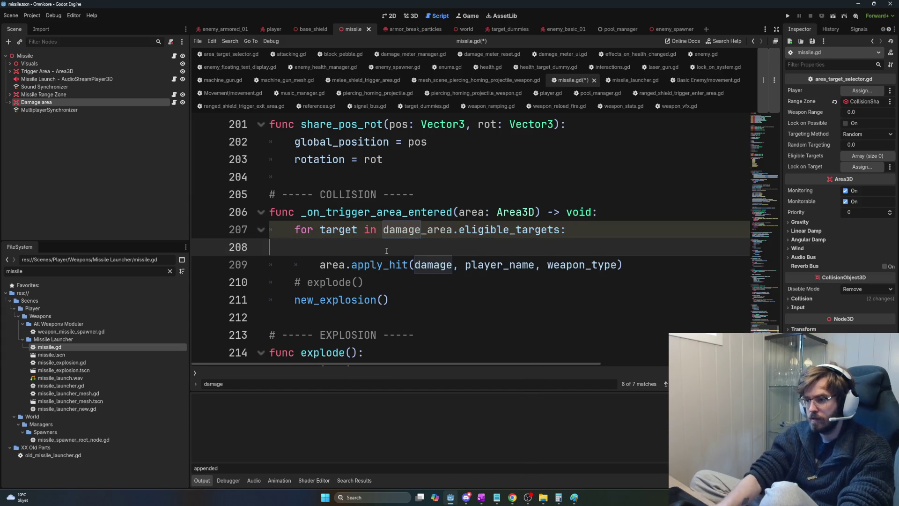
{"action": "key", "text": "BackSpace"}
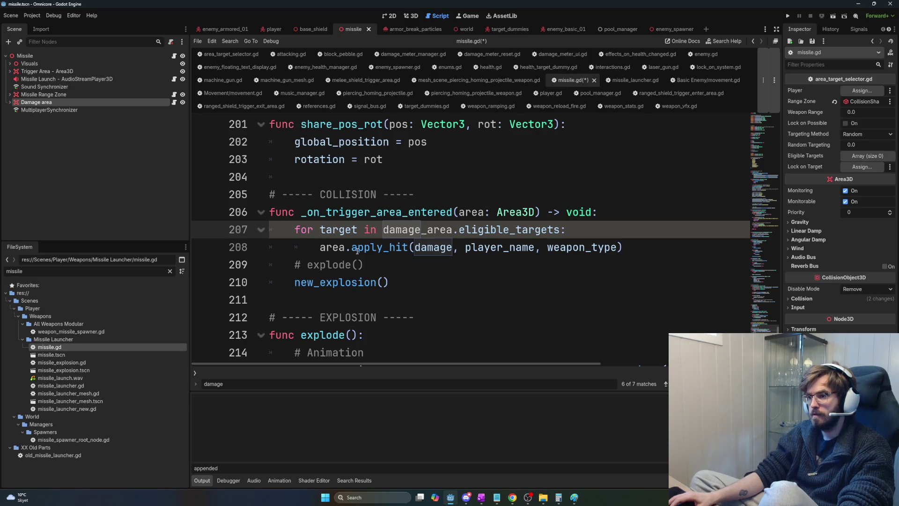
{"action": "left_click", "coordinate": [479, 213]}
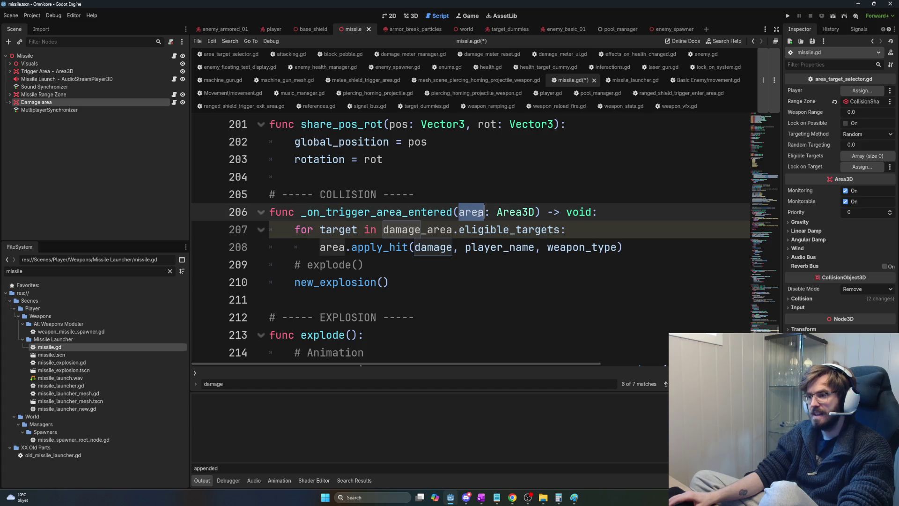
{"action": "left_click", "coordinate": [522, 212]}
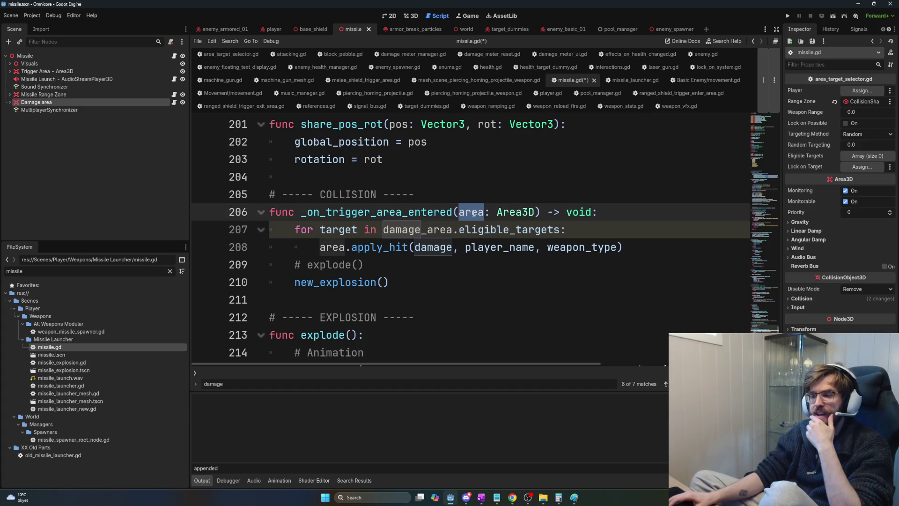
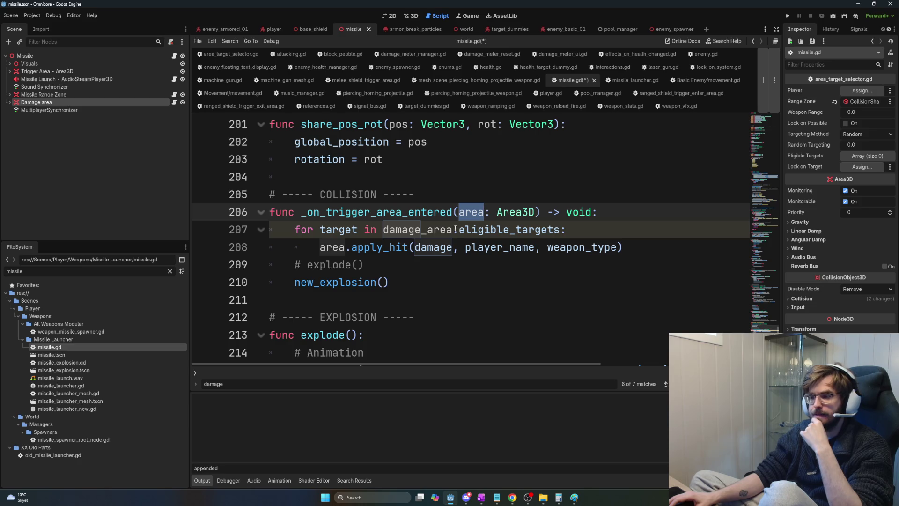
- Rename the loop variable to 'enemy: Enemy' and add a blank line above the area hit call
{"action": "double_click", "coordinate": [345, 230]}
{"action": "left_click", "coordinate": [327, 246]}
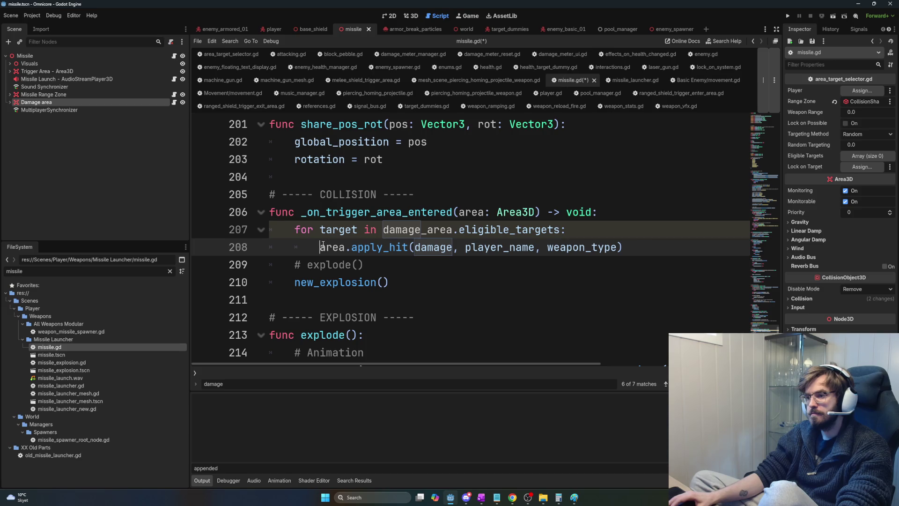
{"action": "key", "text": "ctrl+shift+Return"}
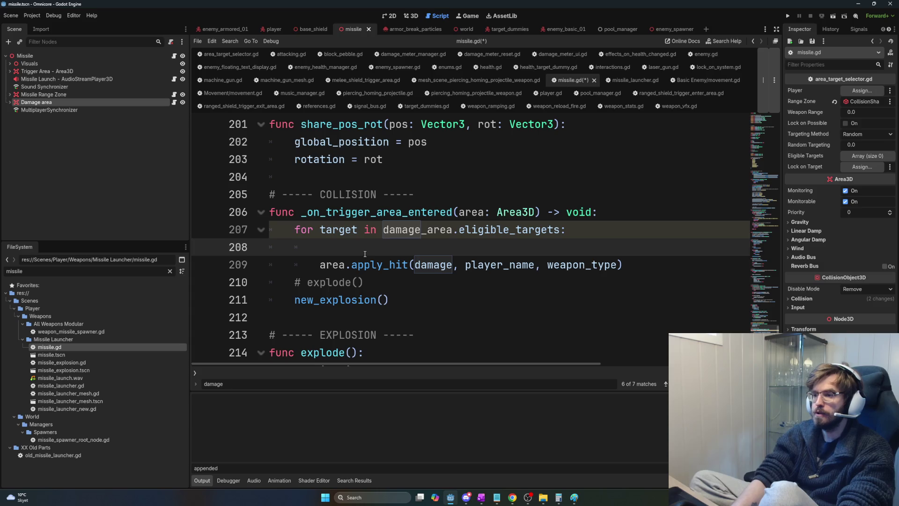
{"action": "double_click", "coordinate": [349, 231]}
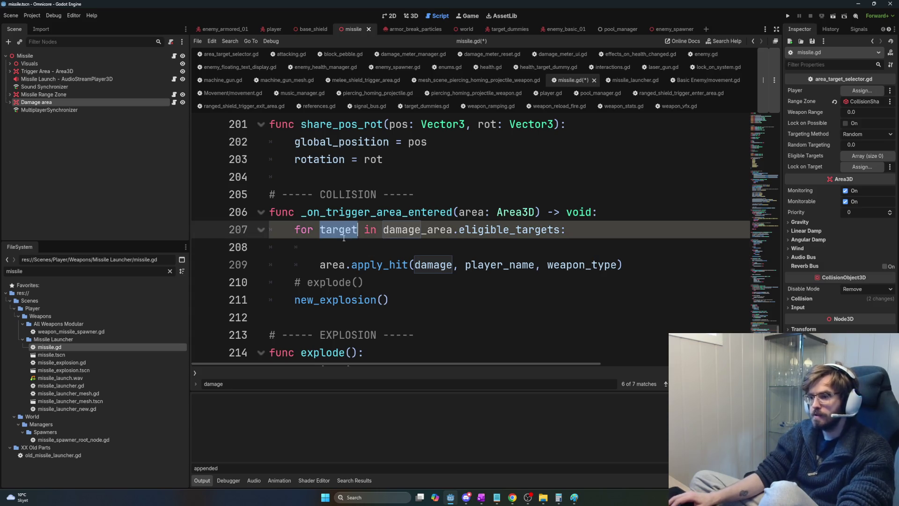
{"action": "type", "text": "enemy"}
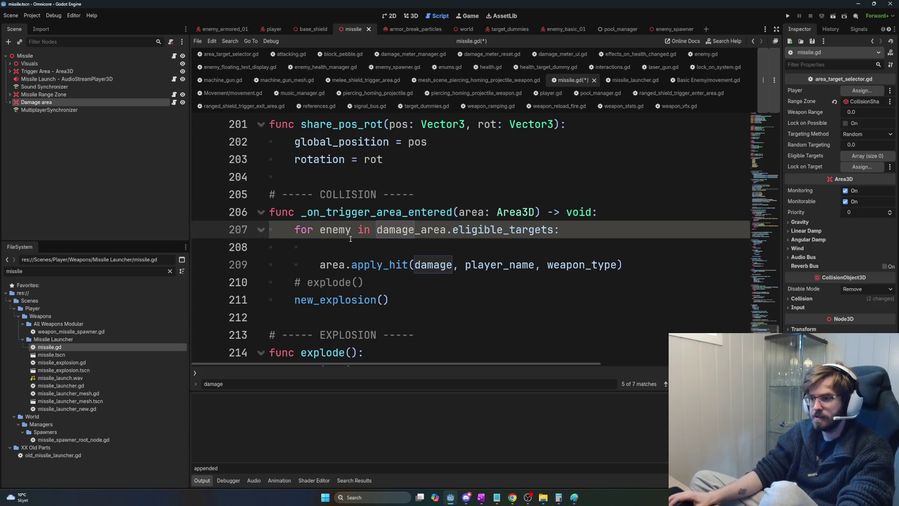
{"action": "left_click", "coordinate": [351, 249]}
{"action": "type", "text": "eeny"}
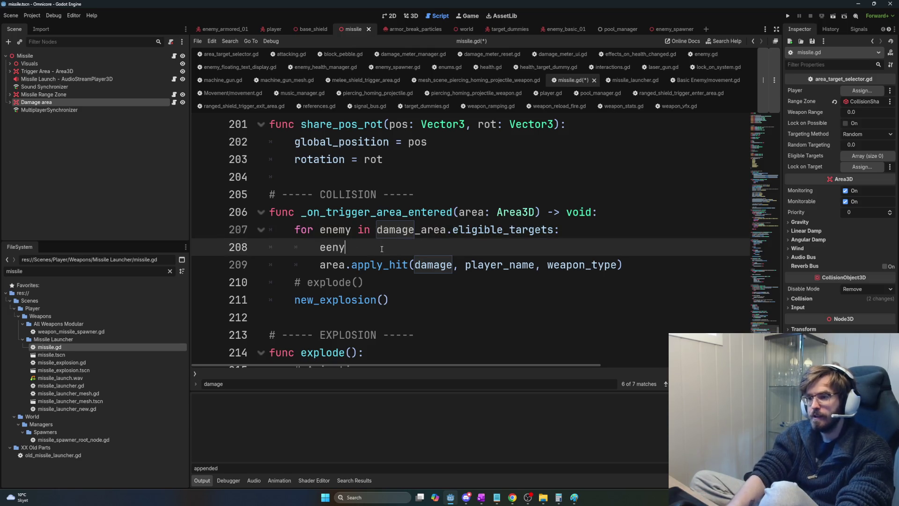
{"action": "key", "text": "BackSpace"}
{"action": "key", "text": "BackSpace"}
{"action": "key", "text": "BackSpace"}
{"action": "type", "text": "nemy.main"}
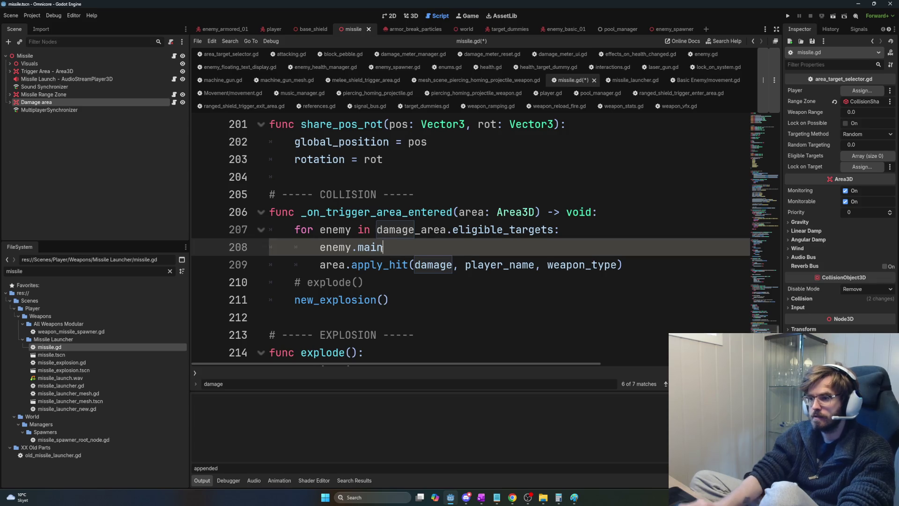
{"action": "left_click", "coordinate": [351, 232]}
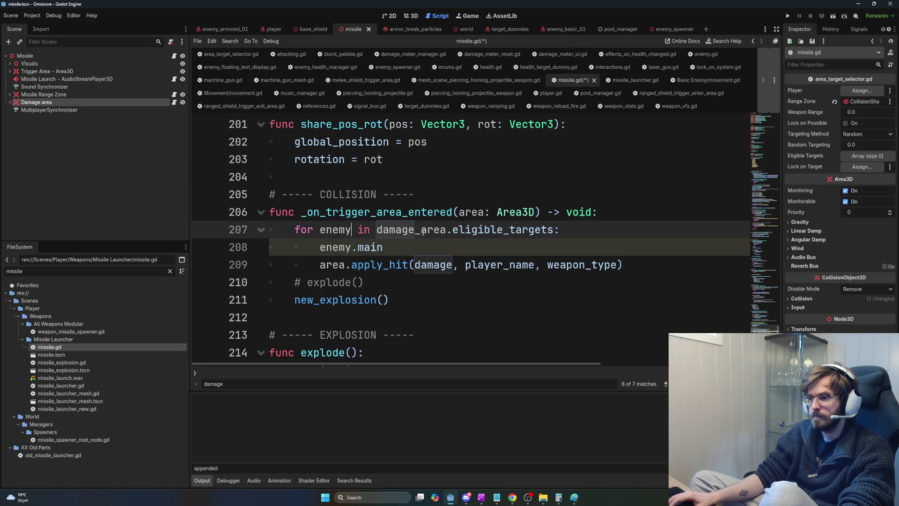
{"action": "type", "text": ": Enemy"}
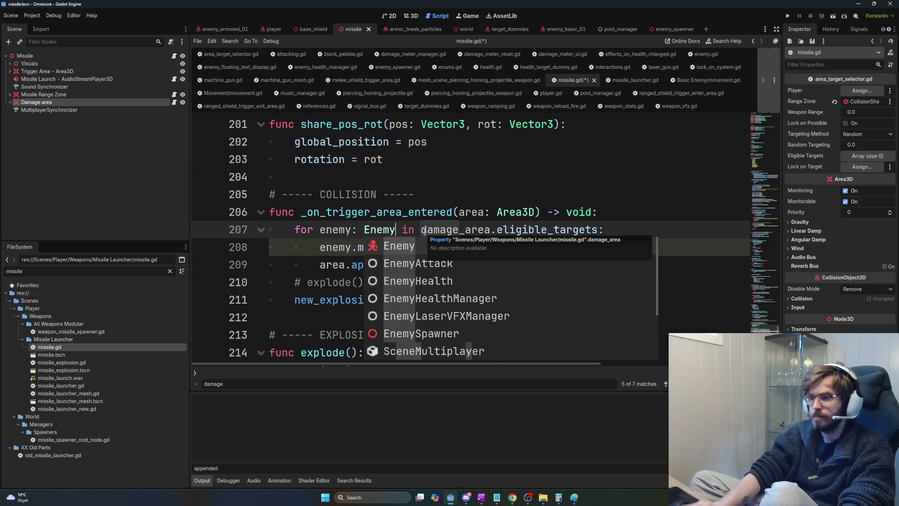
- Write enemy.main_hurtbox_node on the new line using autocomplete
{"action": "left_click", "coordinate": [379, 247]}
{"action": "left_click_drag", "start_coordinate": [366, 247], "coordinate": [352, 246]}
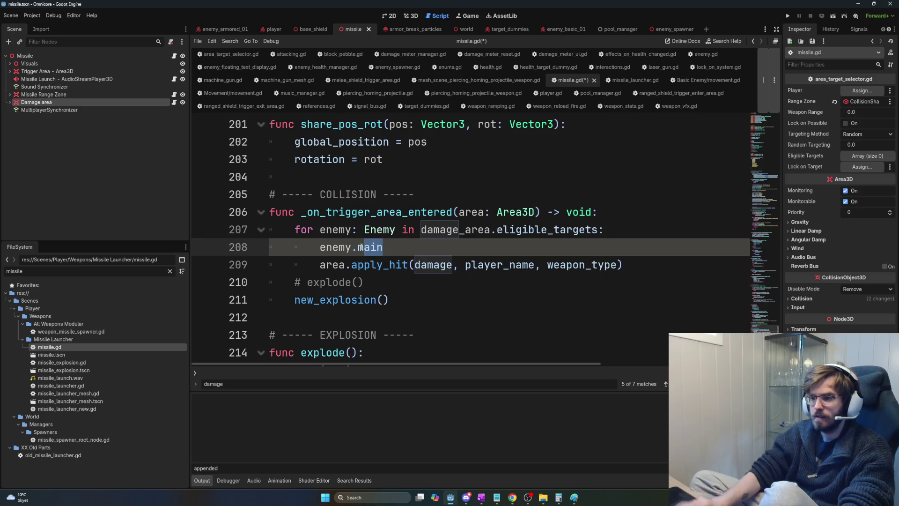
{"action": "key", "text": "BackSpace"}
{"action": "type", "text": "main"}
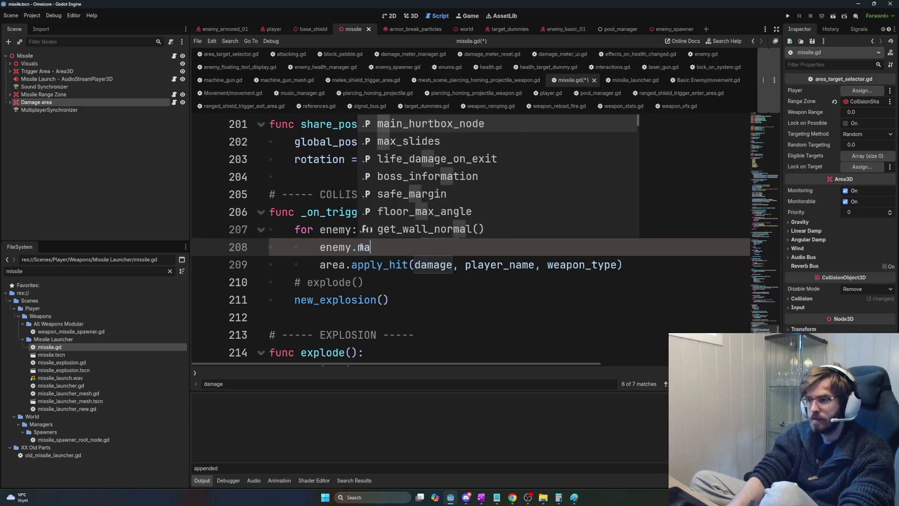
{"action": "key", "text": "Return"}
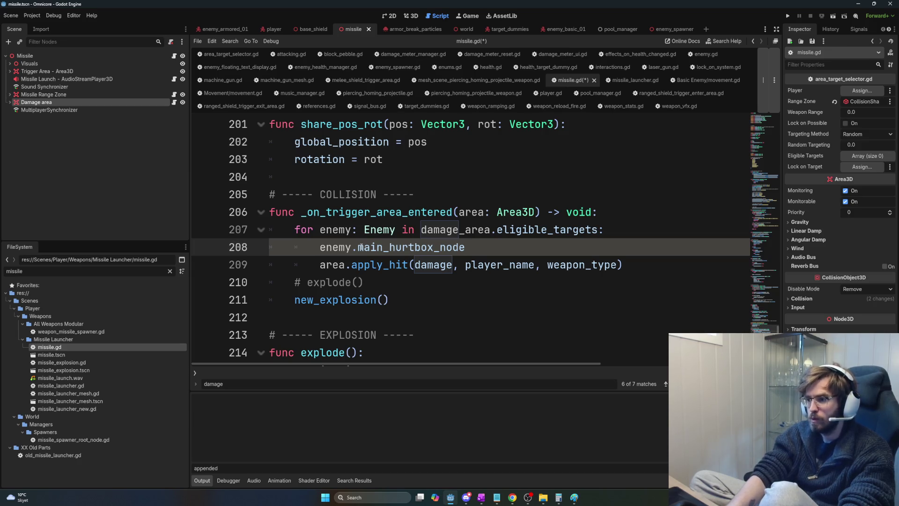
{"action": "type", "text": "y"}
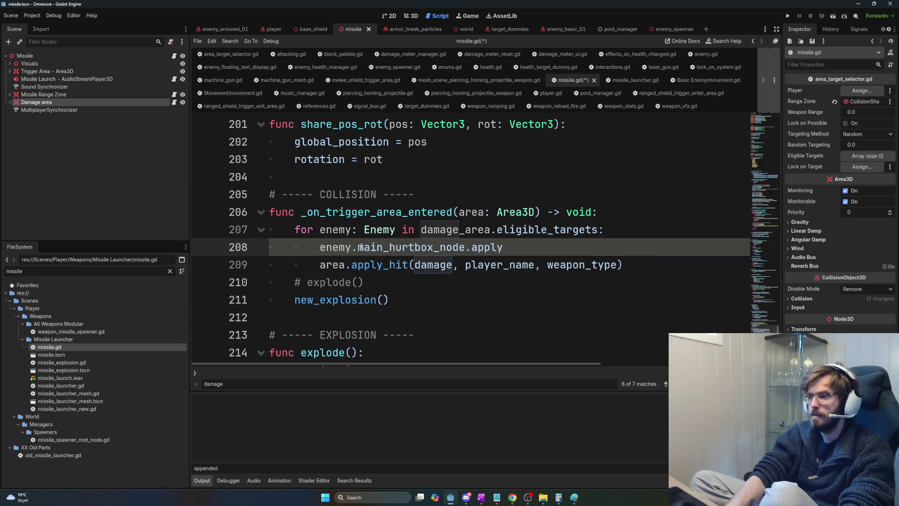
- Paste the apply_hit(damage, player_name, weapon_type) call onto the new enemy line
{"action": "left_click_drag", "start_coordinate": [624, 265], "coordinate": [345, 265]}
{"action": "key", "text": "ctrl+c"}
{"action": "left_click", "coordinate": [503, 247]}
{"action": "key", "text": "ctrl+v"}
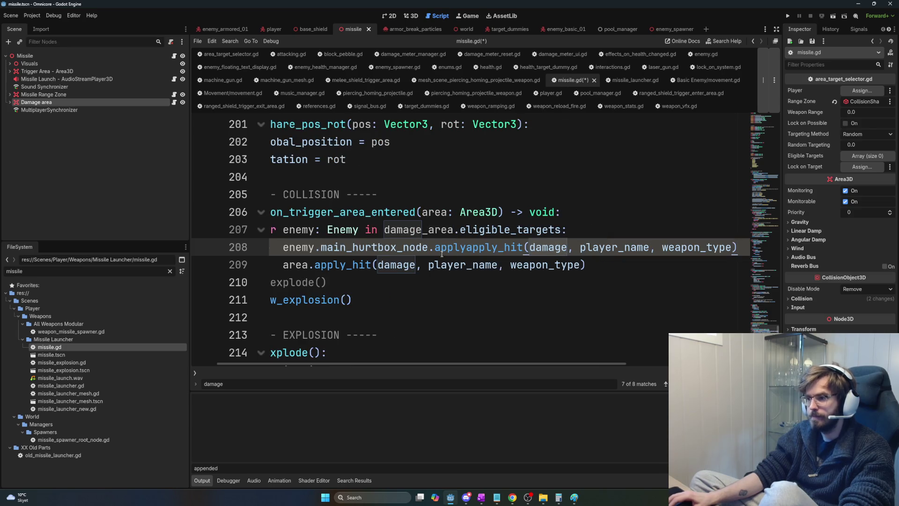
{"action": "left_click_drag", "start_coordinate": [462, 247], "coordinate": [435, 247]}
{"action": "key", "text": "BackSpace"}
{"action": "key", "text": "Return"}
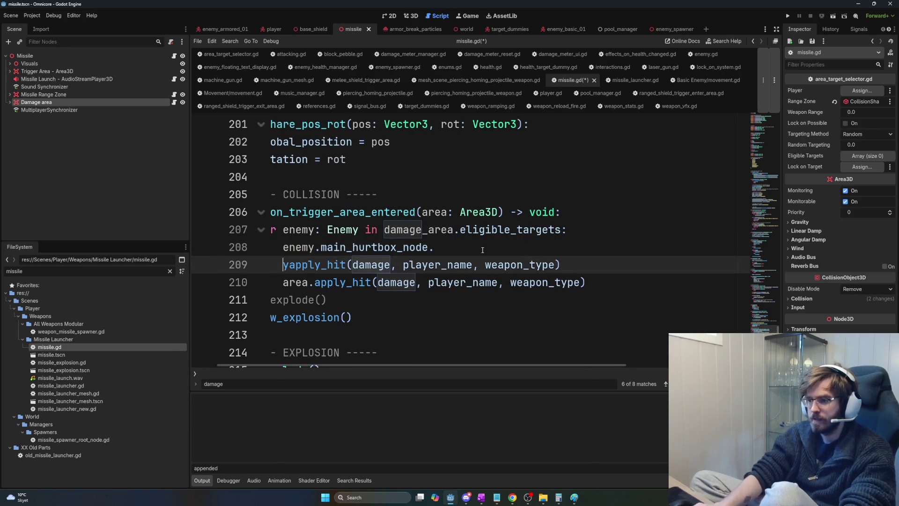
{"action": "key", "text": "ctrl+z"}
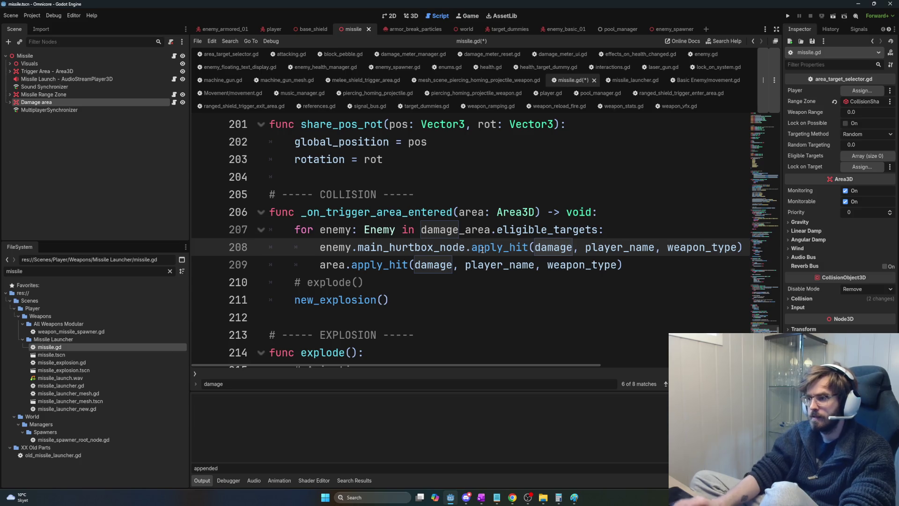
- Comment out the old area.apply_hit line
{"action": "left_click_drag", "start_coordinate": [571, 361], "coordinate": [571, 368]}
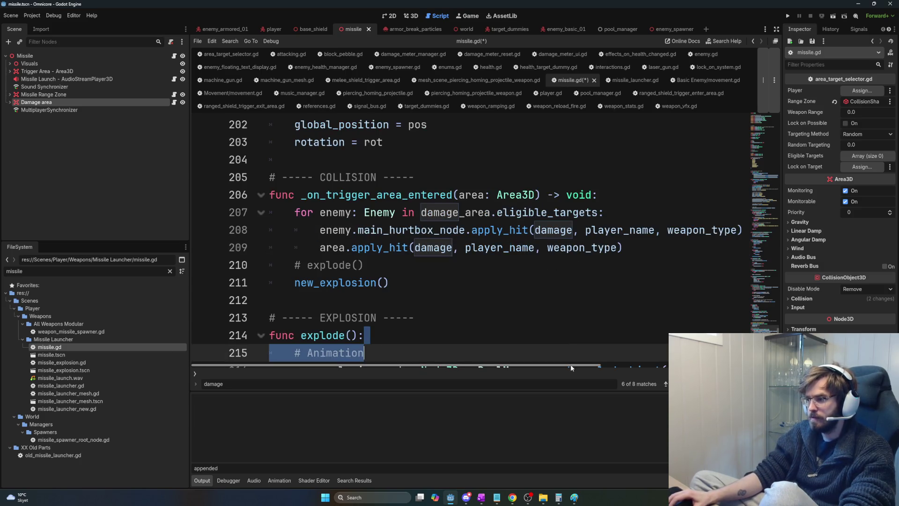
{"action": "left_click", "coordinate": [630, 230]}
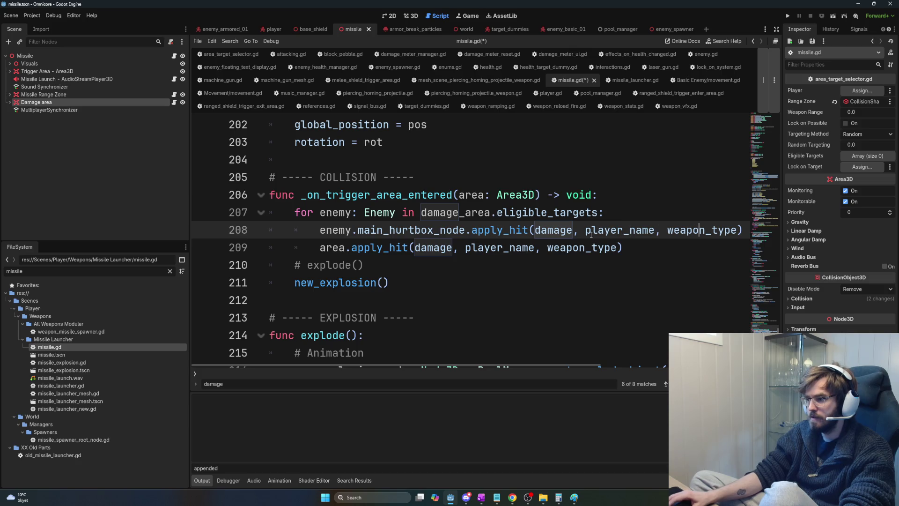
{"action": "double_click", "coordinate": [572, 230]}
{"action": "triple_click", "coordinate": [571, 248]}
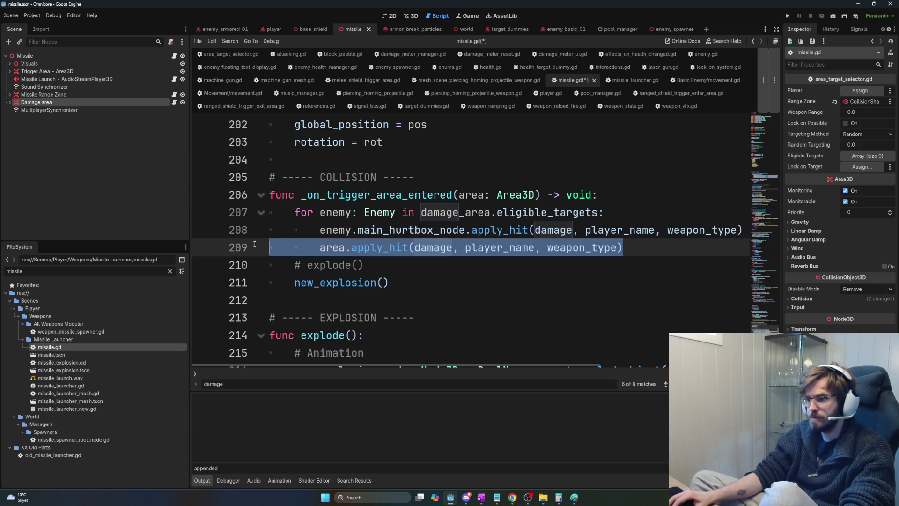
{"action": "left_click", "coordinate": [332, 247]}
{"action": "key", "text": "ctrl+k"}
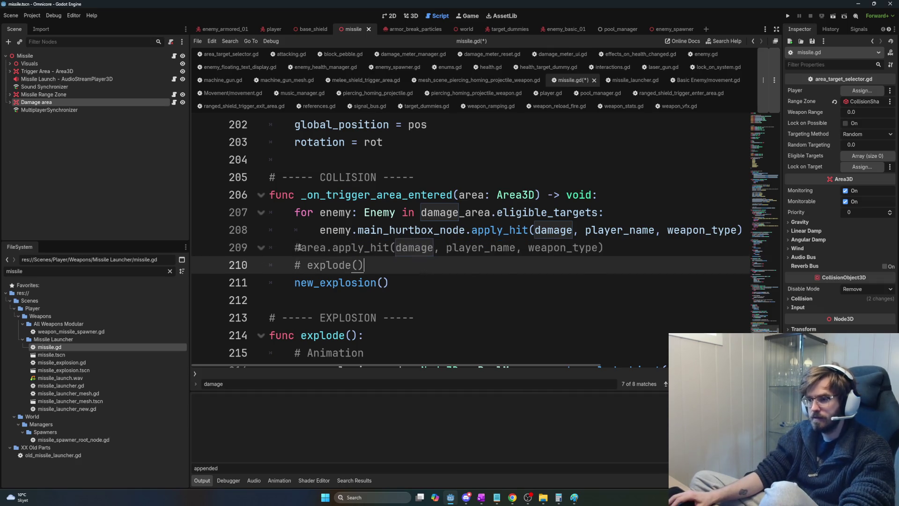
- Rename the unused area parameter to _area
{"action": "scroll", "coordinate": [325, 248], "scroll_direction": "up", "scroll_amount": 1}
{"action": "left_click", "coordinate": [303, 265]}
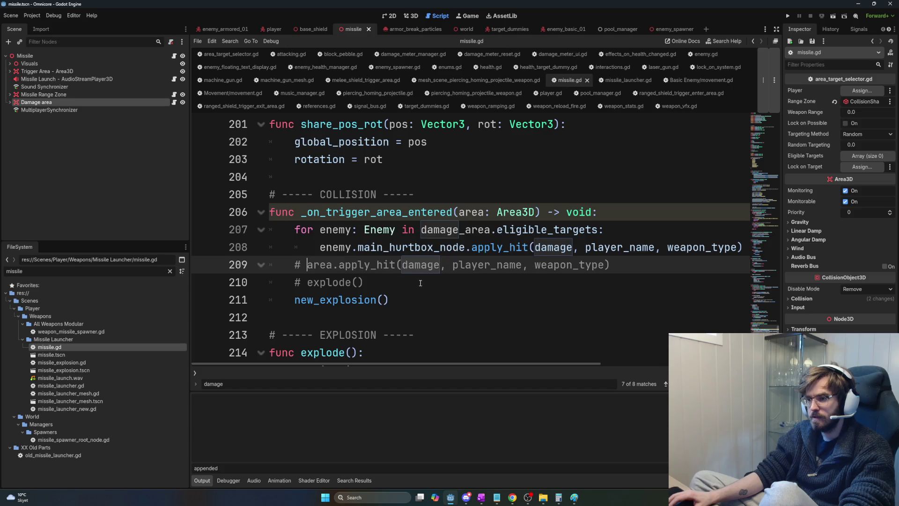
{"action": "left_click", "coordinate": [399, 282]}
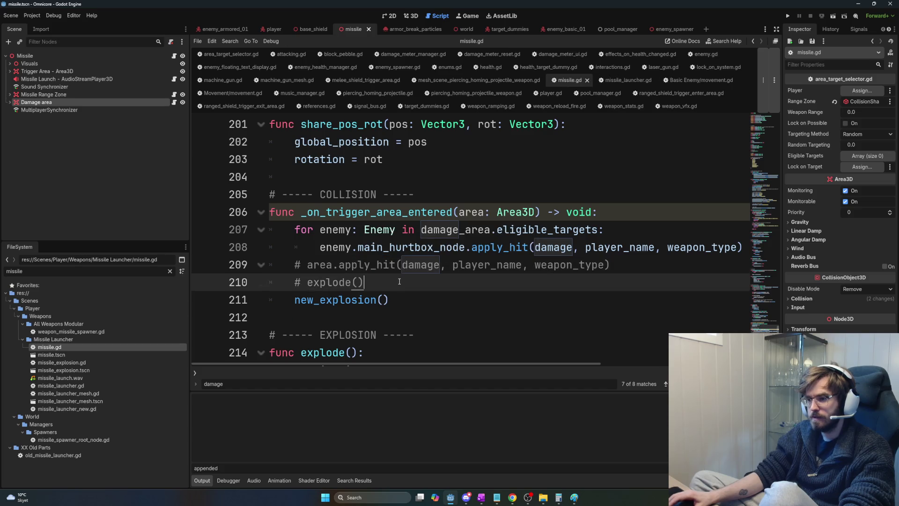
{"action": "left_click", "coordinate": [459, 212]}
{"action": "type", "text": "_"}
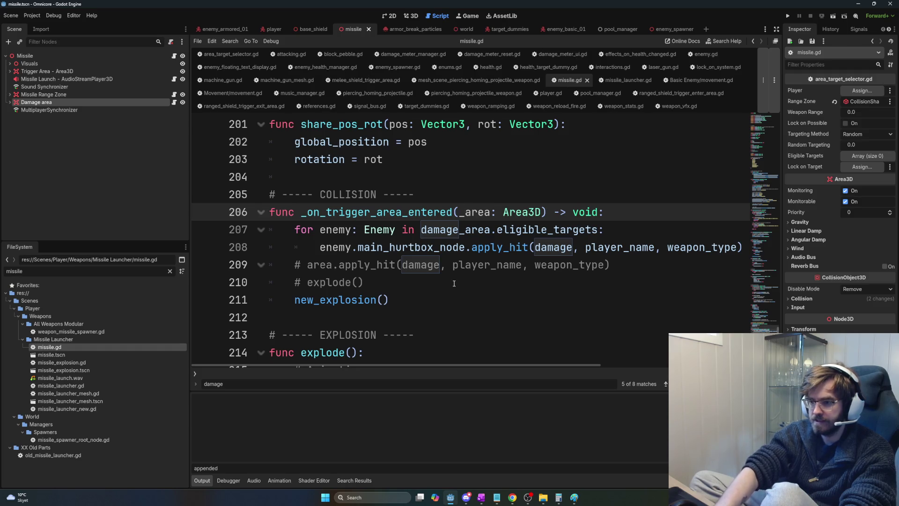
- Check the new_explosion function definition and run the project with F5
{"action": "left_click", "coordinate": [347, 300], "text": "ctrl"}
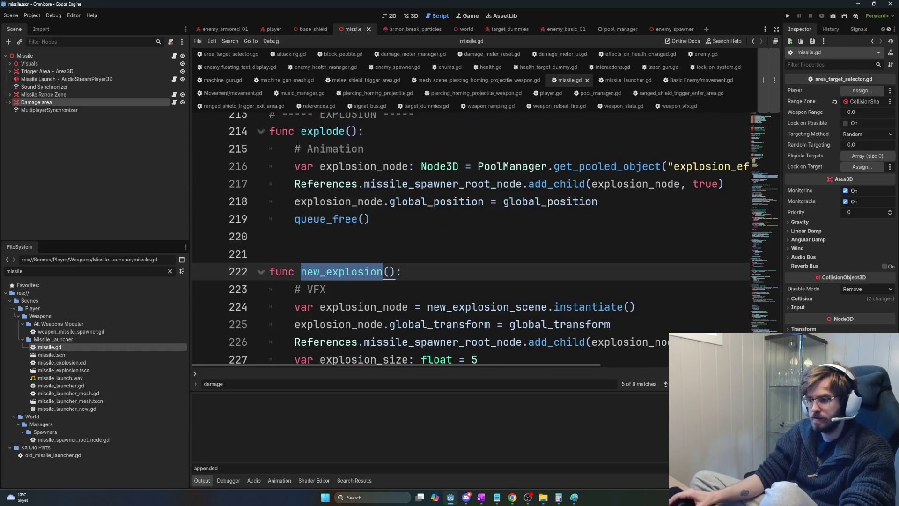
{"action": "scroll", "coordinate": [381, 330], "scroll_direction": "down", "scroll_amount": 2}
{"action": "key", "text": "F5"}
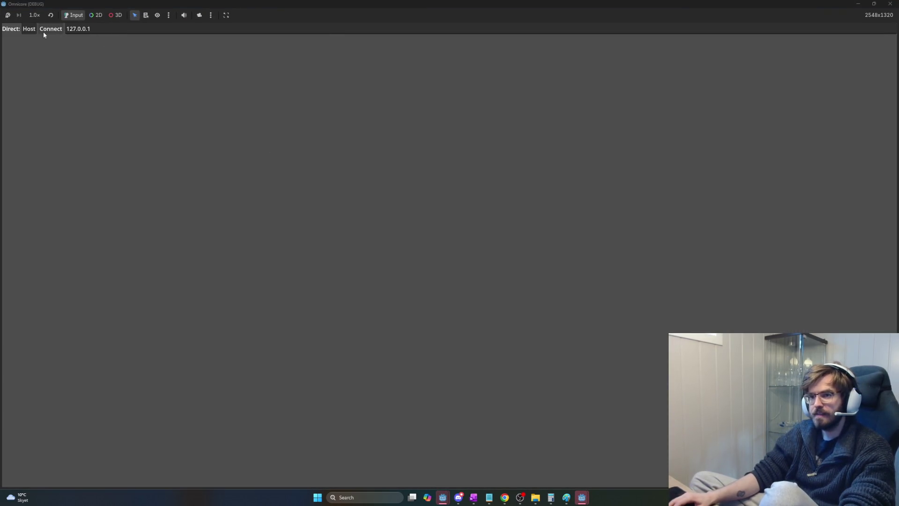
- Host a game and move over the base dome until the debugger halts at line 207
{"action": "left_click", "coordinate": [21, 29]}
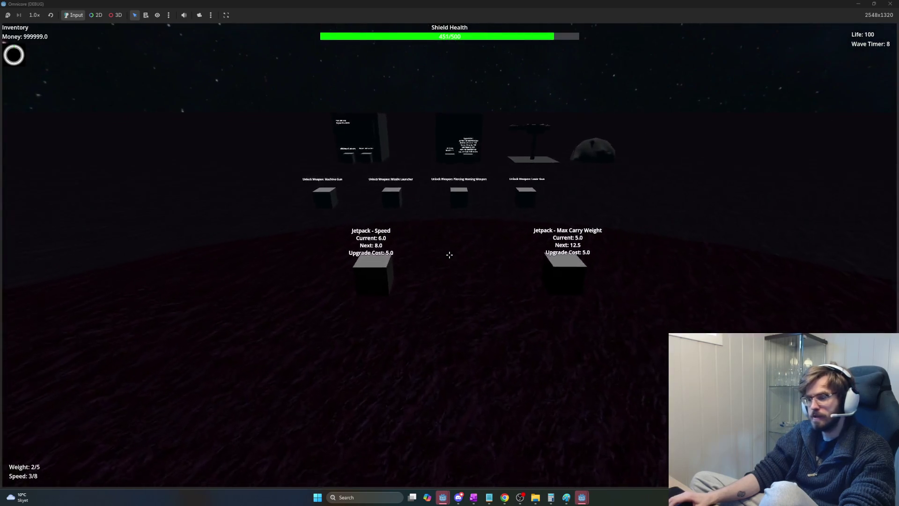
{"action": "key", "text": "w"}
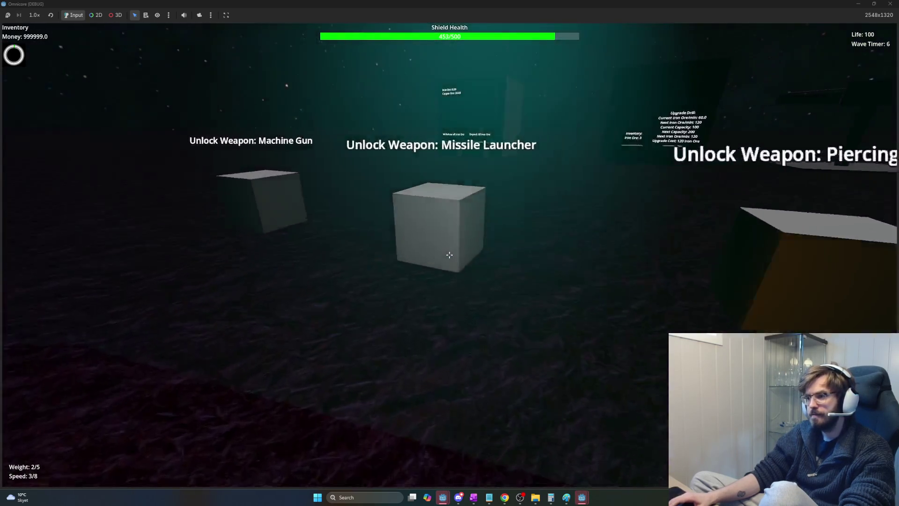
{"action": "left_click", "coordinate": [449, 255]}
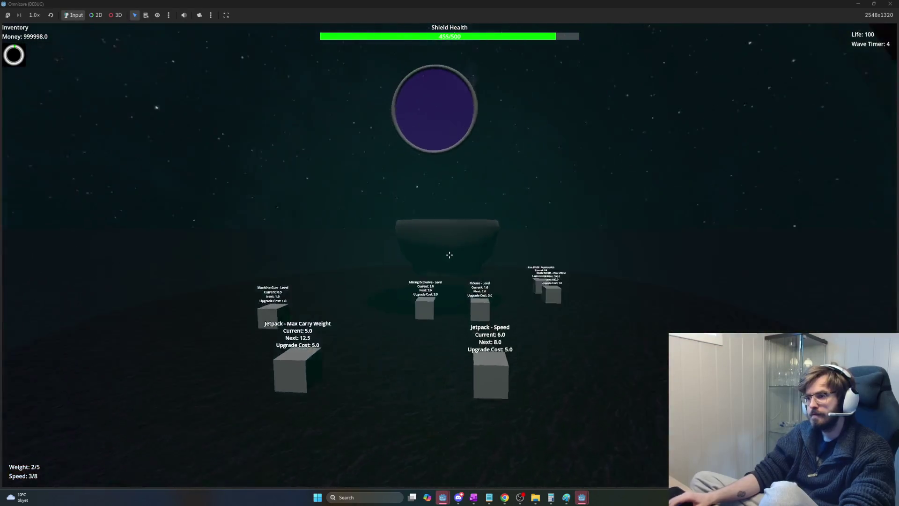
{"action": "key", "text": "w"}
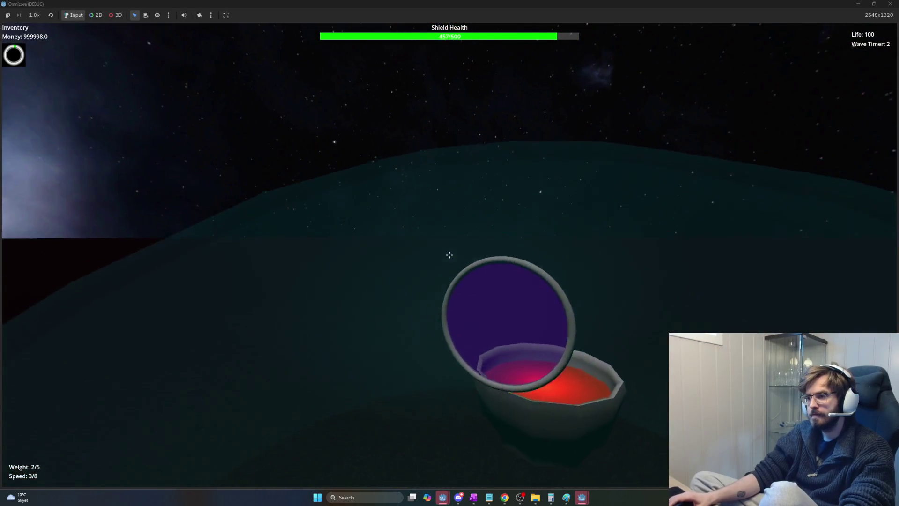
{"action": "key", "text": "space"}
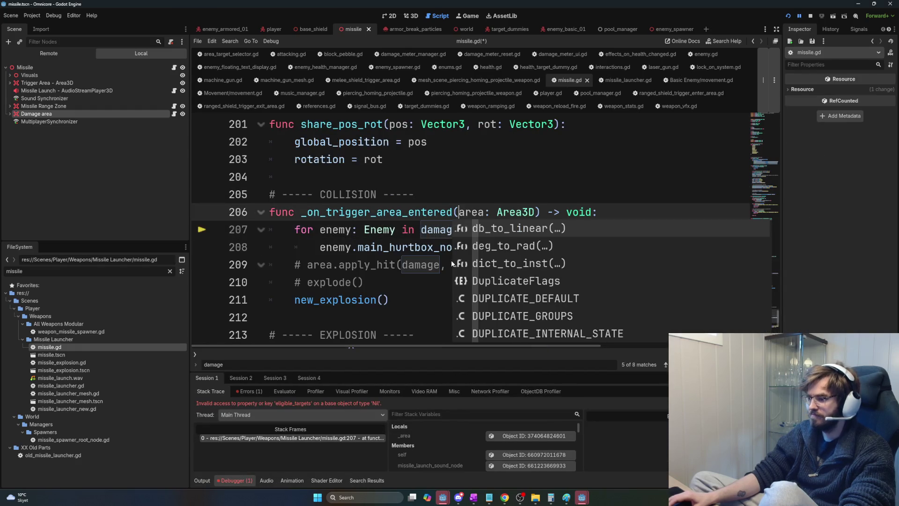
- Save, assign the Damage area node to the Missile's Damage Area property, and relaunch the game
{"action": "left_click", "coordinate": [392, 199]}
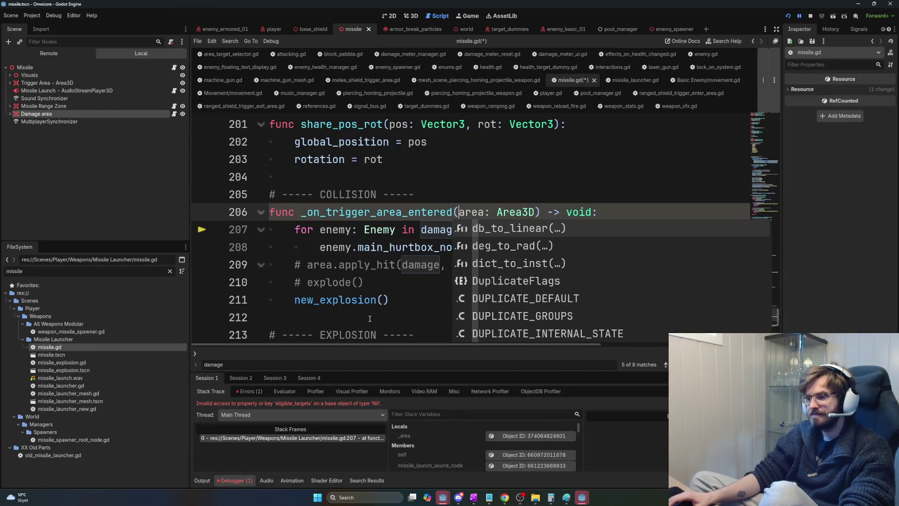
{"action": "left_click", "coordinate": [353, 229]}
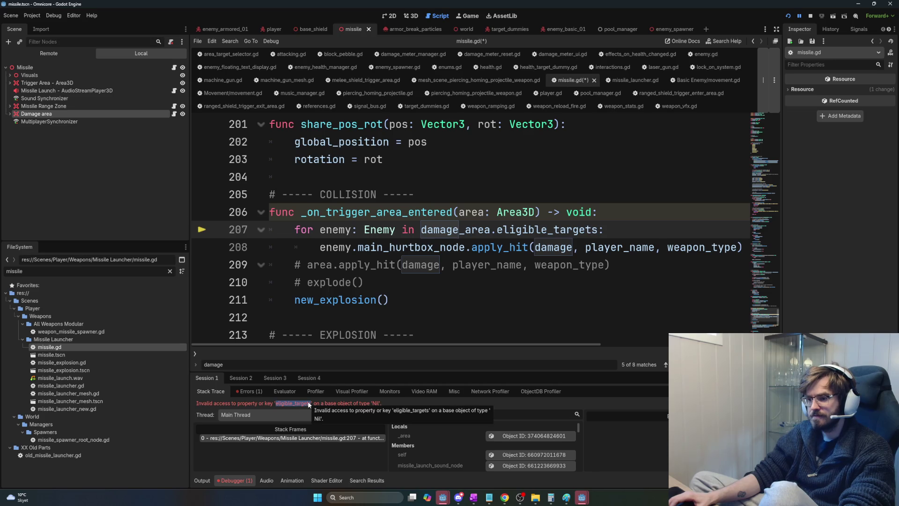
{"action": "key", "text": "ctrl+s"}
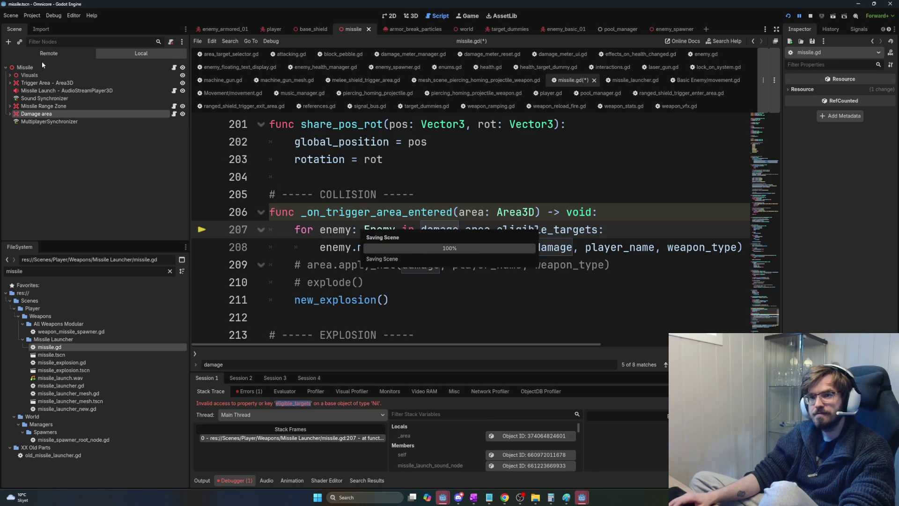
{"action": "left_click", "coordinate": [33, 67]}
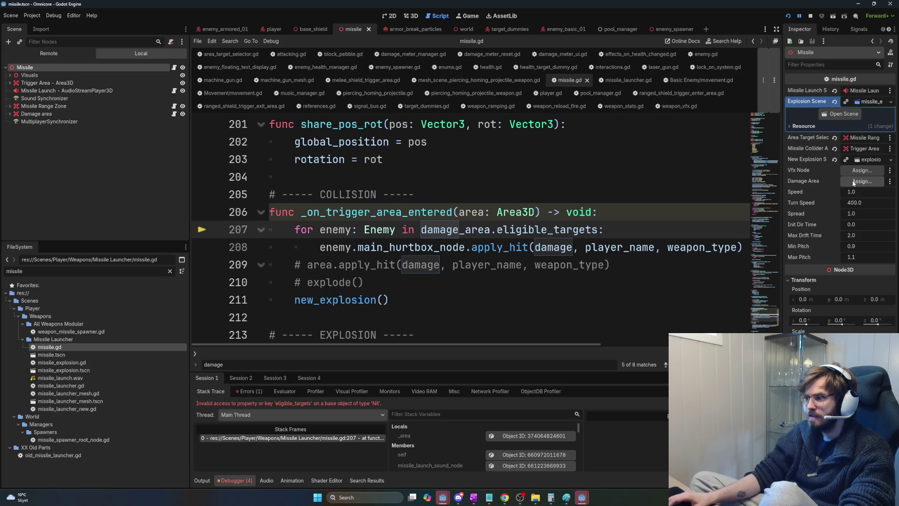
{"action": "mouse_move", "coordinate": [37, 114]}
{"action": "left_mouse_down"}
{"action": "mouse_move", "coordinate": [859, 169]}
{"action": "mouse_move", "coordinate": [861, 181]}
{"action": "left_mouse_up"}
{"action": "key", "text": "F5"}
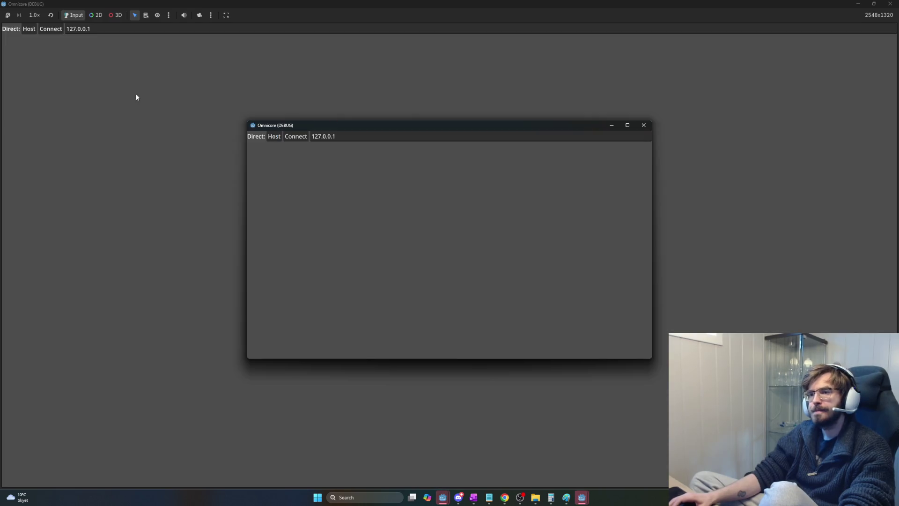
- Host a game, unlock the Missile Launcher and fly up above the base
{"action": "left_click", "coordinate": [29, 29]}
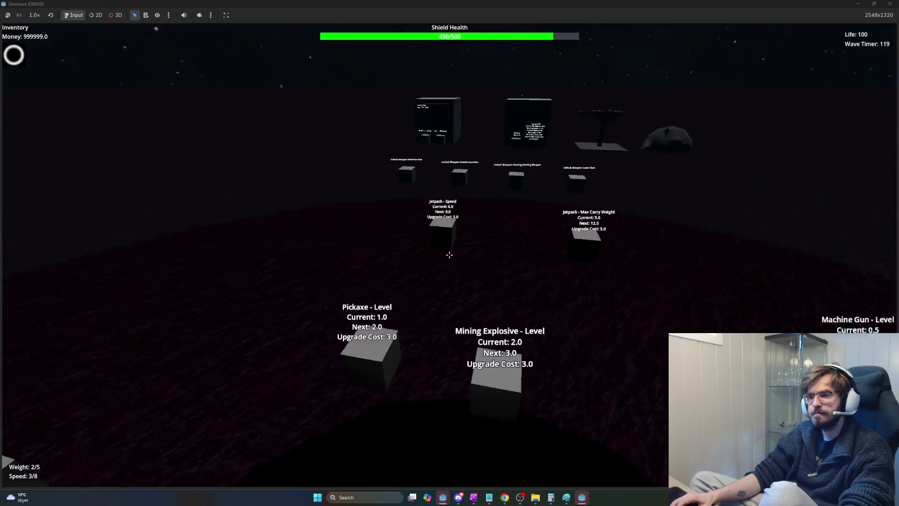
{"action": "key", "text": "w"}
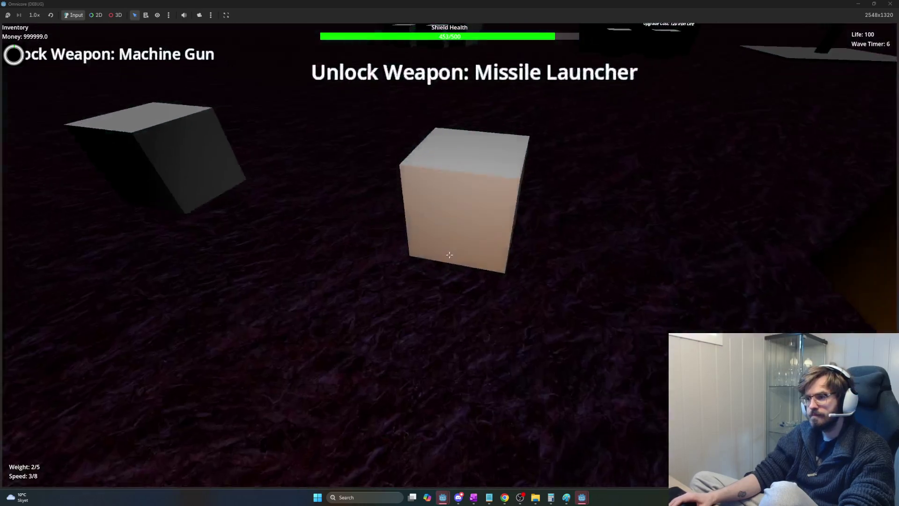
{"action": "left_click", "coordinate": [450, 255]}
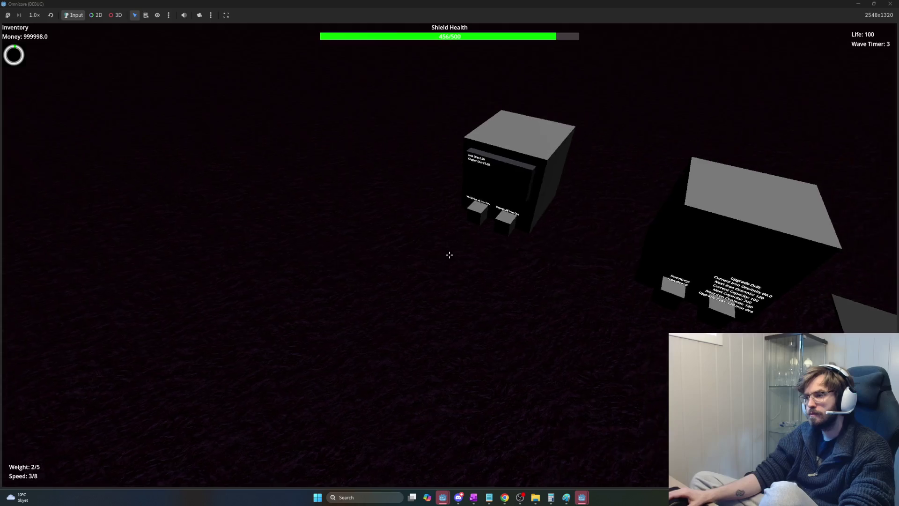
{"action": "key", "text": "w"}
{"action": "key", "text": "space"}
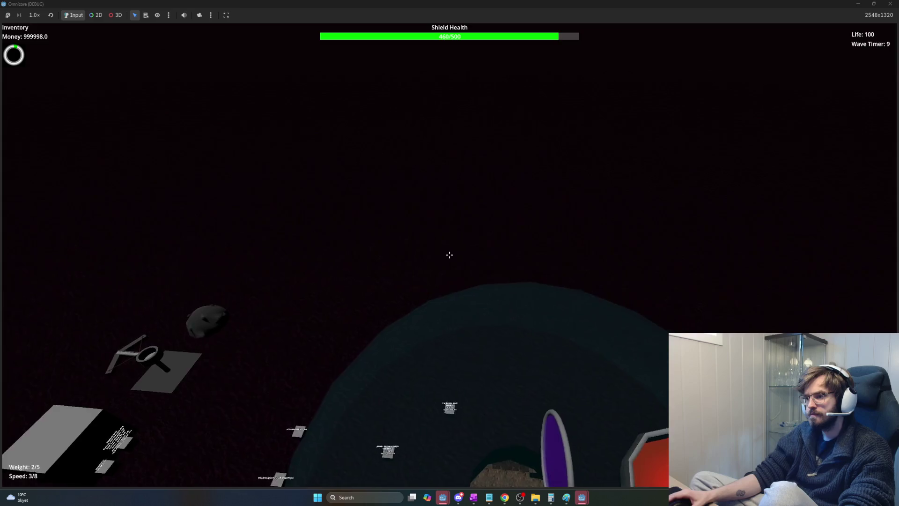
- Fire three missiles into the approaching enemies, then close the game
{"action": "left_click", "coordinate": [449, 255]}
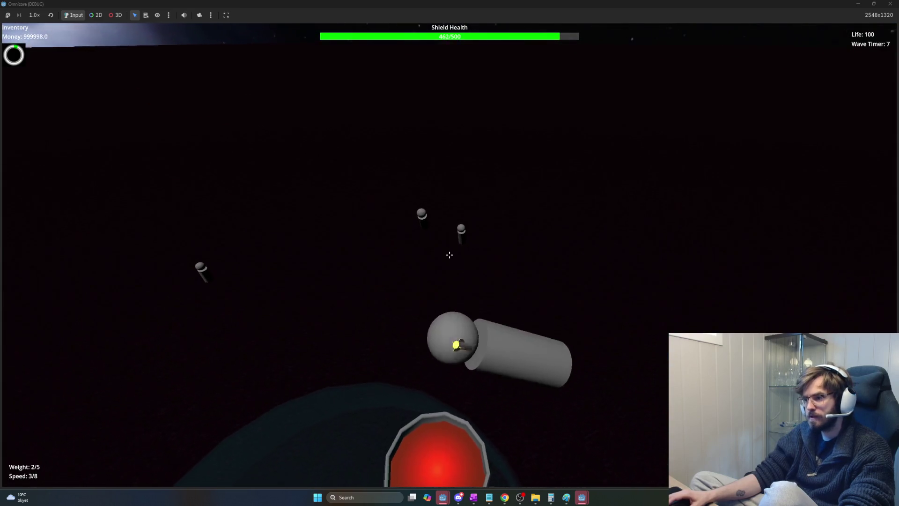
{"action": "left_click", "coordinate": [449, 255]}
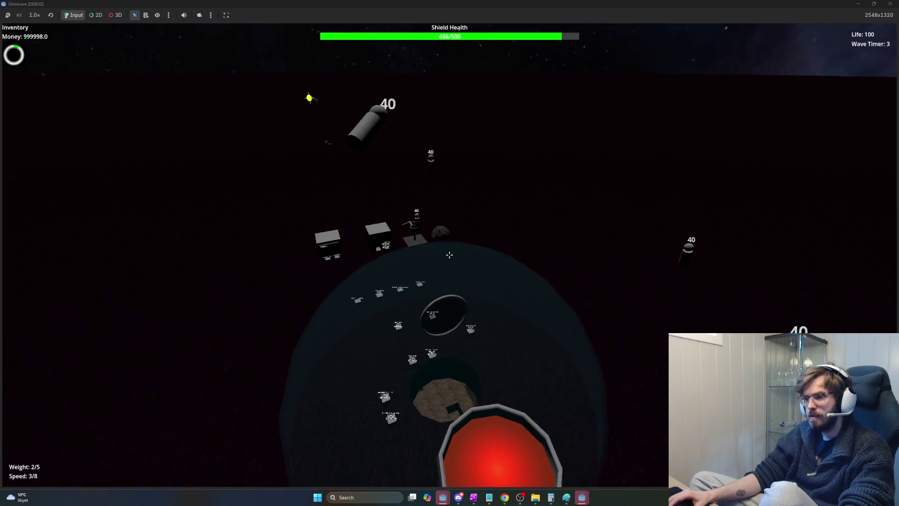
{"action": "left_click", "coordinate": [450, 254]}
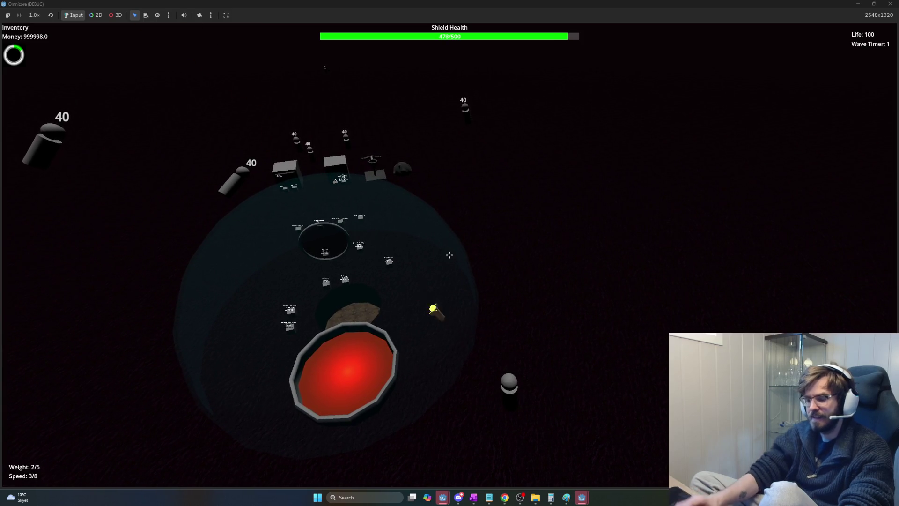
{"action": "key", "text": "F8"}
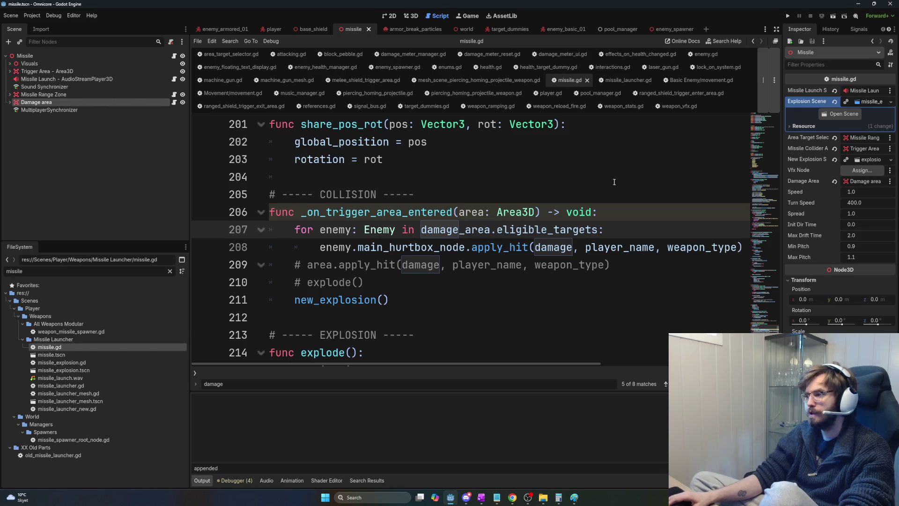
- Change the Damage area CollisionShape3D's sphere shape resource, then relaunch and host a game
{"action": "double_click", "coordinate": [39, 102]}
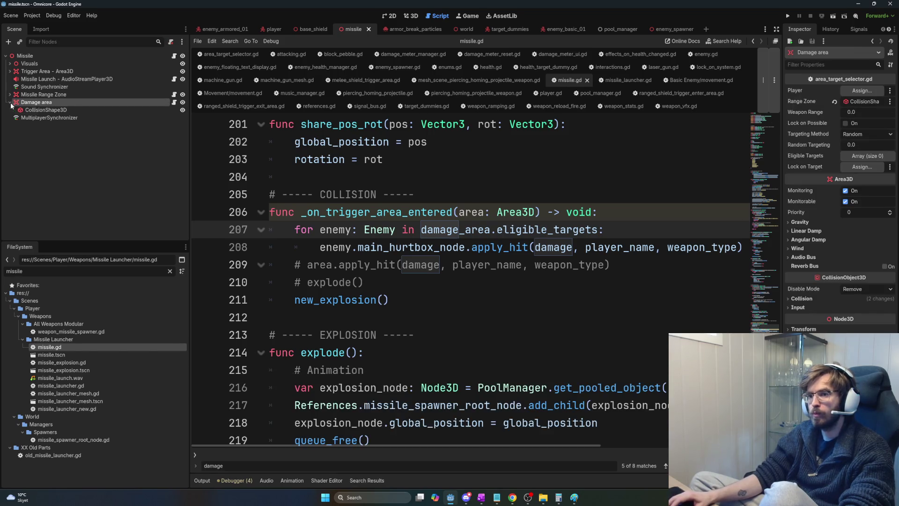
{"action": "left_click", "coordinate": [31, 110]}
{"action": "left_click", "coordinate": [871, 91]}
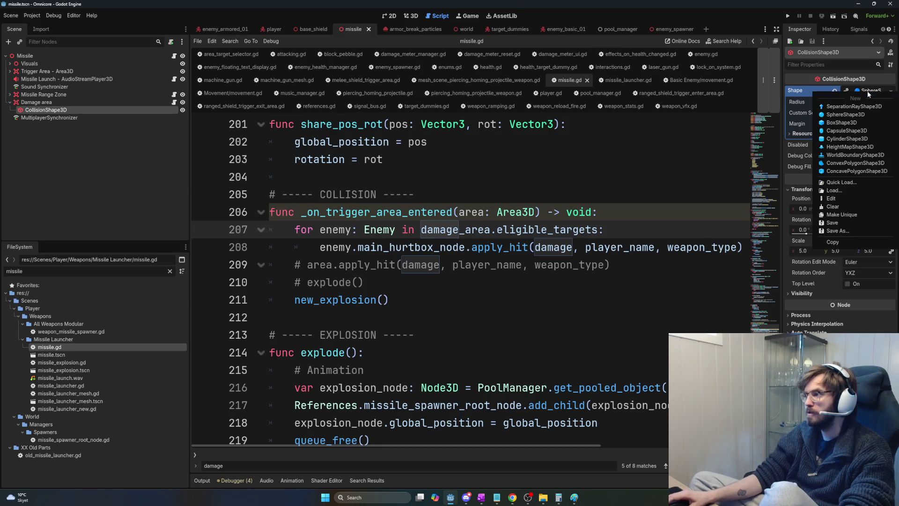
{"action": "left_click", "coordinate": [837, 215]}
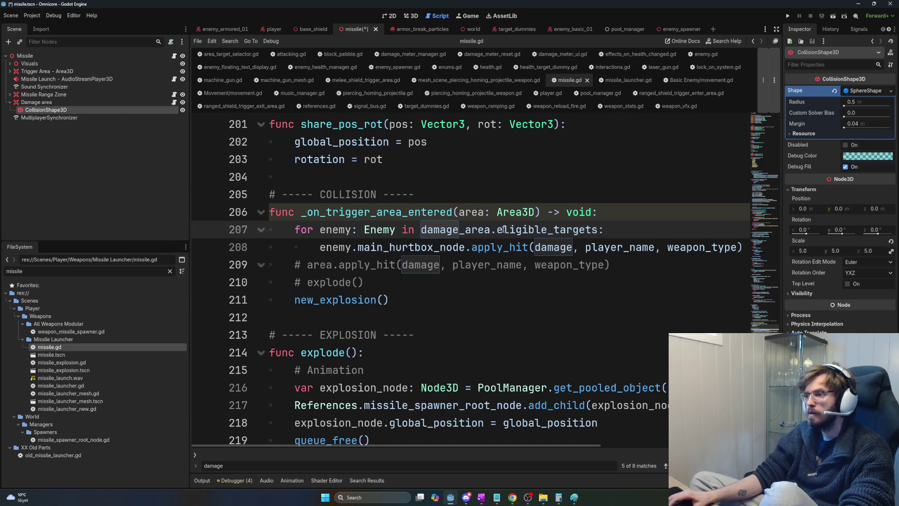
{"action": "key", "text": "F5"}
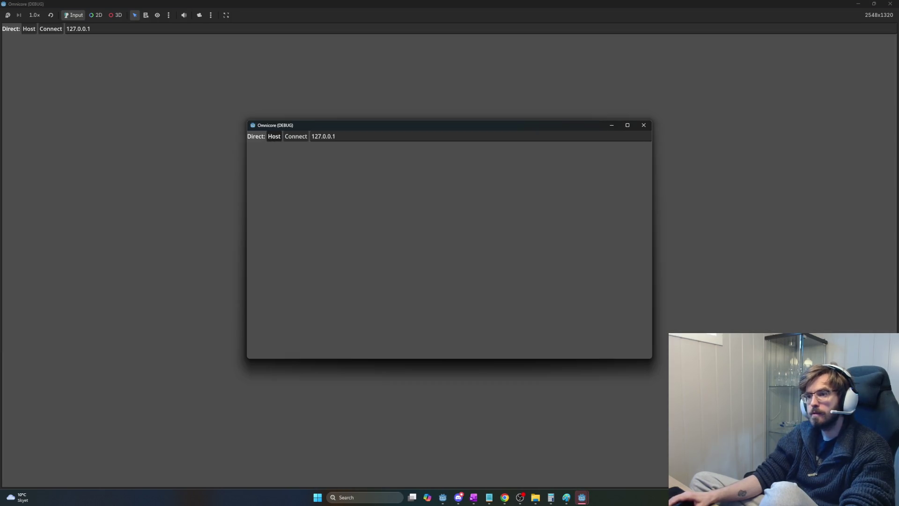
{"action": "left_click", "coordinate": [273, 136]}
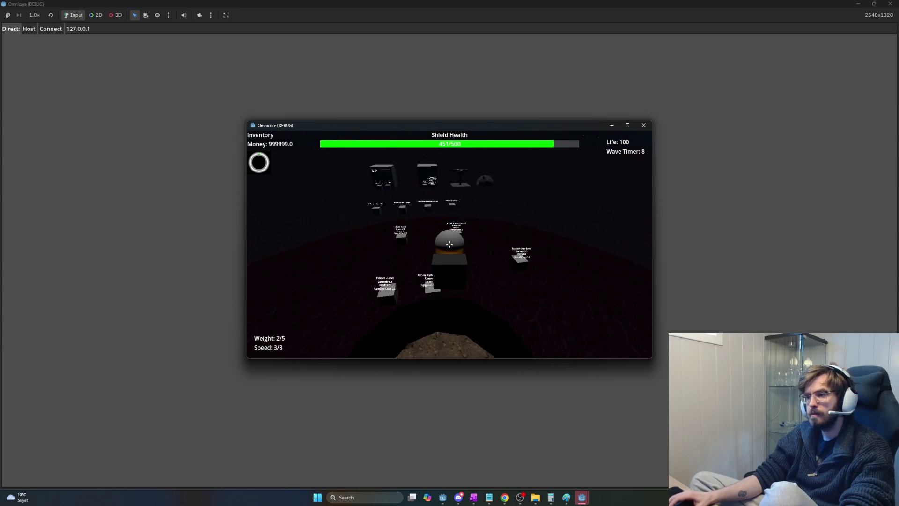
- Maximize the game, unlock the Missile Launcher, fight the wave for 40-damage hits, then close it
{"action": "left_click", "coordinate": [628, 125]}
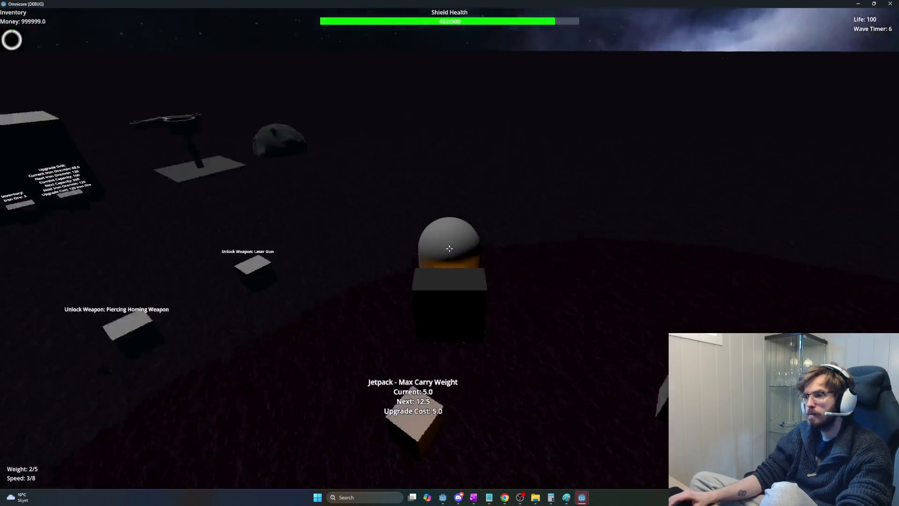
{"action": "key", "text": "w"}
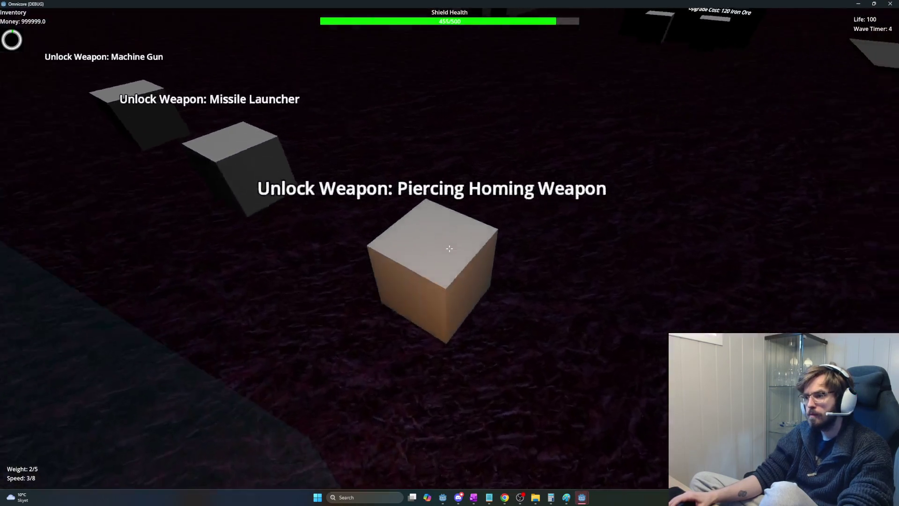
{"action": "left_click", "coordinate": [449, 248]}
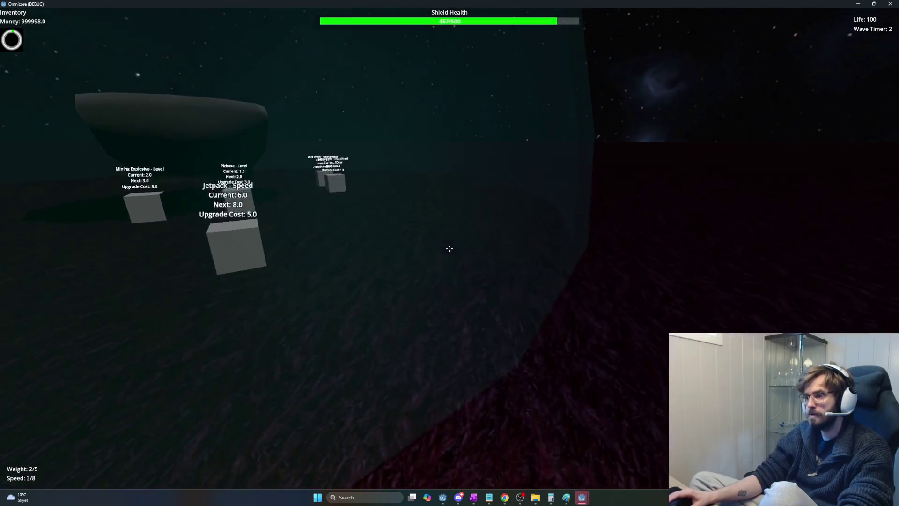
{"action": "key", "text": "w"}
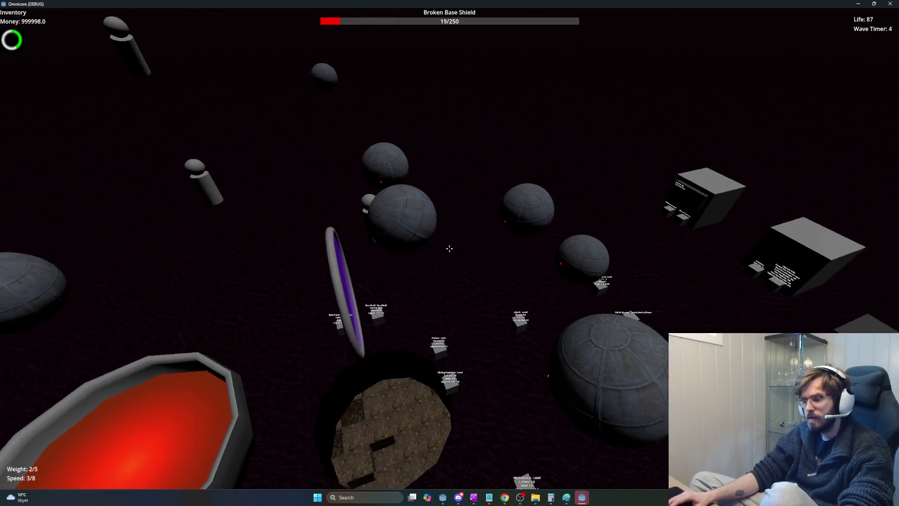
{"action": "key", "text": "F8"}
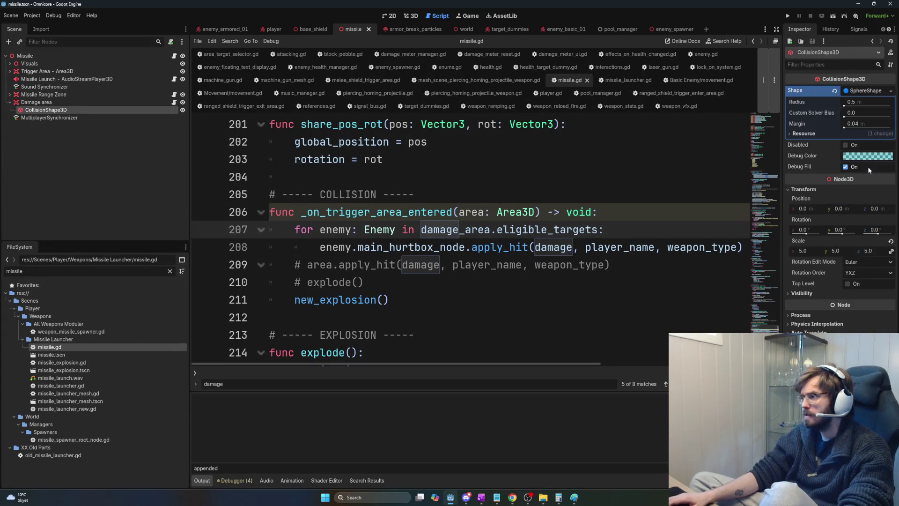
- Switch to the 3D view and orbit around the missile to inspect its damage area
{"action": "left_click", "coordinate": [411, 18]}
{"action": "left_click_drag", "start_coordinate": [528, 253], "coordinate": [406, 223]}
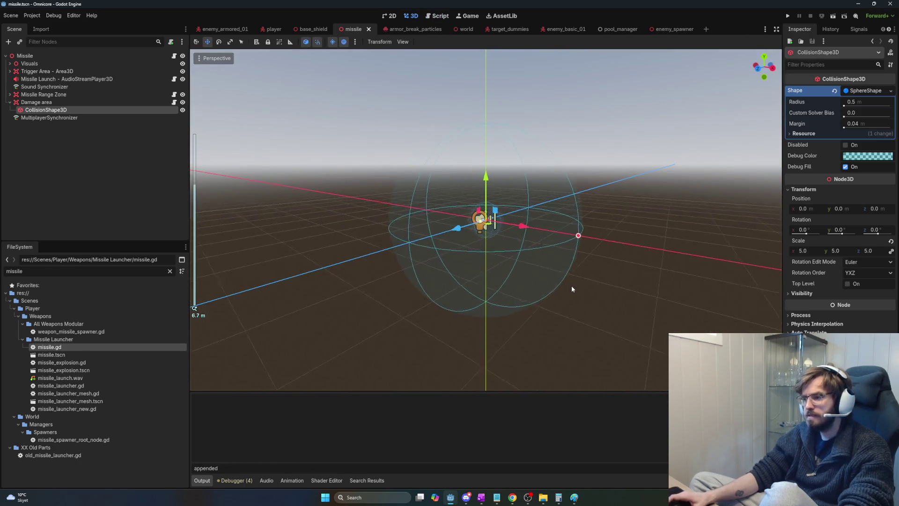
{"action": "mouse_move", "coordinate": [546, 287]}
{"action": "left_mouse_down"}
{"action": "mouse_move", "coordinate": [544, 308]}
{"action": "mouse_move", "coordinate": [597, 319]}
{"action": "mouse_move", "coordinate": [649, 285]}
{"action": "mouse_move", "coordinate": [567, 275]}
{"action": "mouse_move", "coordinate": [513, 282]}
{"action": "left_mouse_up"}
{"action": "scroll", "coordinate": [558, 305], "scroll_direction": "up", "scroll_amount": 5}
{"action": "scroll", "coordinate": [649, 285], "scroll_direction": "down", "scroll_amount": 5}
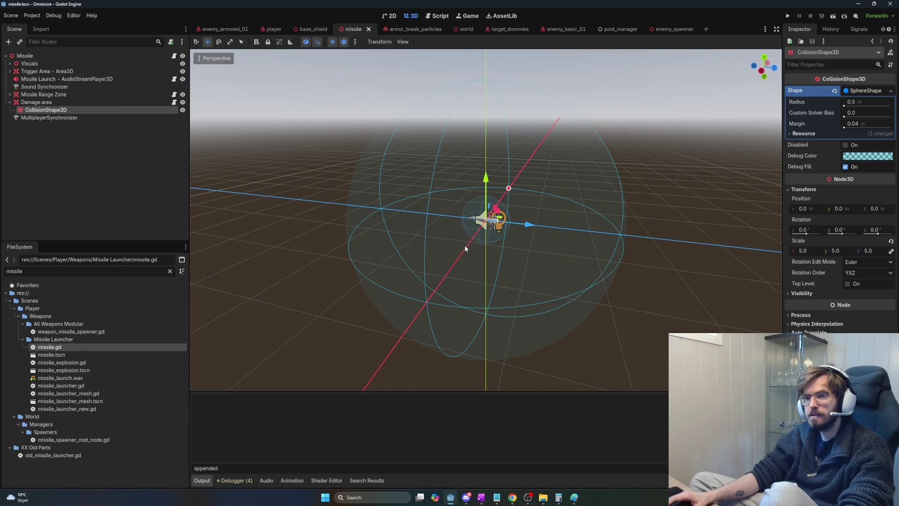
{"action": "left_click", "coordinate": [75, 55]}
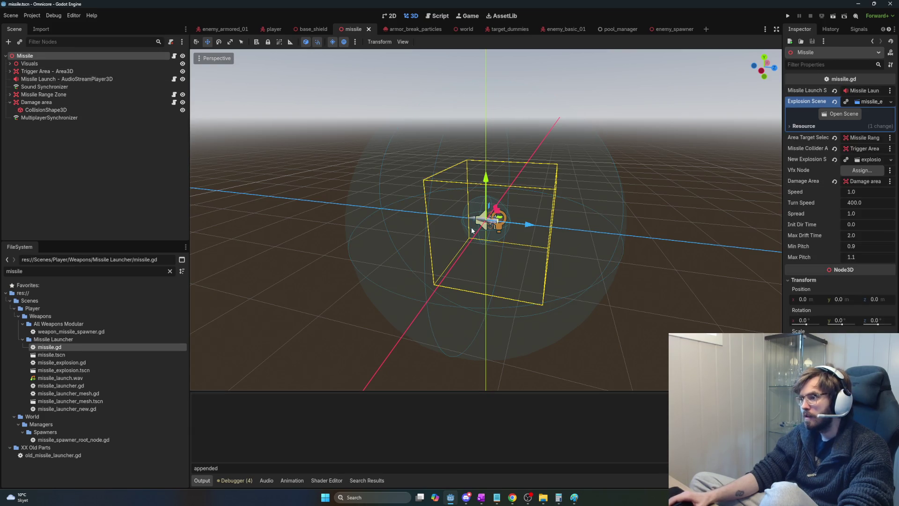
{"action": "scroll", "coordinate": [471, 230], "scroll_direction": "up", "scroll_amount": 5}
{"action": "mouse_move", "coordinate": [575, 257]}
{"action": "left_mouse_down"}
{"action": "mouse_move", "coordinate": [211, 269]}
{"action": "mouse_move", "coordinate": [312, 283]}
{"action": "left_mouse_up"}
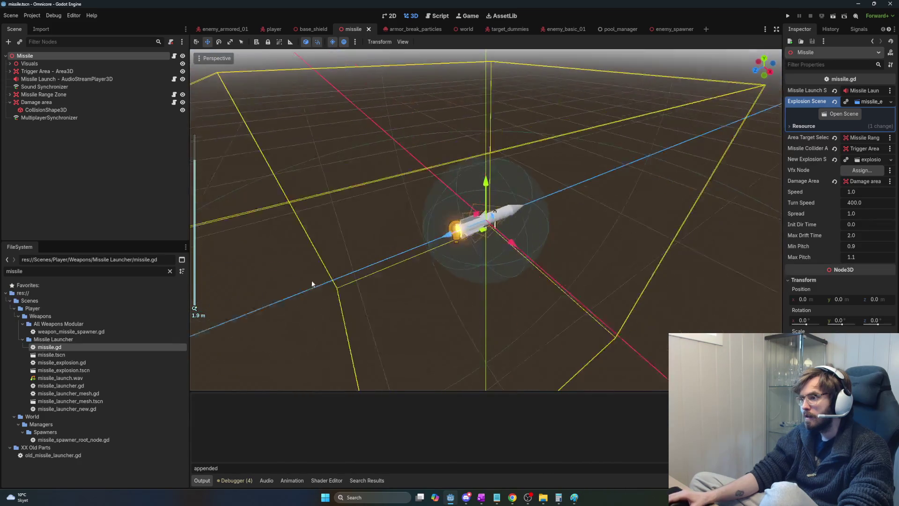
{"action": "left_click_drag", "start_coordinate": [371, 281], "coordinate": [487, 261]}
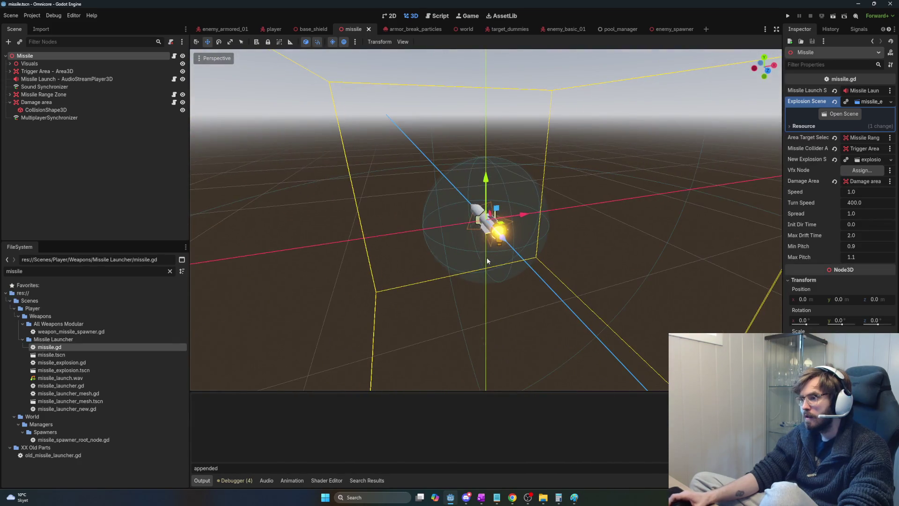
- Set the collision sphere's scale to 1 and radius to 5.0 m, then run the game
{"action": "left_click", "coordinate": [45, 112]}
{"action": "scroll", "coordinate": [558, 274], "scroll_direction": "down", "scroll_amount": 5}
{"action": "type", "text": "1"}
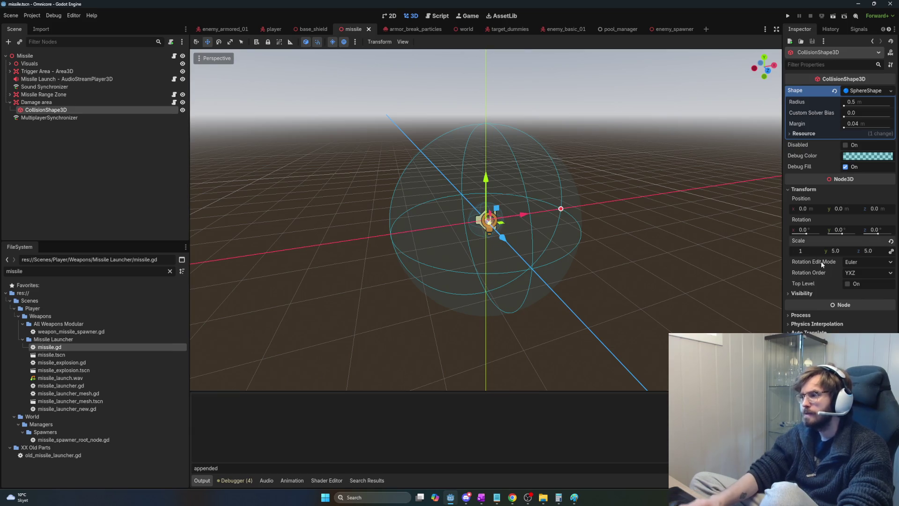
{"action": "key", "text": "Return"}
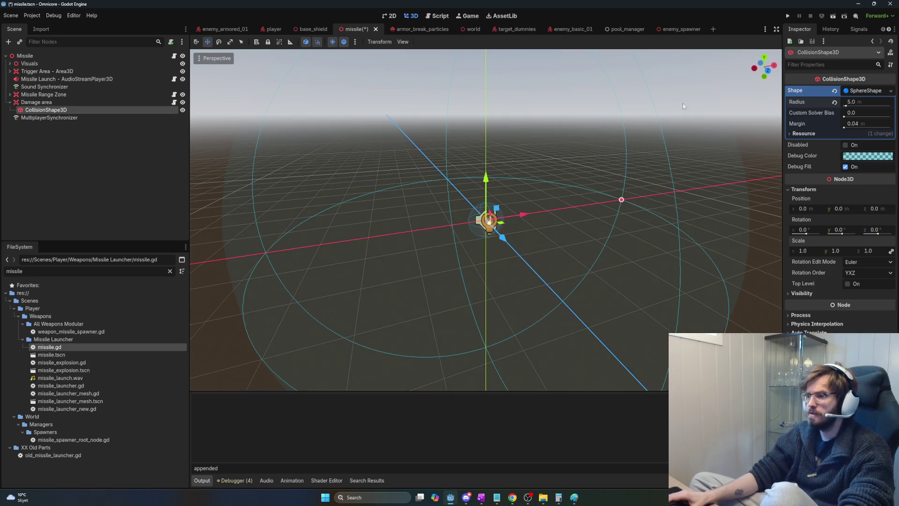
{"action": "key", "text": "F5"}
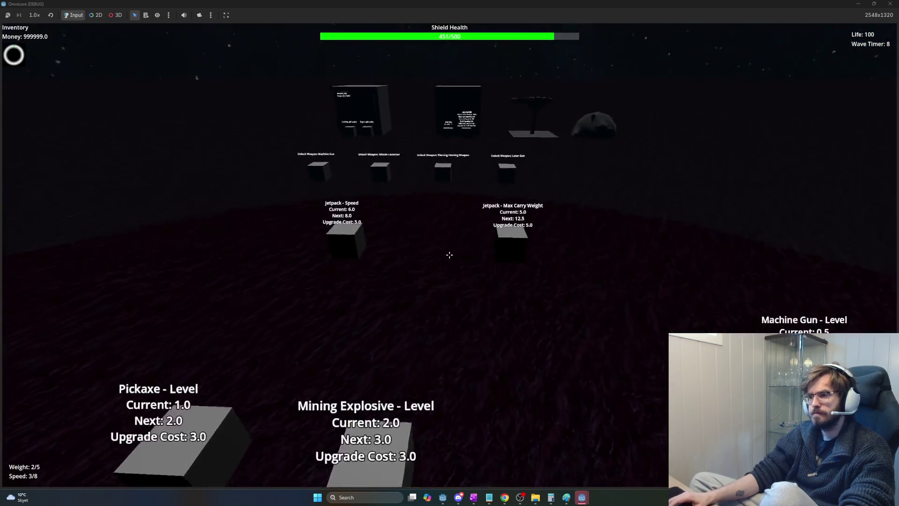
- Unlock the Missile Launcher and fly over the base watching missiles strike the enemy wave
{"action": "key", "text": "w"}
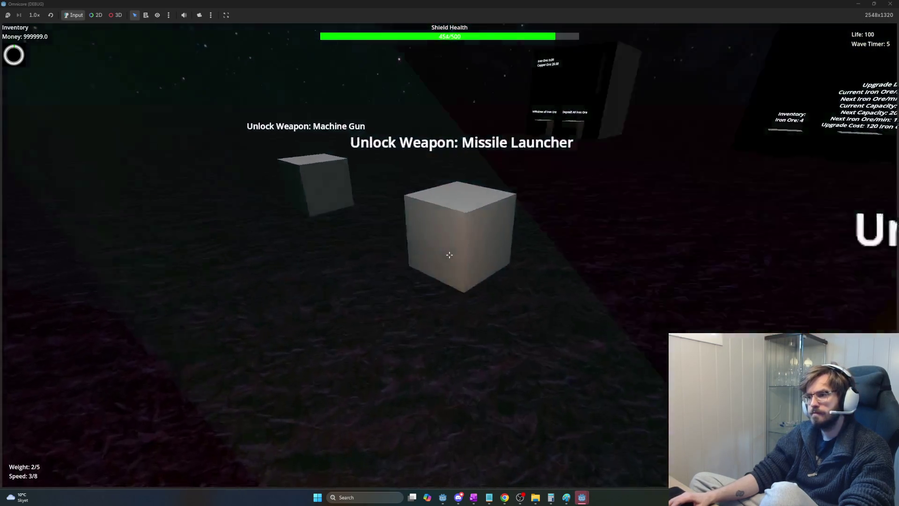
{"action": "left_click", "coordinate": [449, 255]}
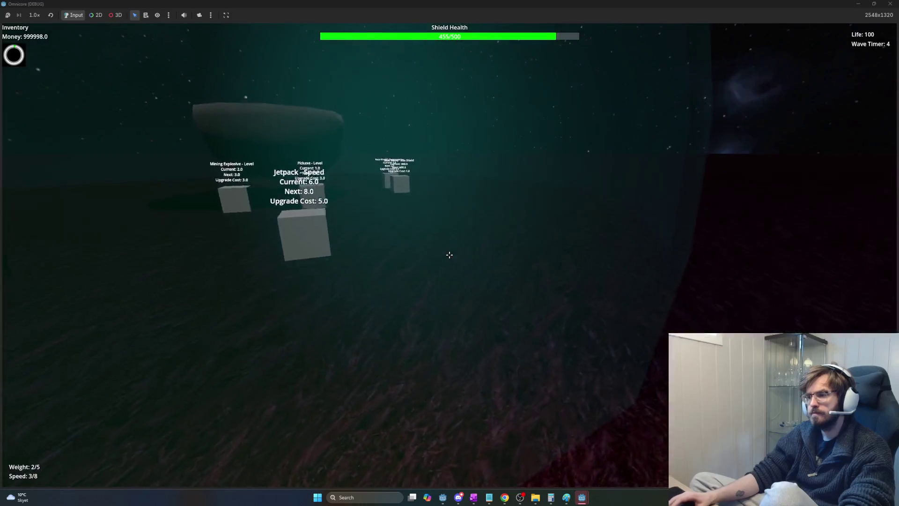
{"action": "key", "text": "w"}
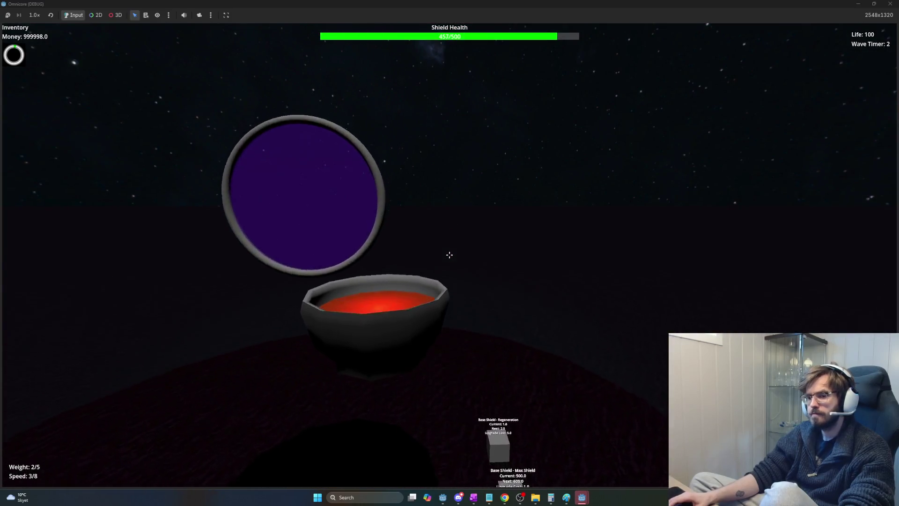
{"action": "key", "text": "w"}
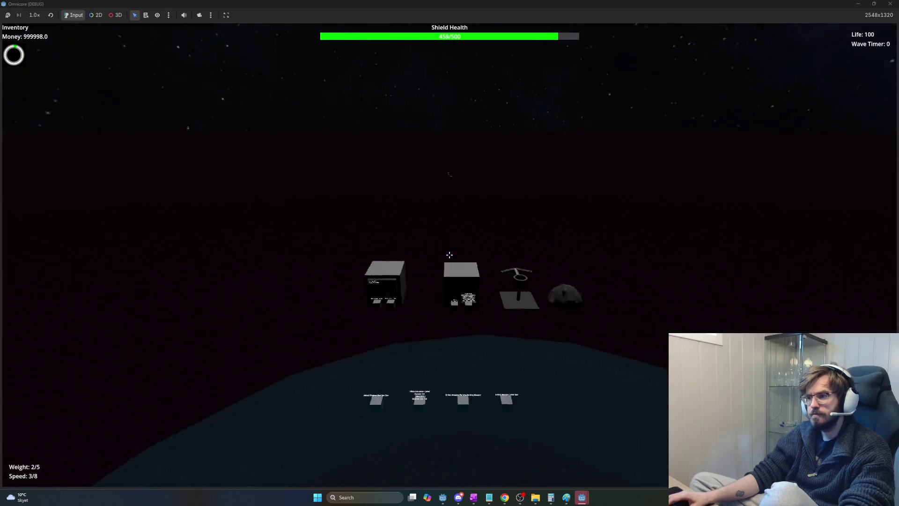
{"action": "key", "text": "w"}
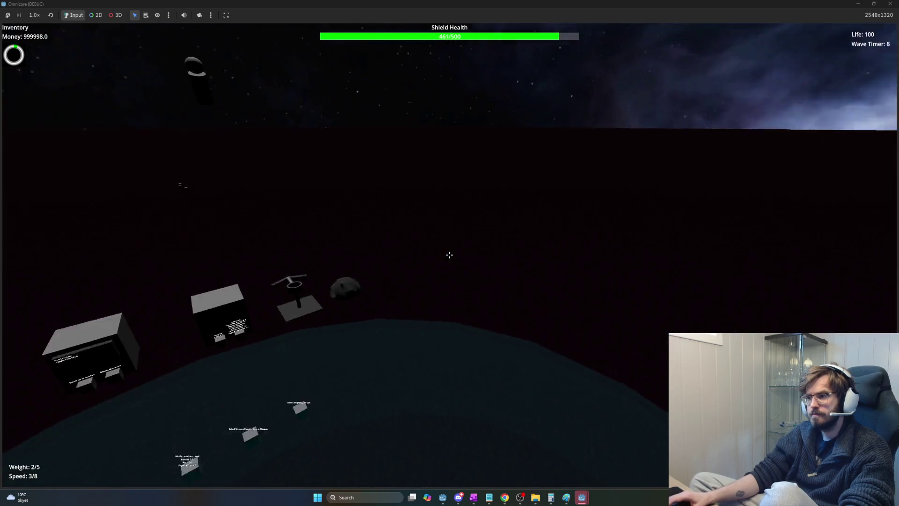
{"action": "key", "text": "w"}
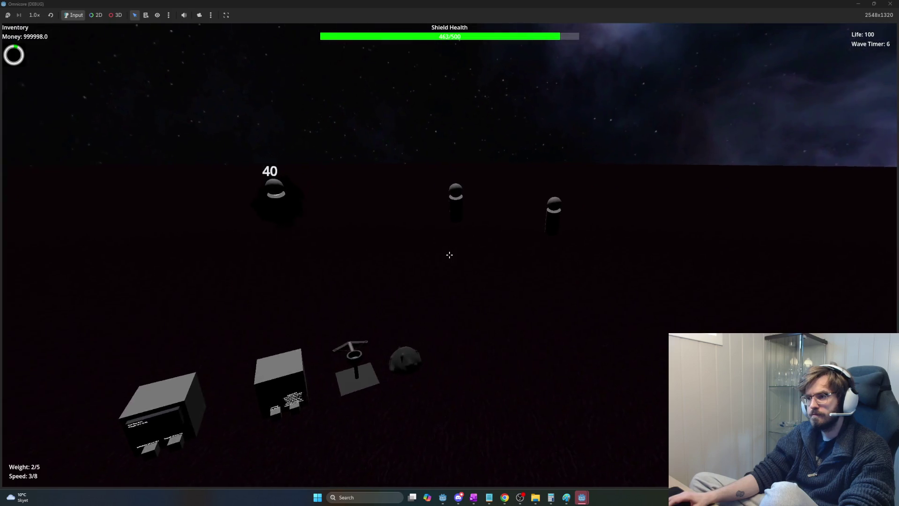
{"action": "key", "text": "w"}
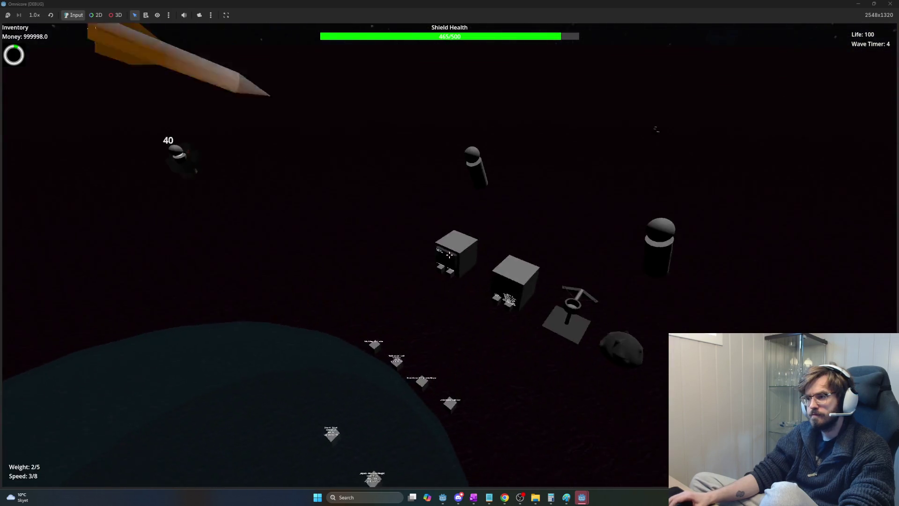
{"action": "key", "text": "w"}
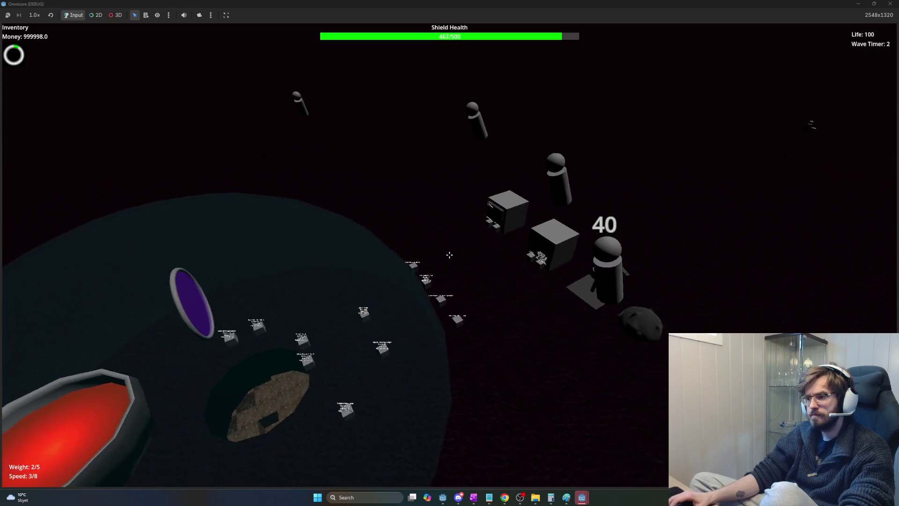
{"action": "key", "text": "w"}
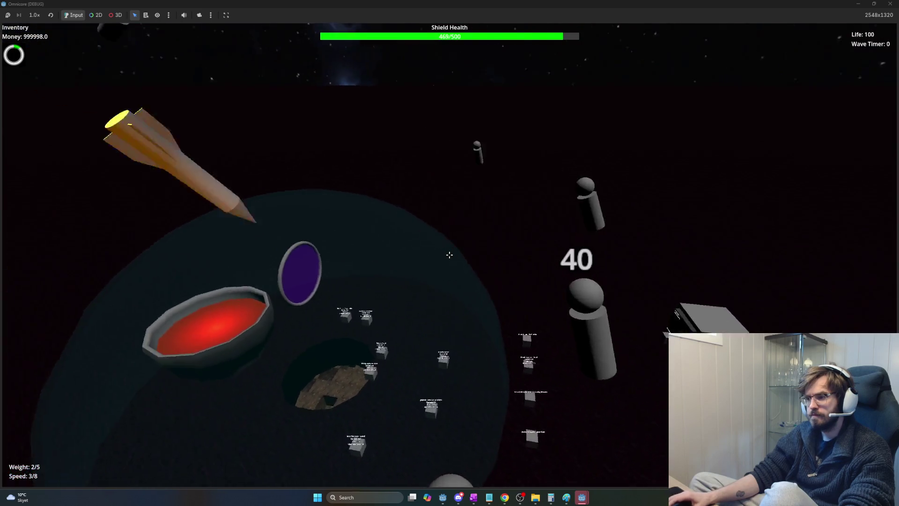
{"action": "key", "text": "w"}
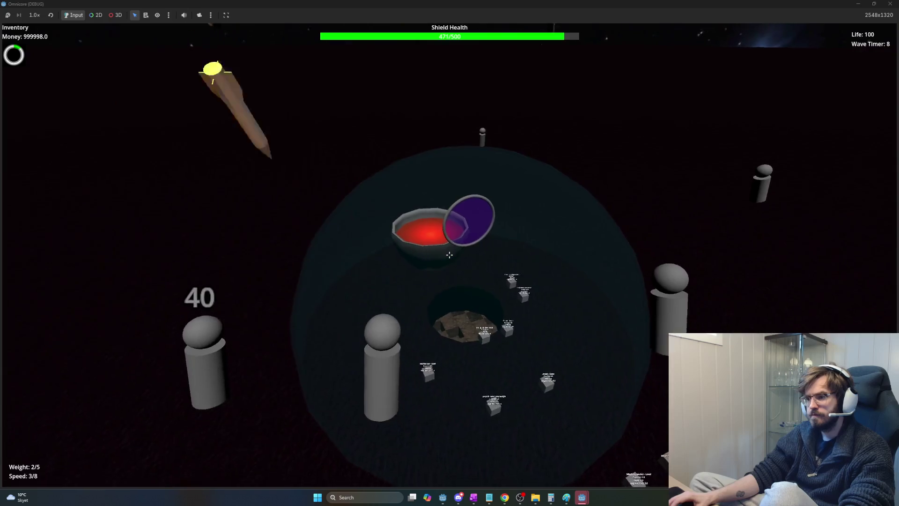
{"action": "key", "text": "w"}
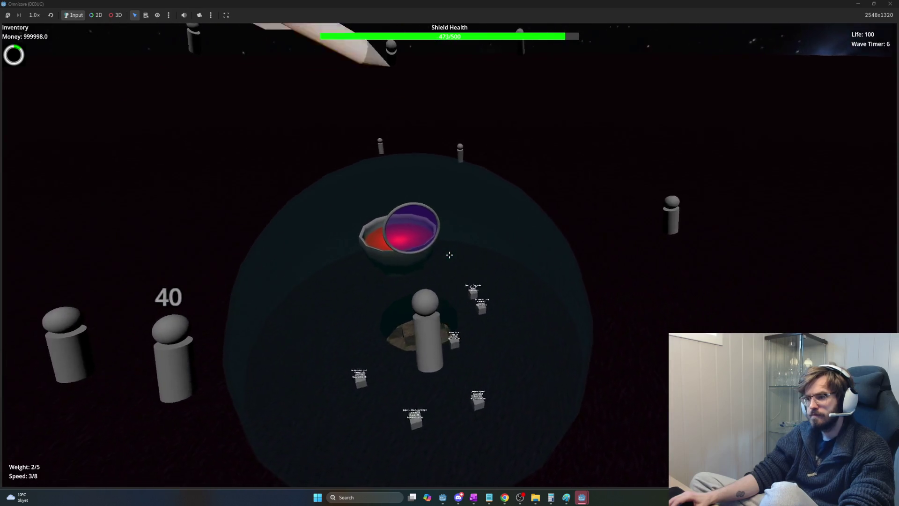
{"action": "key", "text": "w"}
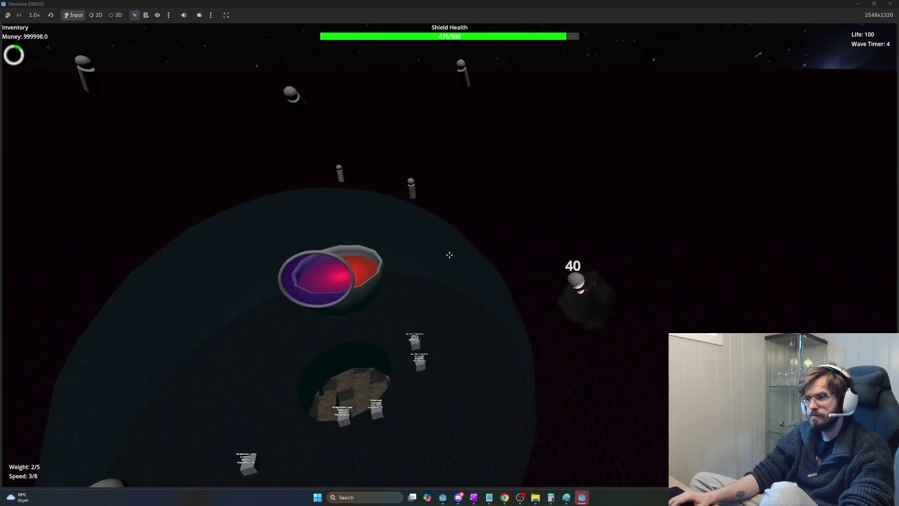
{"action": "key", "text": "w"}
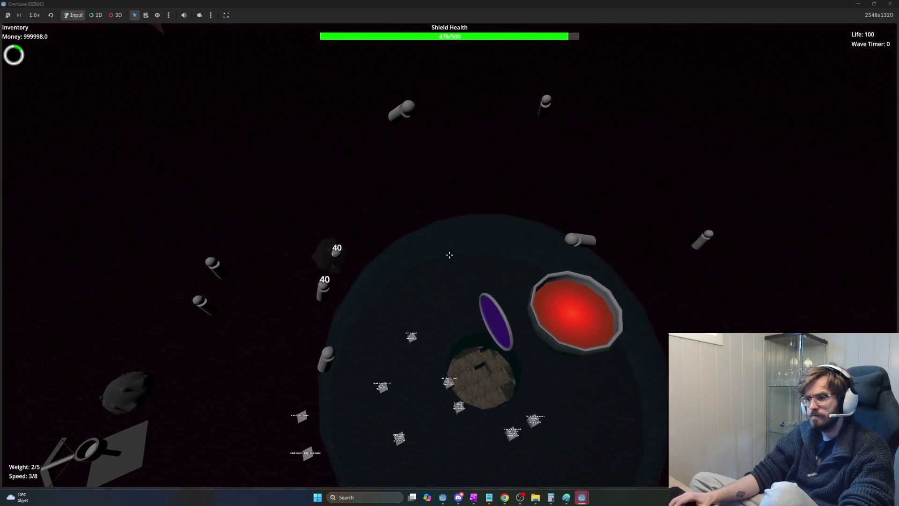
{"action": "key", "text": "w"}
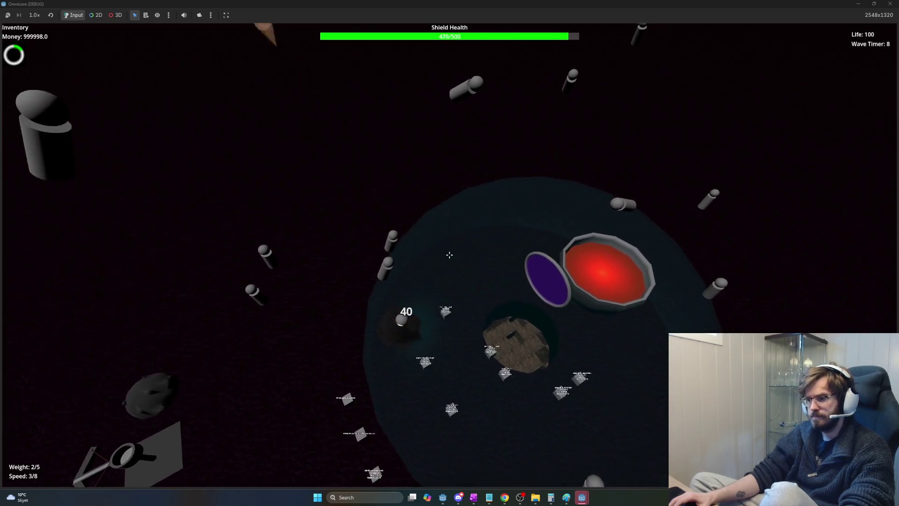
{"action": "key", "text": "w"}
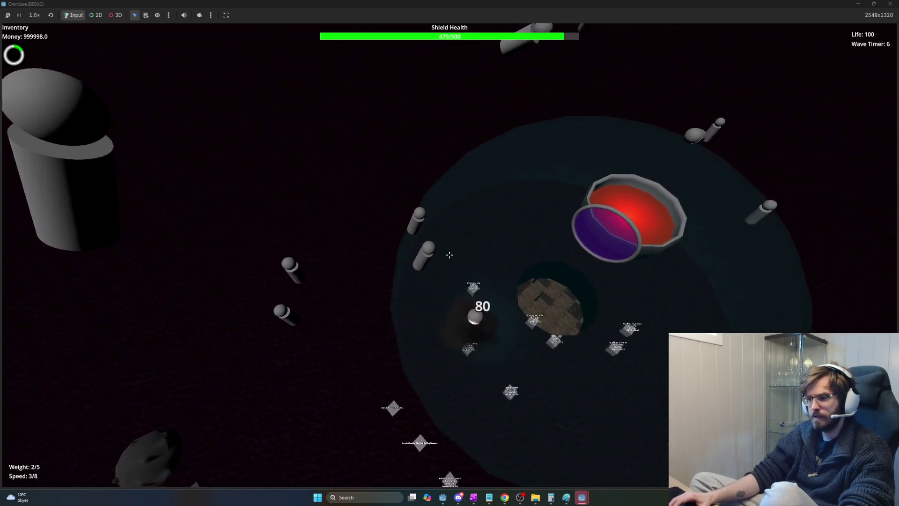
{"action": "key", "text": "w"}
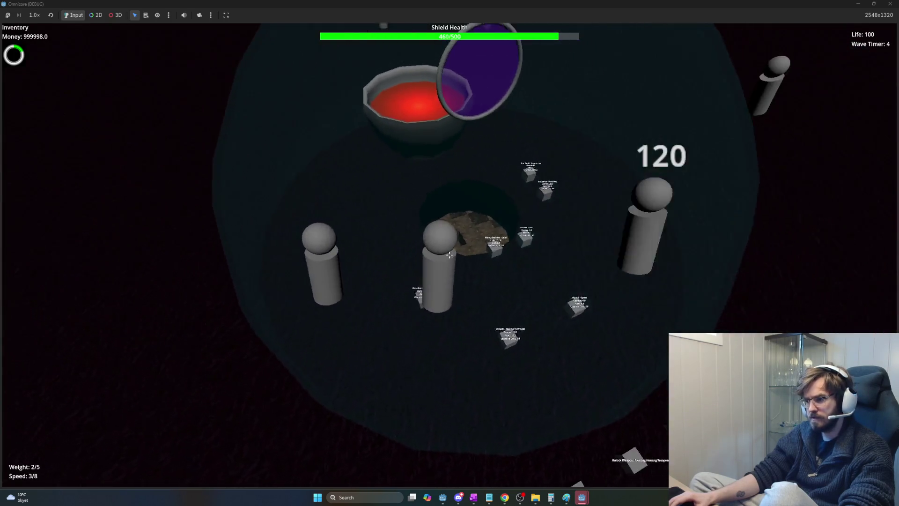
- Circle the dome confirming 40 and 80 damage hits on clustered enemies, then close the game
{"action": "key", "text": "s"}
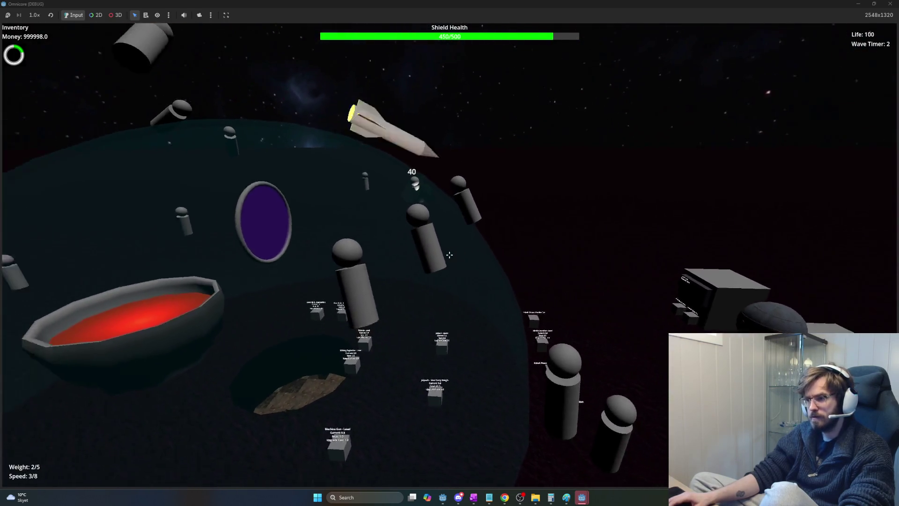
{"action": "key", "text": "s"}
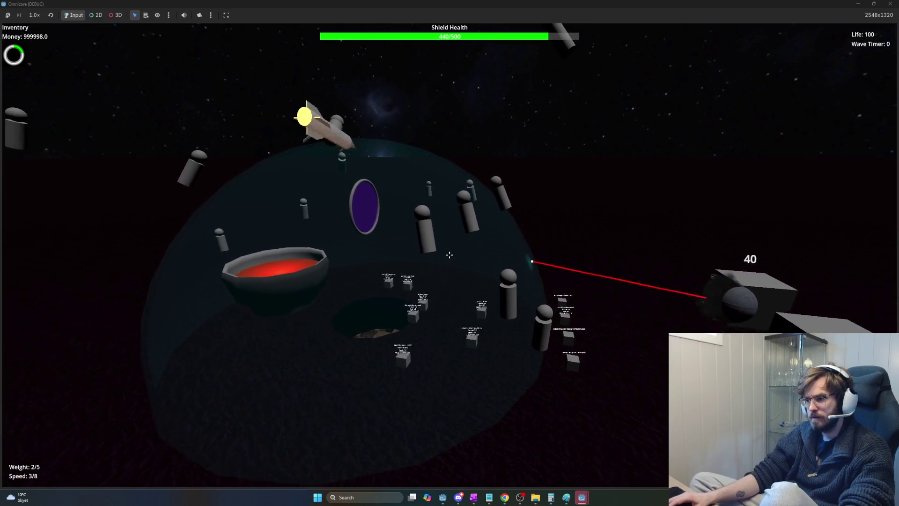
{"action": "key", "text": "d"}
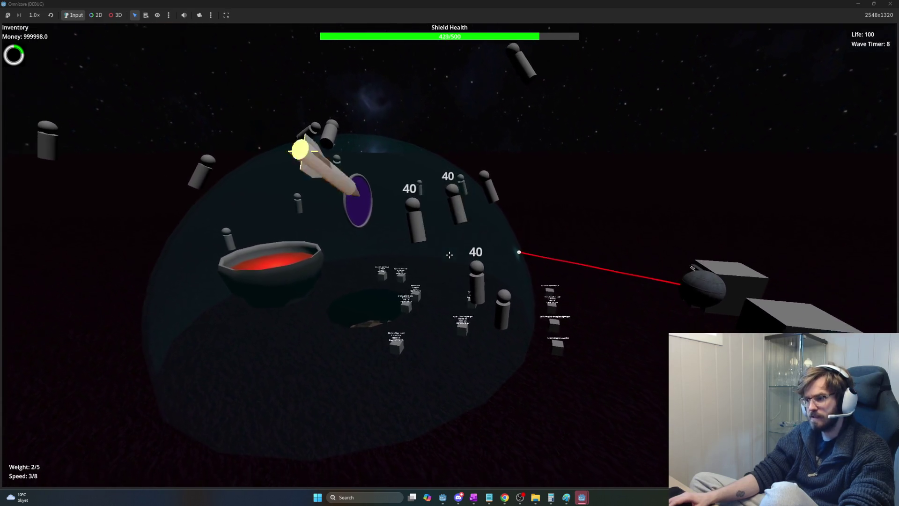
{"action": "key", "text": "d"}
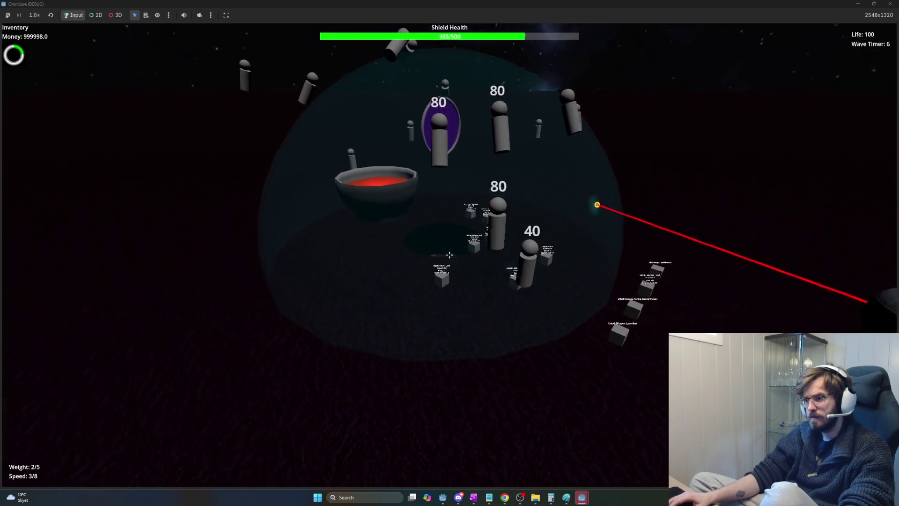
{"action": "key", "text": "w"}
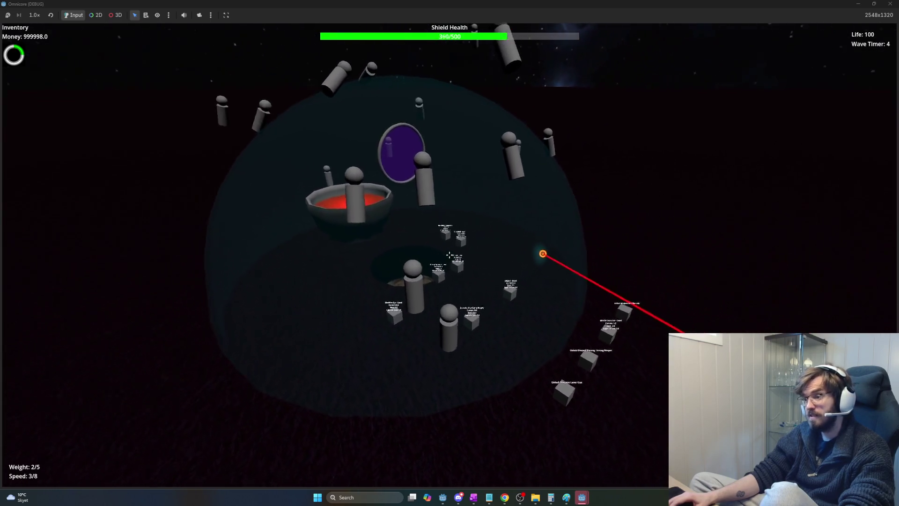
{"action": "key", "text": "w"}
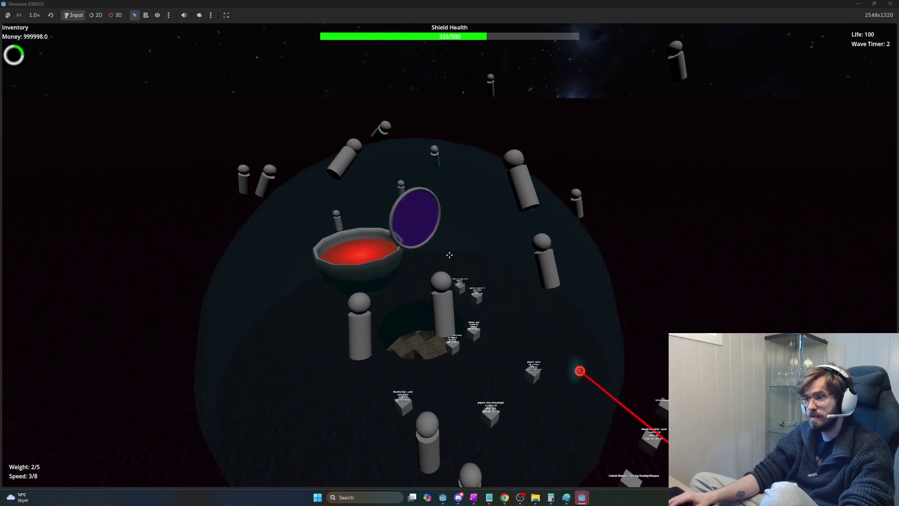
{"action": "key", "text": "w"}
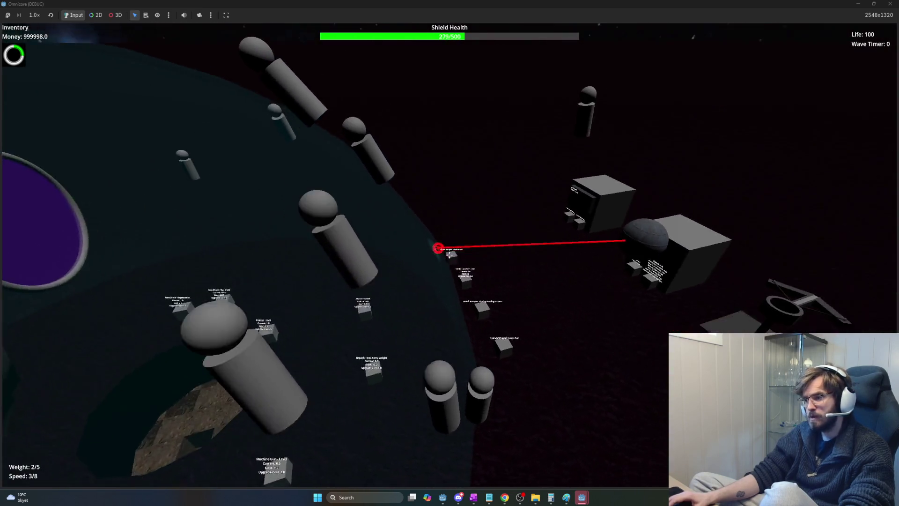
{"action": "key", "text": "w"}
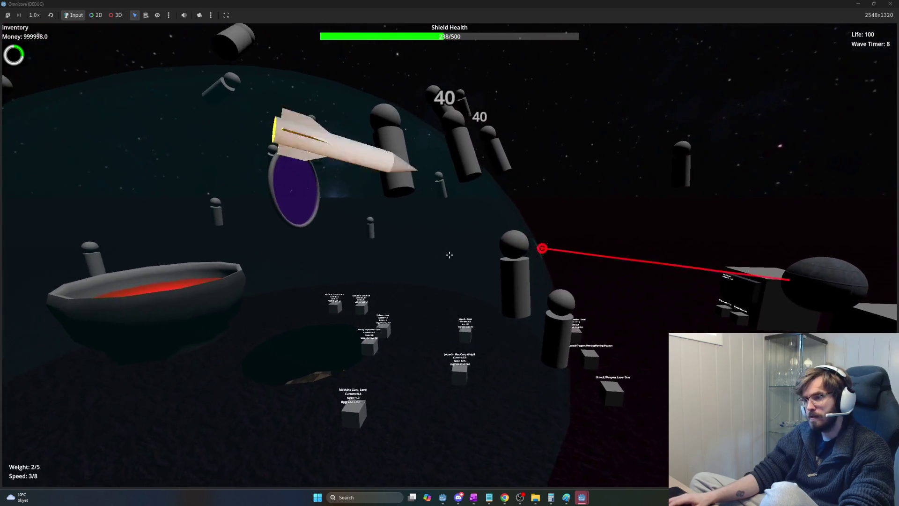
{"action": "key", "text": "w"}
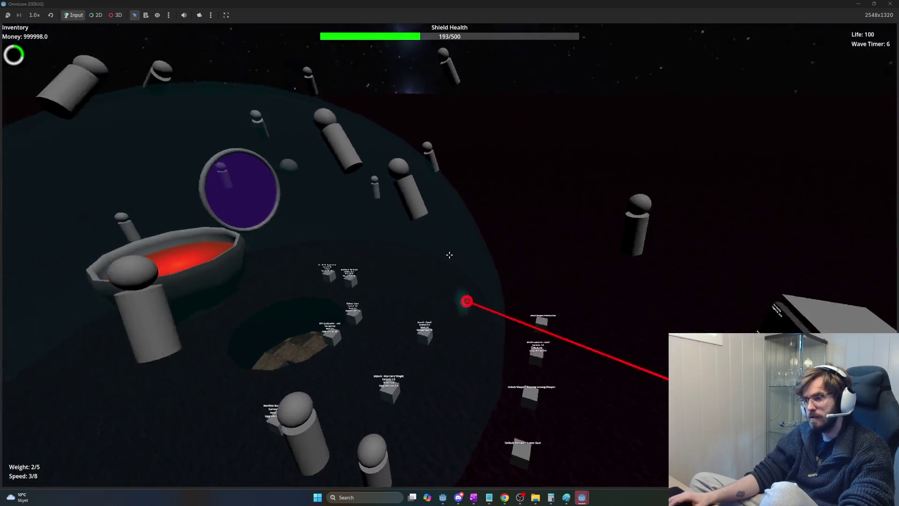
{"action": "key", "text": "w"}
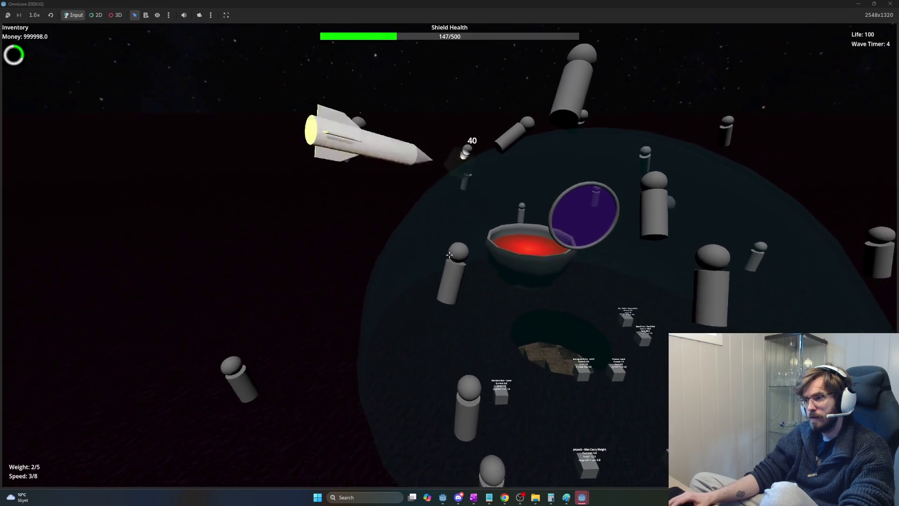
{"action": "key", "text": "w"}
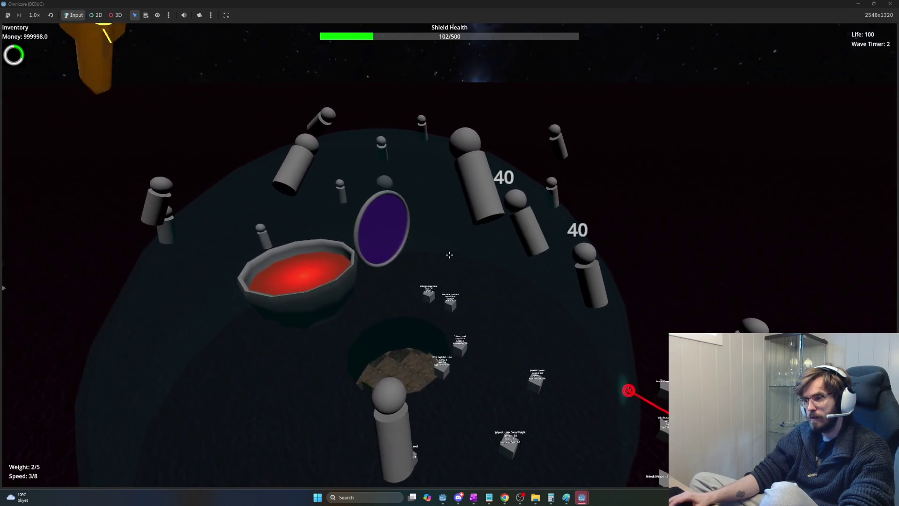
{"action": "key", "text": "w"}
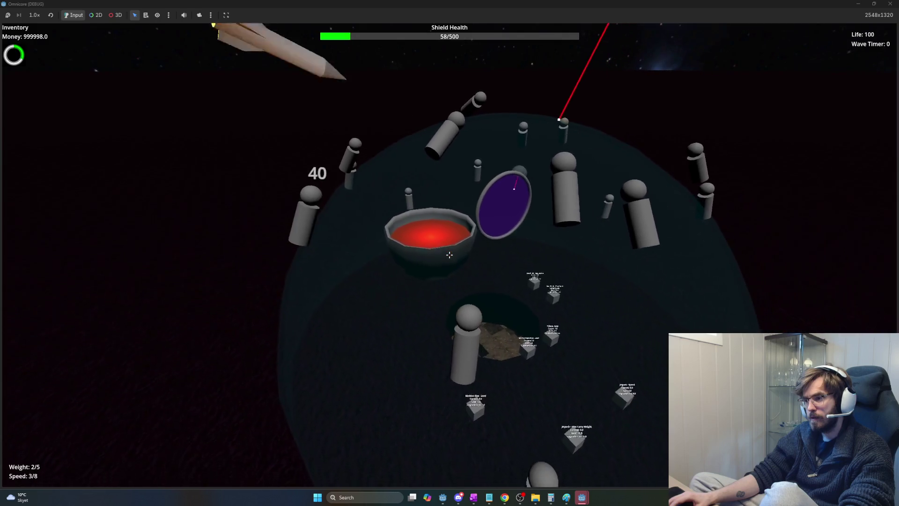
{"action": "key", "text": "w"}
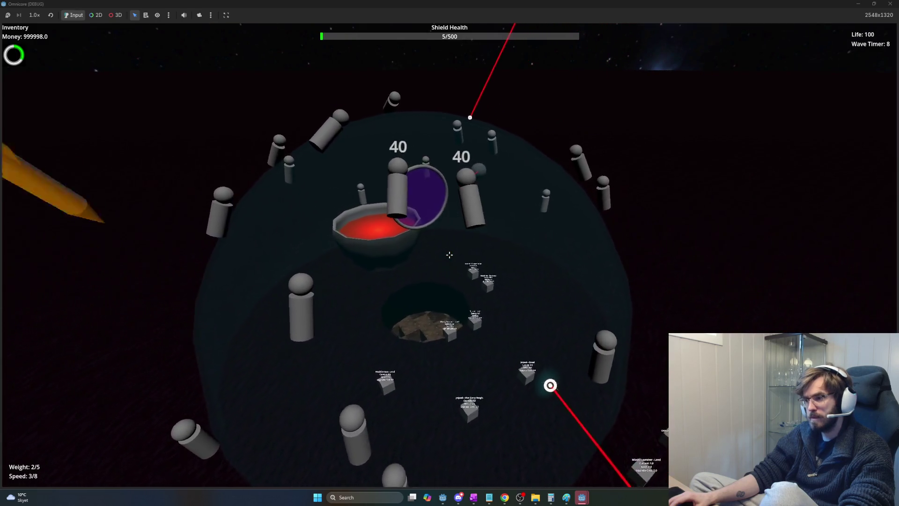
{"action": "key", "text": "w"}
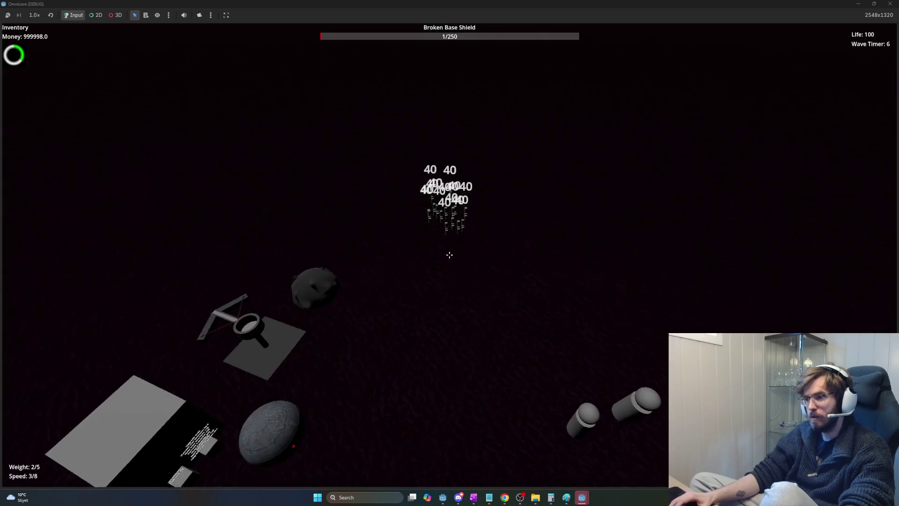
{"action": "key", "text": "w"}
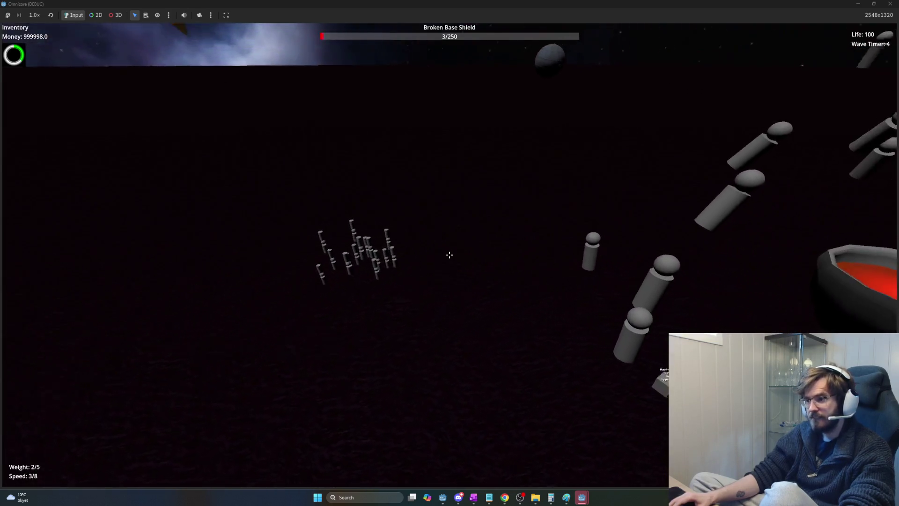
{"action": "key", "text": "s"}
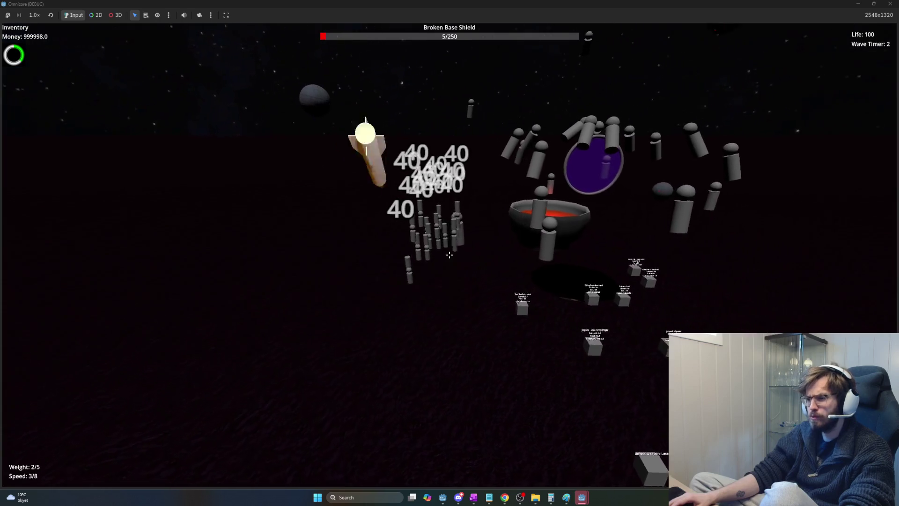
{"action": "key", "text": "w"}
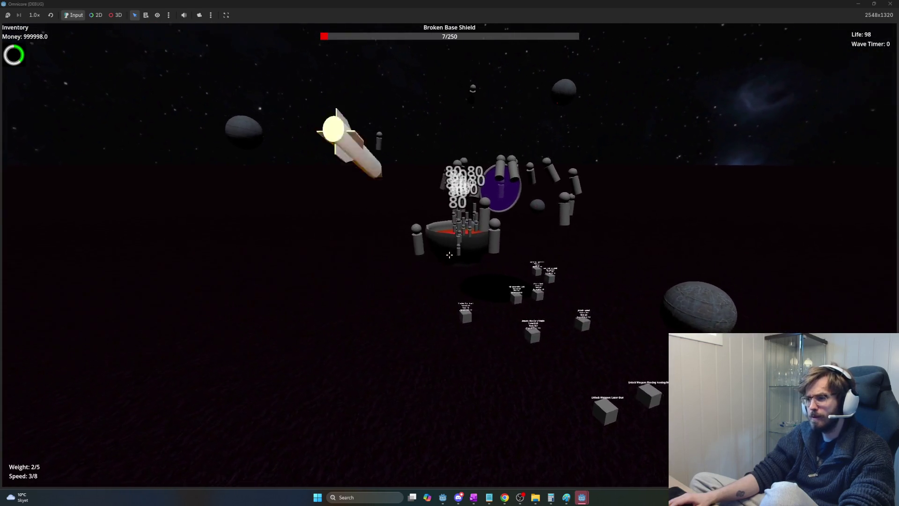
{"action": "key", "text": "w"}
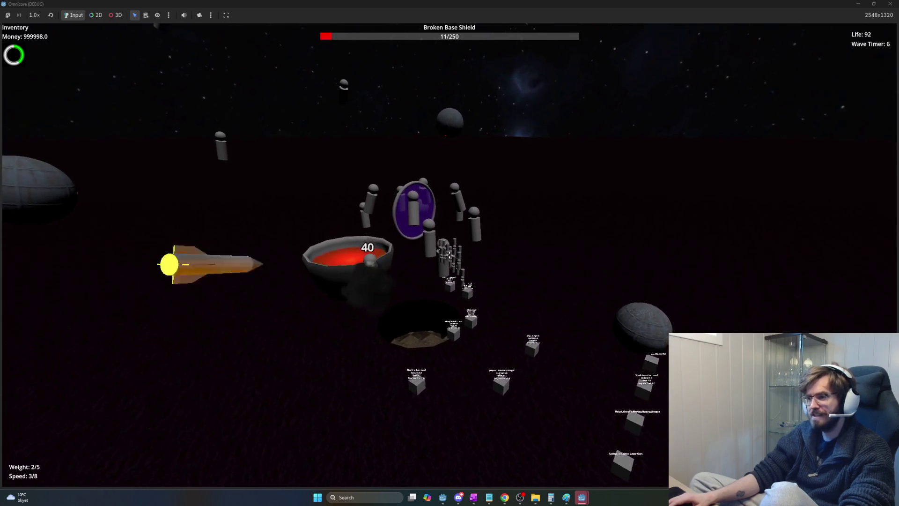
{"action": "key", "text": "w"}
{"action": "key", "text": "w"}
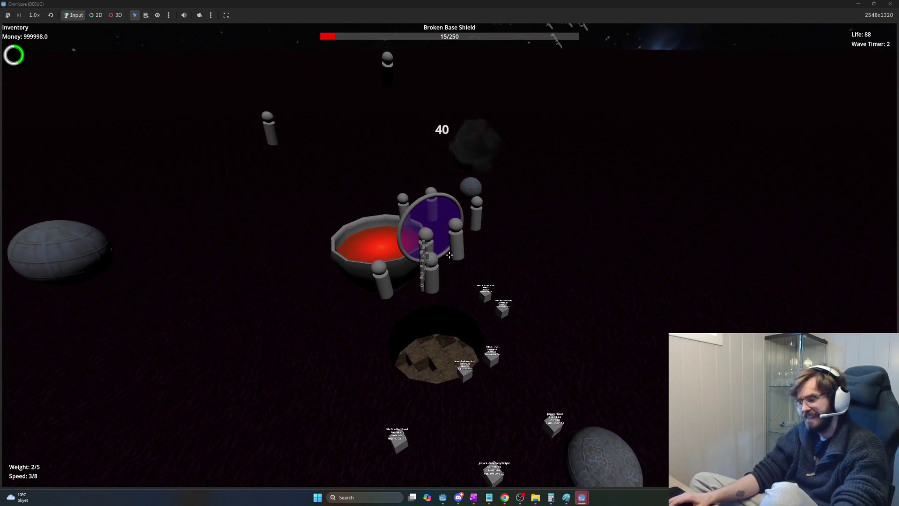
{"action": "key", "text": "F8"}
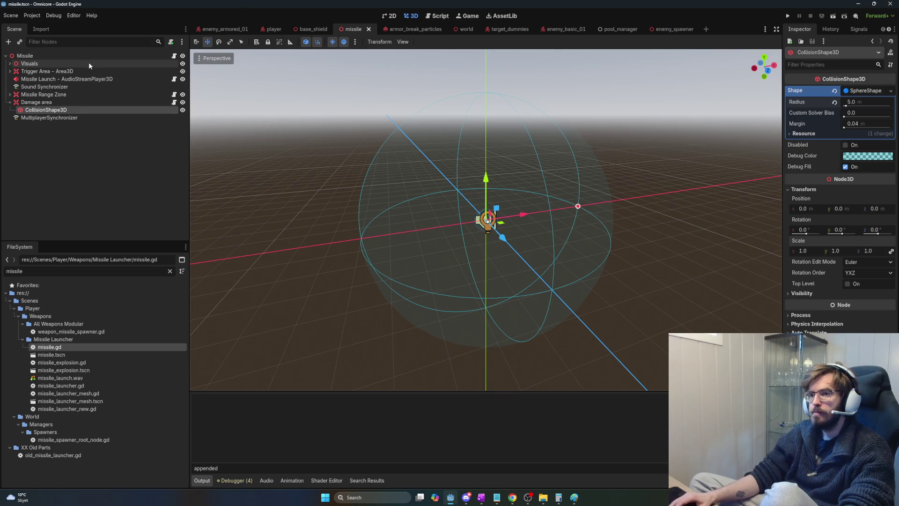
- In the player scene, raise stats missile launcher Base Damage from 40 to 200 and run
{"action": "left_click", "coordinate": [211, 29]}
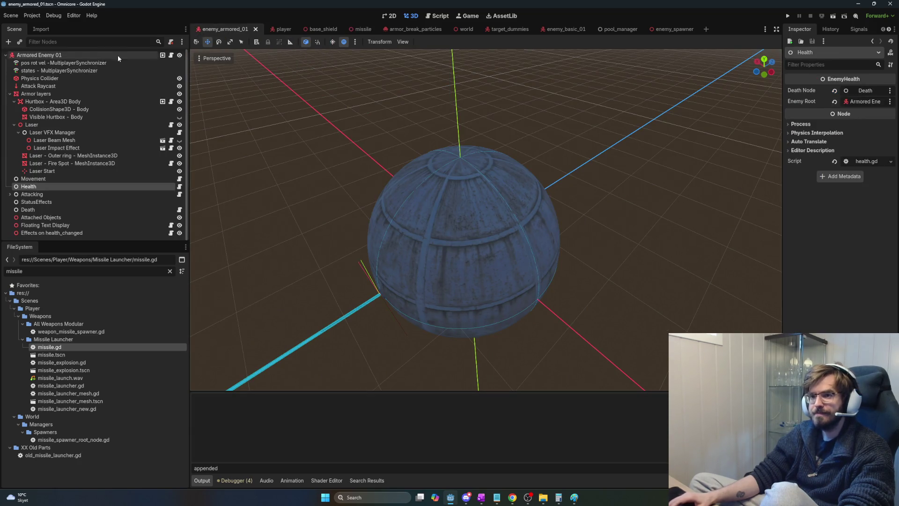
{"action": "left_click", "coordinate": [281, 29]}
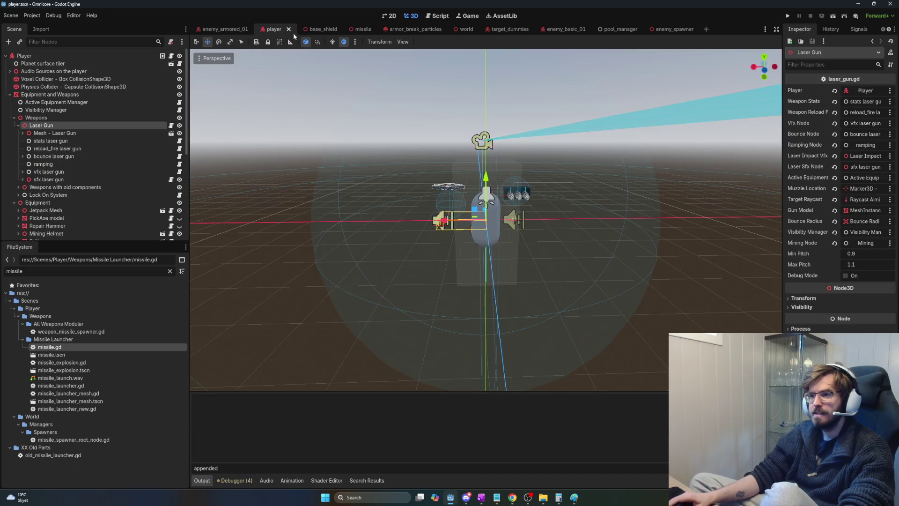
{"action": "scroll", "coordinate": [93, 131], "scroll_direction": "down", "scroll_amount": 3}
{"action": "left_click", "coordinate": [71, 118]}
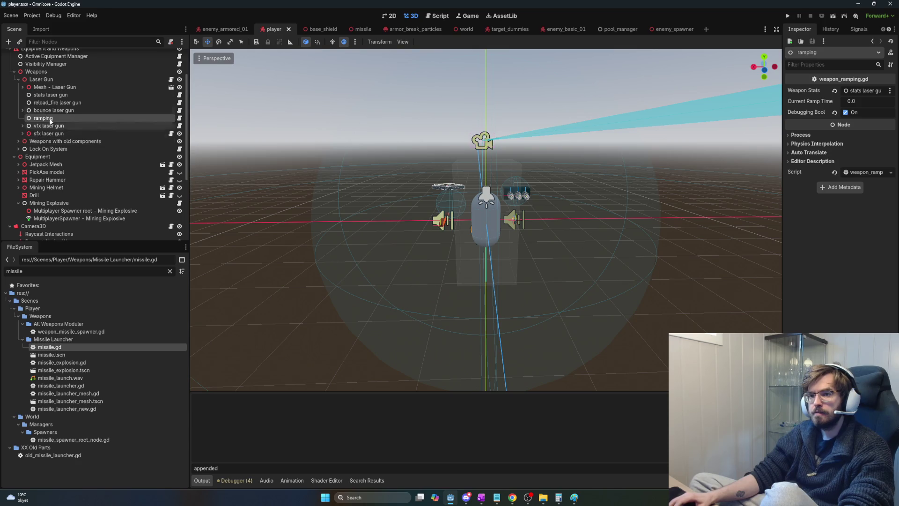
{"action": "scroll", "coordinate": [52, 165], "scroll_direction": "up", "scroll_amount": 2}
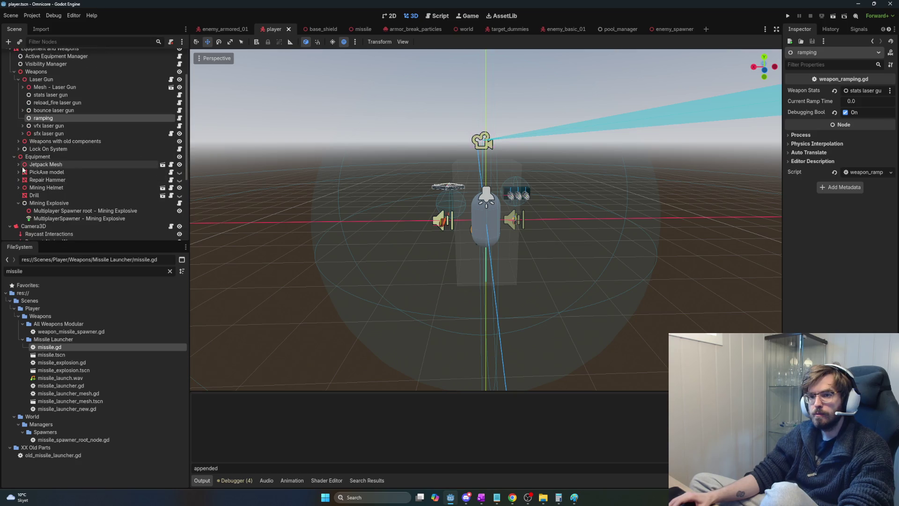
{"action": "scroll", "coordinate": [33, 160], "scroll_direction": "up", "scroll_amount": 2}
{"action": "scroll", "coordinate": [42, 149], "scroll_direction": "down", "scroll_amount": 2}
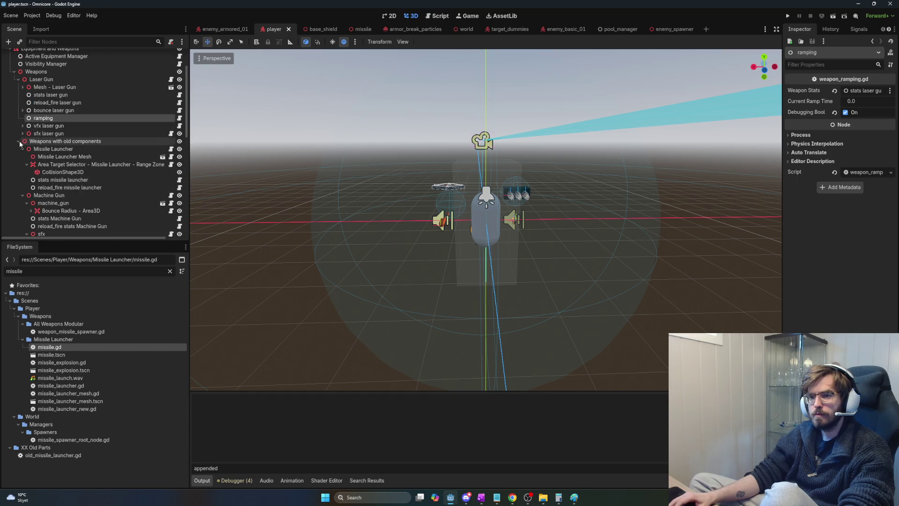
{"action": "left_click", "coordinate": [60, 180]}
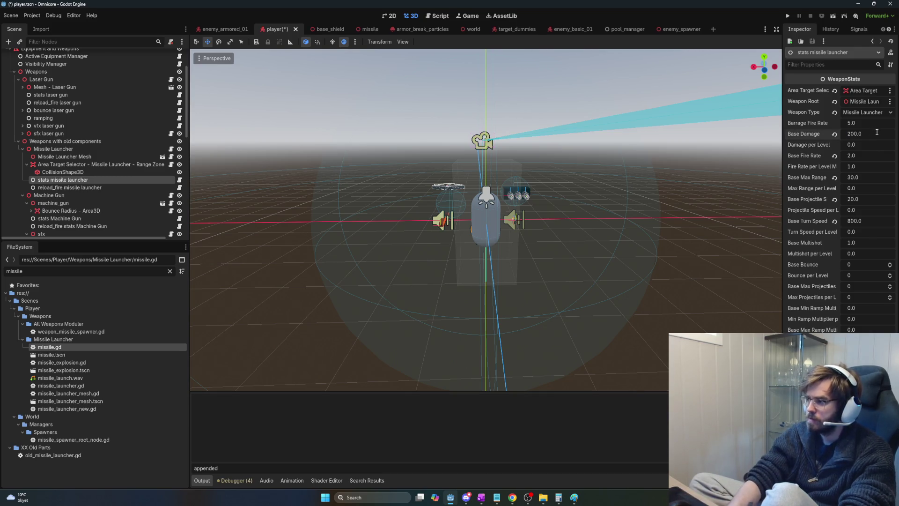
{"action": "key", "text": "F5"}
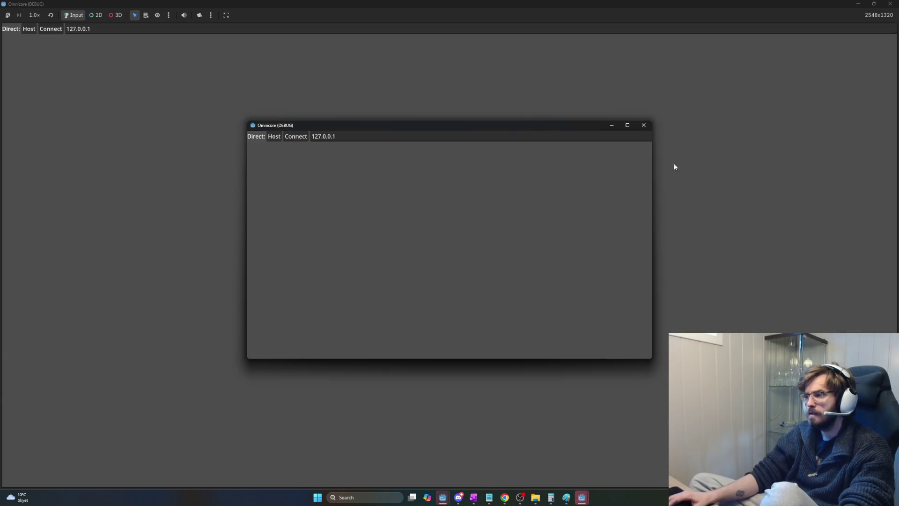
- Relaunch the game with Base Damage 600, host a session and go fullscreen
{"action": "key", "text": "alt+Tab"}
{"action": "key", "text": "alt+Tab"}
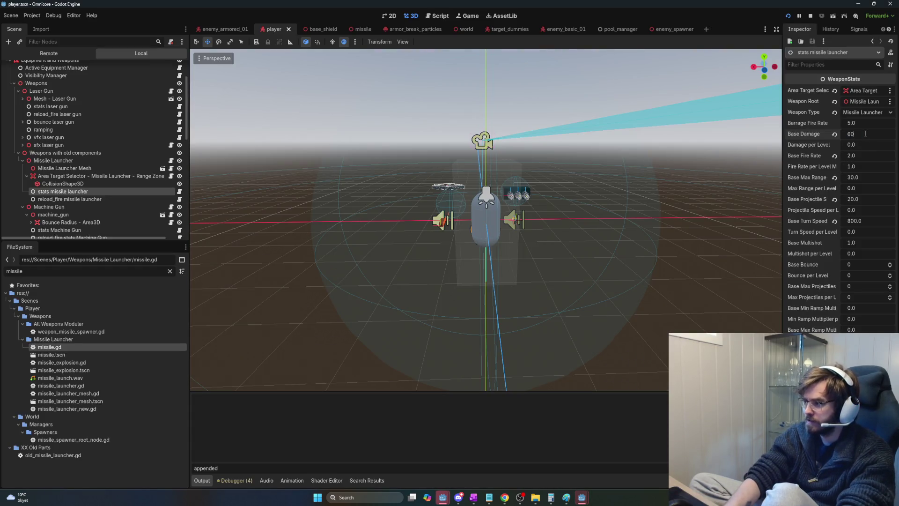
{"action": "key", "text": "F5"}
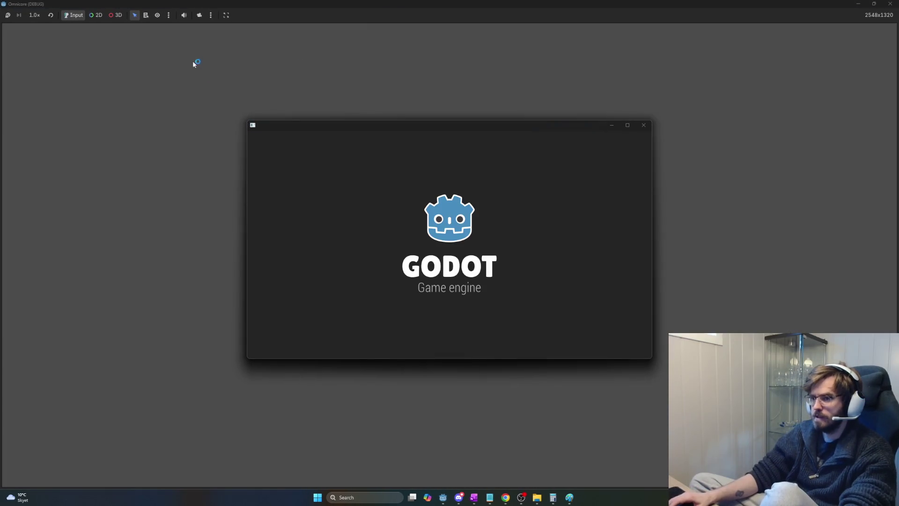
{"action": "left_click", "coordinate": [278, 138]}
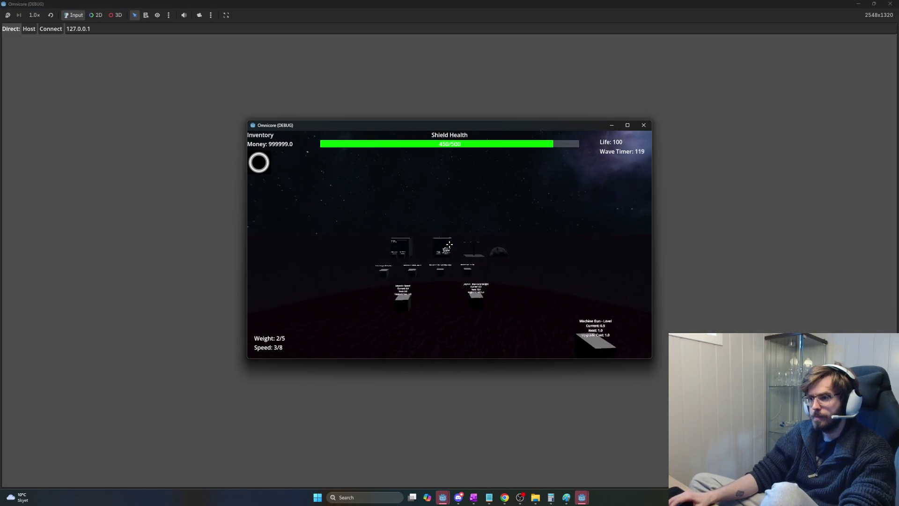
{"action": "key", "text": "F11"}
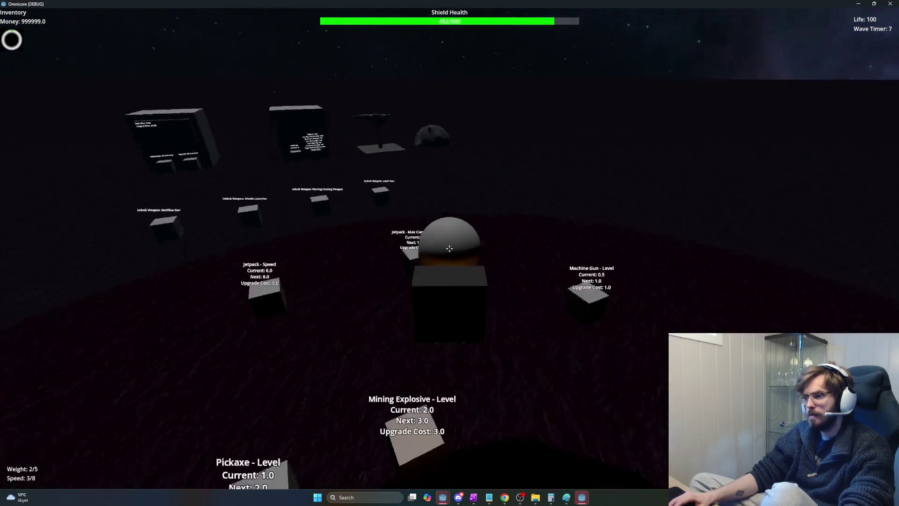
- Walk to the Missile Launcher cube and unlock the Missile Launcher
{"action": "key", "text": "w"}
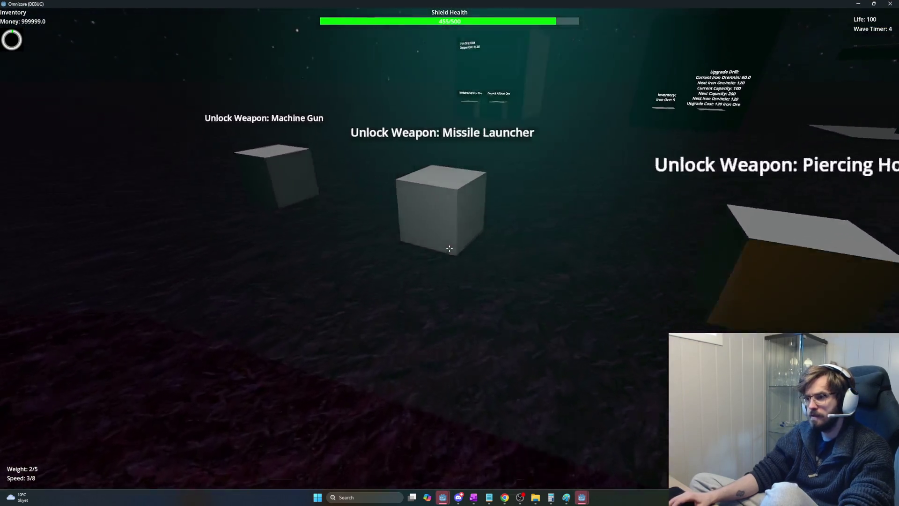
{"action": "left_click", "coordinate": [449, 249]}
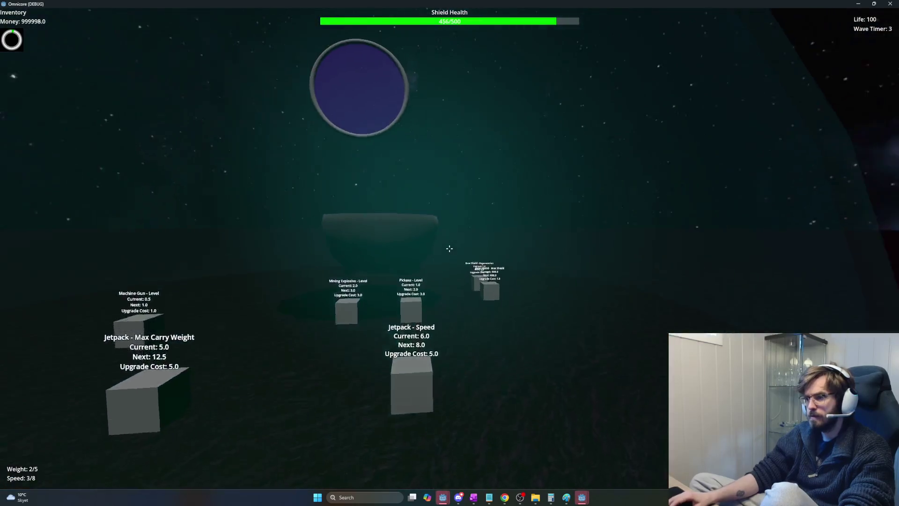
{"action": "key", "text": "w"}
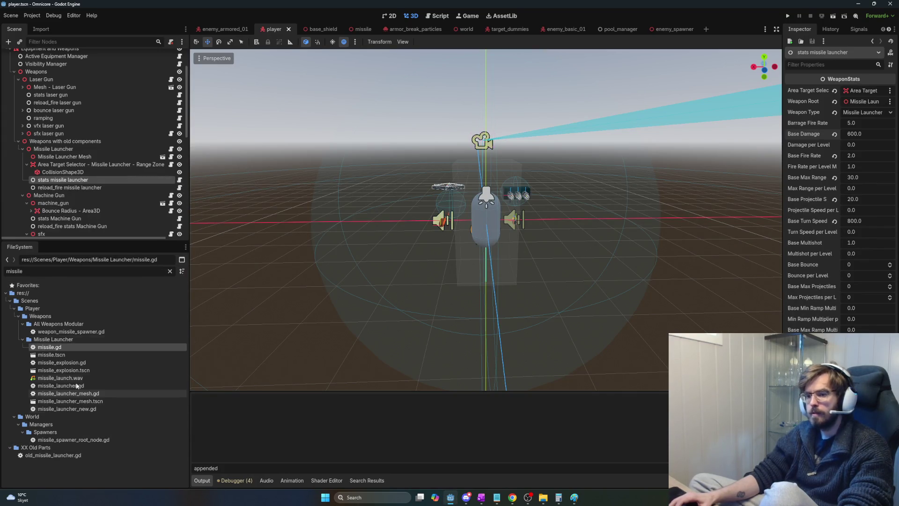
- Open missile.gd and review the damage-area hit loop in _on_trigger_area_entered
{"action": "double_click", "coordinate": [50, 348]}
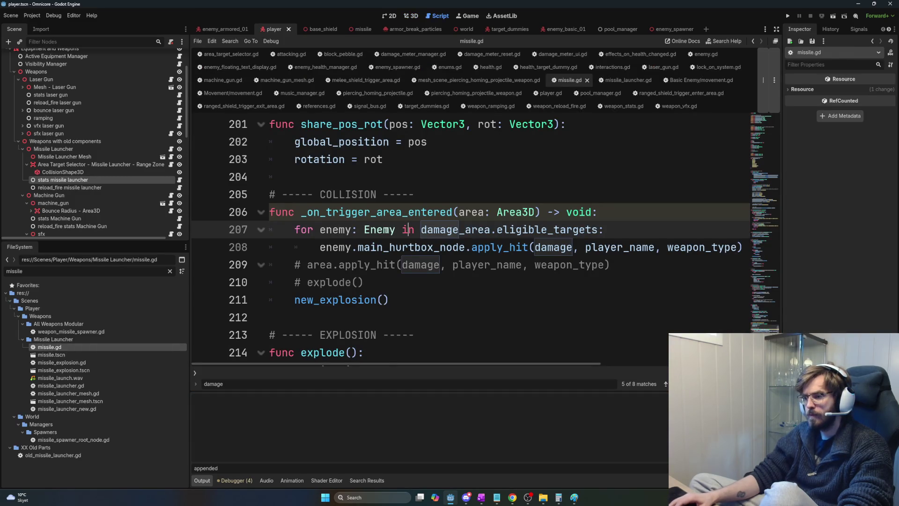
{"action": "mouse_move", "coordinate": [397, 230]}
{"action": "left_mouse_down"}
{"action": "mouse_move", "coordinate": [546, 211]}
{"action": "mouse_move", "coordinate": [593, 229]}
{"action": "mouse_move", "coordinate": [467, 247]}
{"action": "mouse_move", "coordinate": [428, 229]}
{"action": "left_mouse_up"}
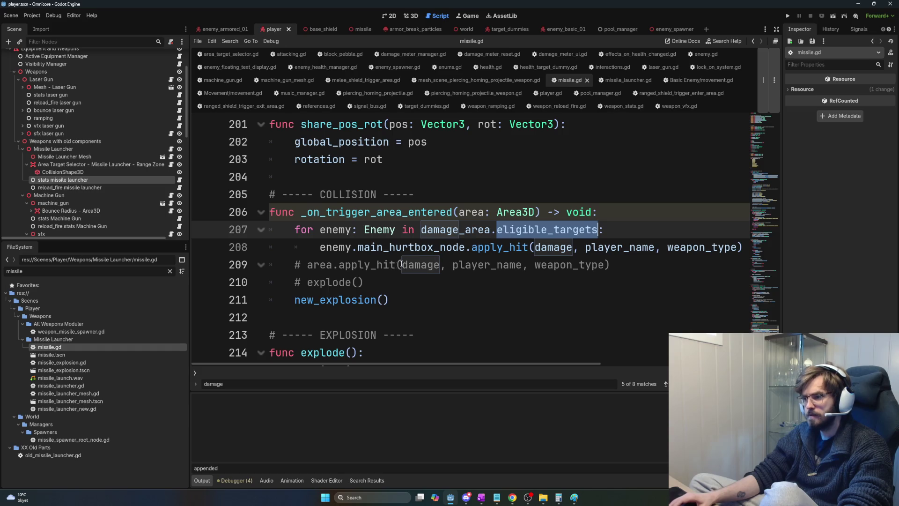
{"action": "left_click", "coordinate": [350, 247]}
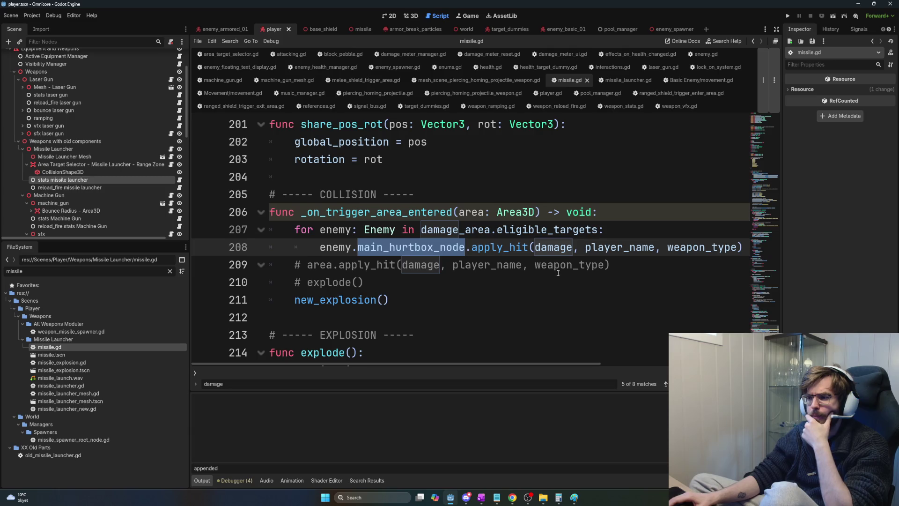
{"action": "scroll", "coordinate": [558, 272], "scroll_direction": "down", "scroll_amount": 2}
- Jump to the new_explosion definition and review its explosion_size setup code
{"action": "double_click", "coordinate": [334, 194]}
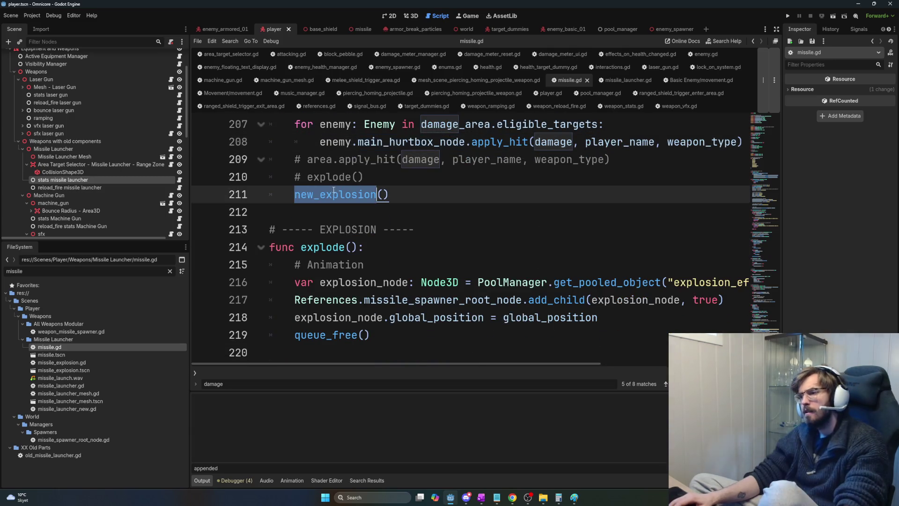
{"action": "key", "text": "ctrl+d"}
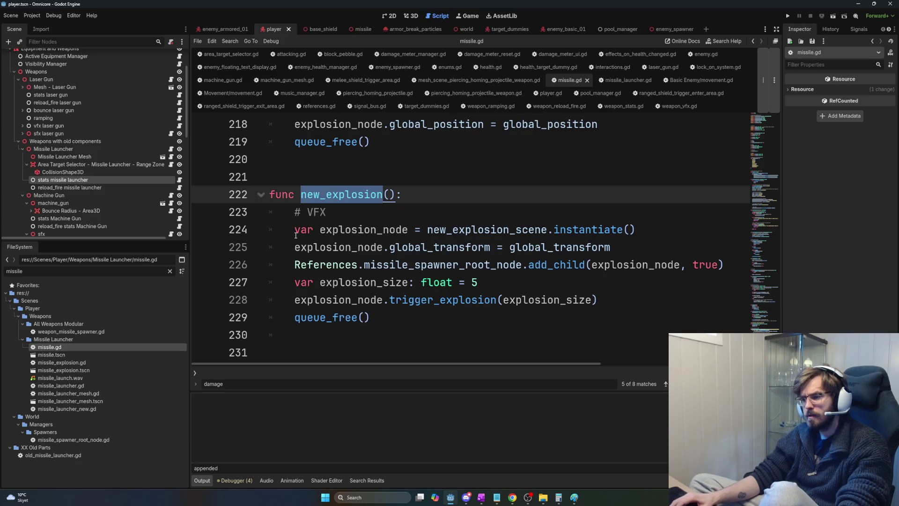
{"action": "mouse_move", "coordinate": [295, 235]}
{"action": "left_mouse_down"}
{"action": "mouse_move", "coordinate": [369, 248]}
{"action": "mouse_move", "coordinate": [381, 264]}
{"action": "mouse_move", "coordinate": [625, 298]}
{"action": "left_mouse_up"}
{"action": "left_click", "coordinate": [625, 298]}
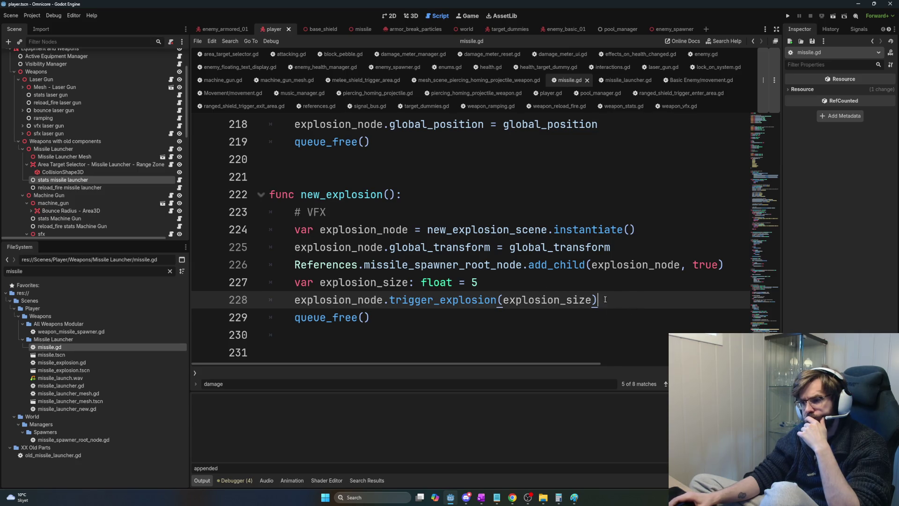
- Set explosion_size to 20, add visible = false and a 2-second await timer before queue_free()
{"action": "left_click", "coordinate": [496, 282]}
{"action": "type", "text": "20"}
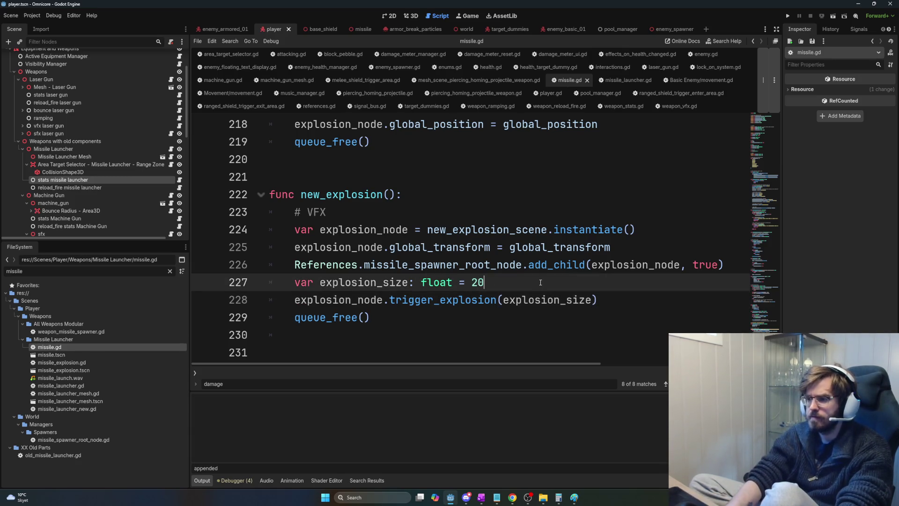
{"action": "left_click", "coordinate": [626, 304]}
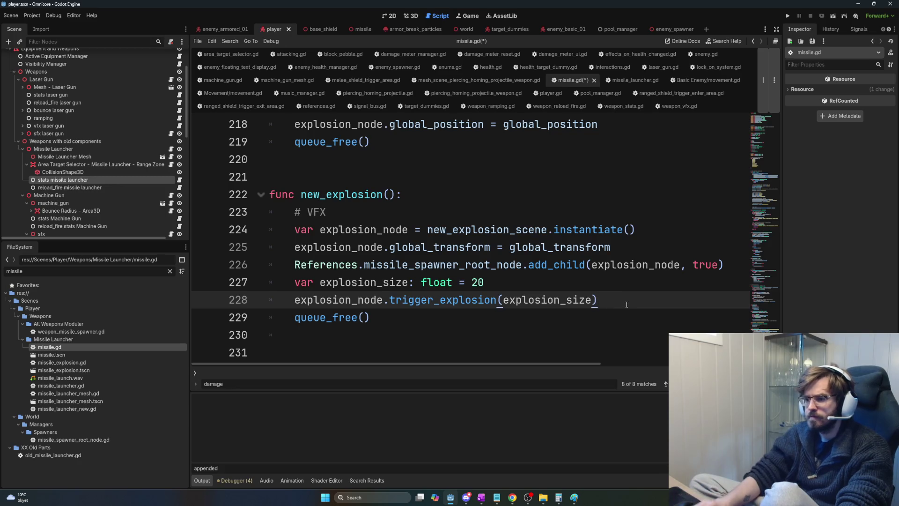
{"action": "key", "text": "Return"}
{"action": "type", "text": "visible = false"}
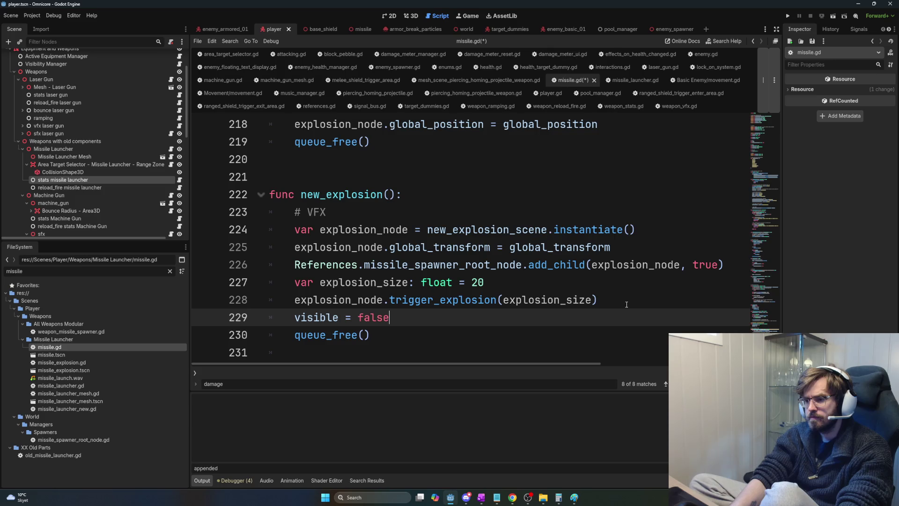
{"action": "key", "text": "Return"}
{"action": "type", "text": "await get_tree().create_timer(1, false).timeout"}
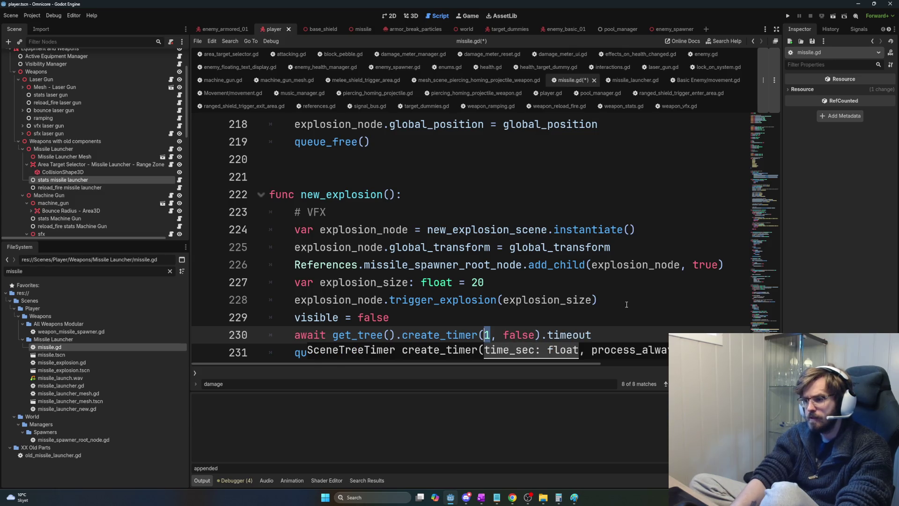
{"action": "type", "text": "2"}
{"action": "key", "text": "Return"}
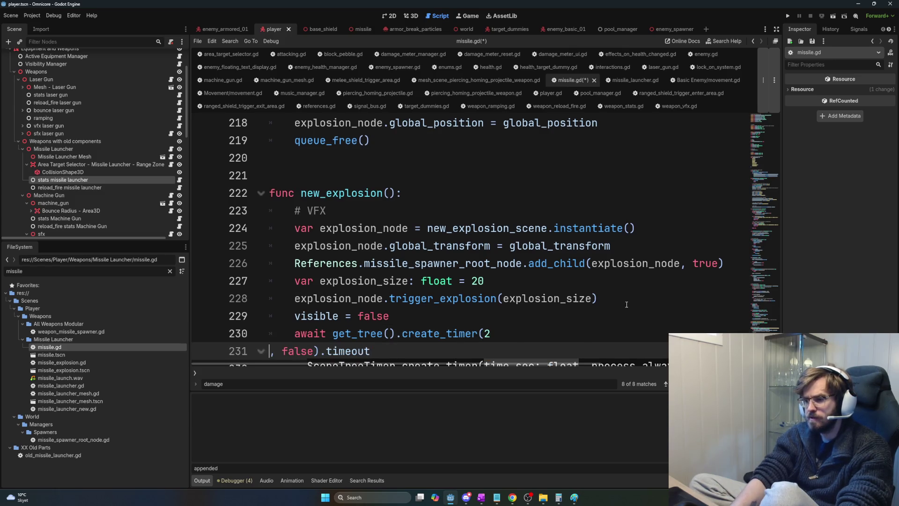
{"action": "key", "text": "BackSpace"}
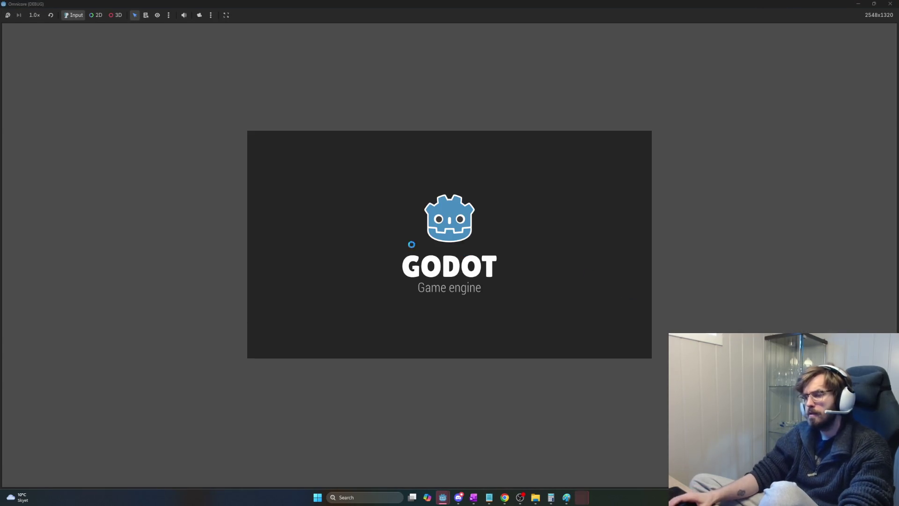
- Host a session, walk to the Missile Launcher unlock station, then stop the game
{"action": "left_click", "coordinate": [29, 28]}
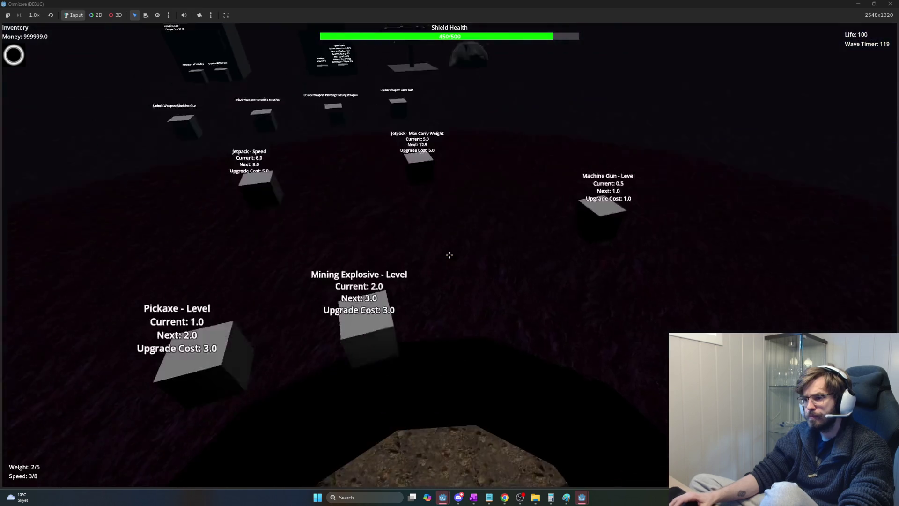
{"action": "key", "text": "w"}
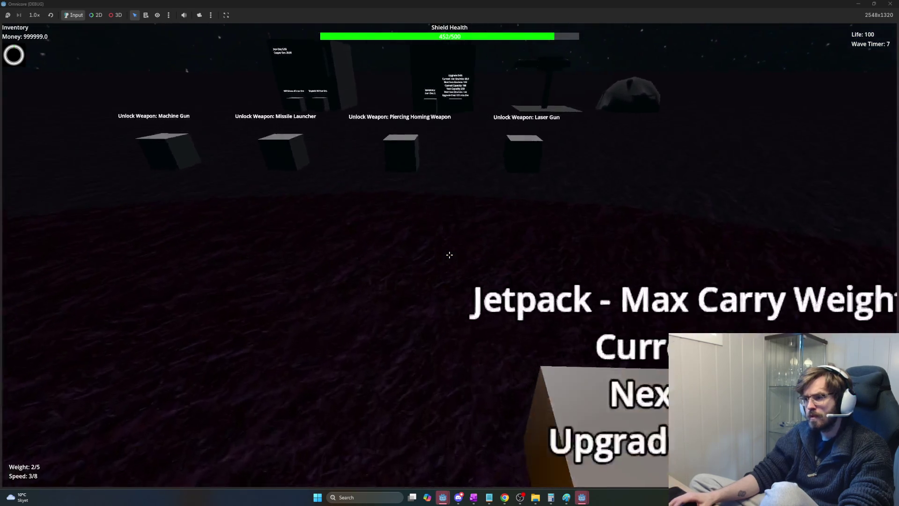
{"action": "key", "text": "w"}
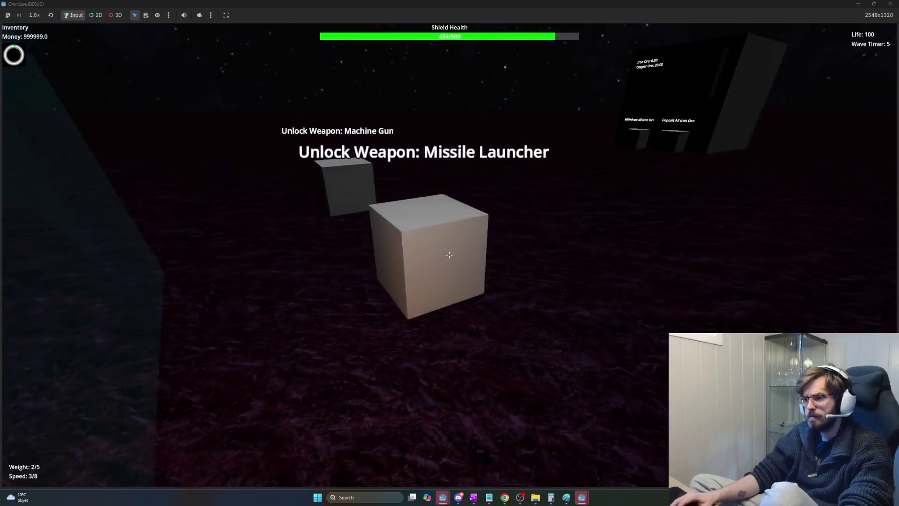
{"action": "key", "text": "Escape"}
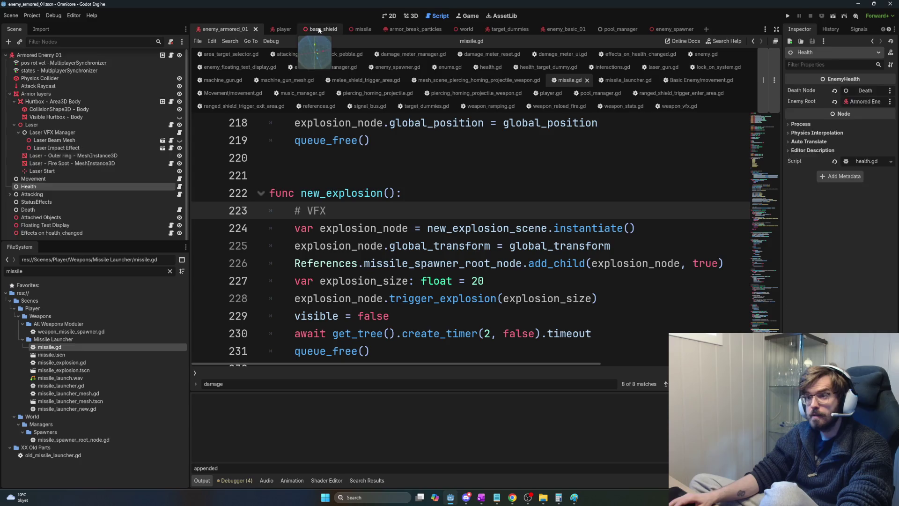
- Open the enemy_spawner.gd script through the script list filter
{"action": "left_click", "coordinate": [295, 31]}
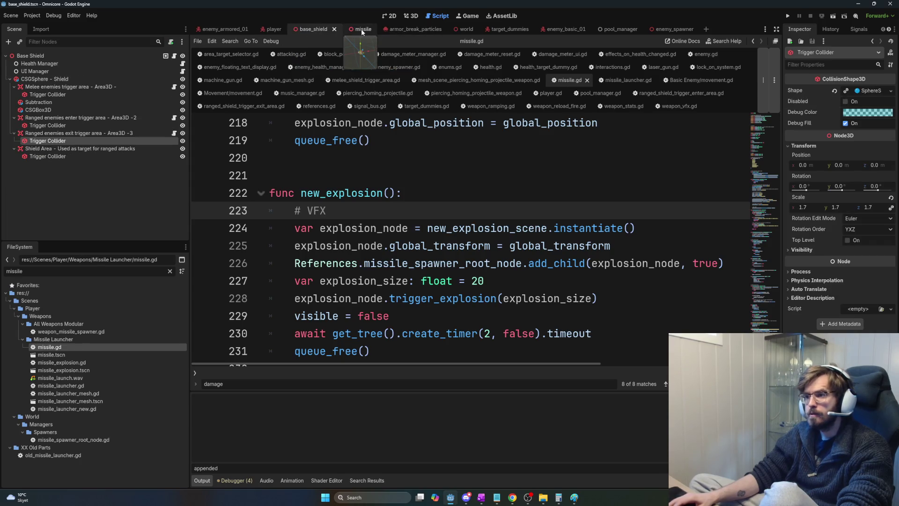
{"action": "left_click", "coordinate": [329, 141]}
{"action": "key", "text": "ctrl+backslash"}
{"action": "type", "text": "enemy_spawn"}
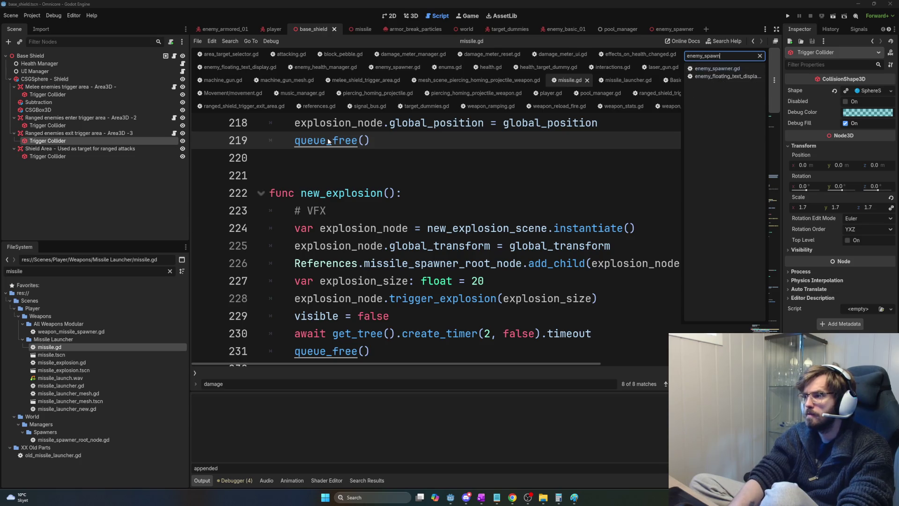
{"action": "key", "text": "Return"}
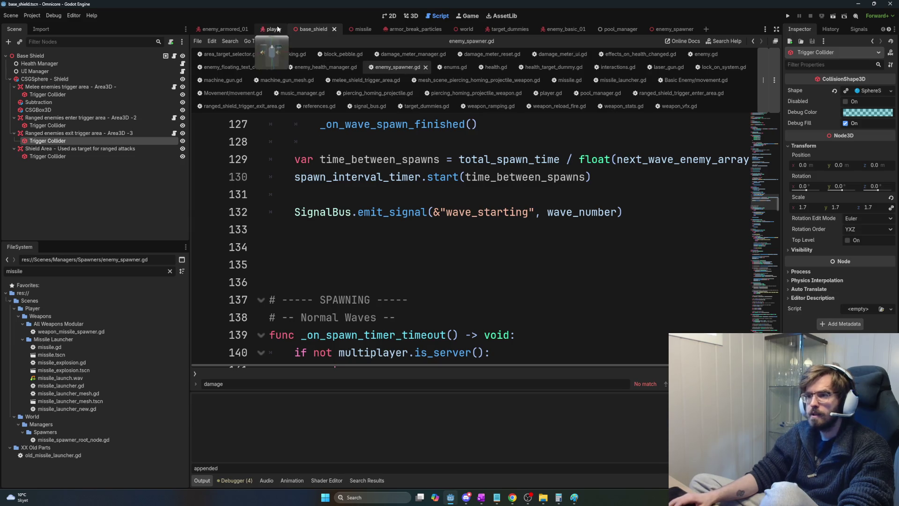
- Check the world scene's EnemySpawner Wave Cooldown of 3.0, then run the game
{"action": "left_click", "coordinate": [222, 29]}
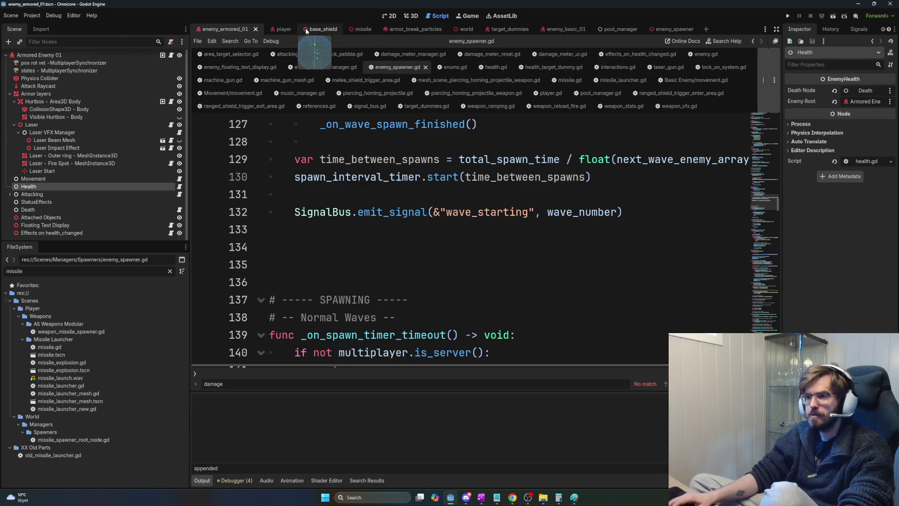
{"action": "left_click", "coordinate": [458, 30]}
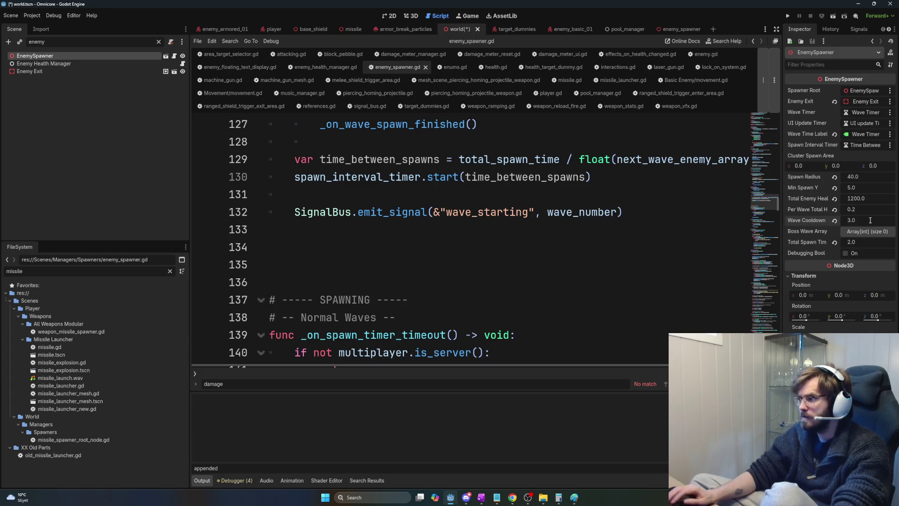
{"action": "key", "text": "F5"}
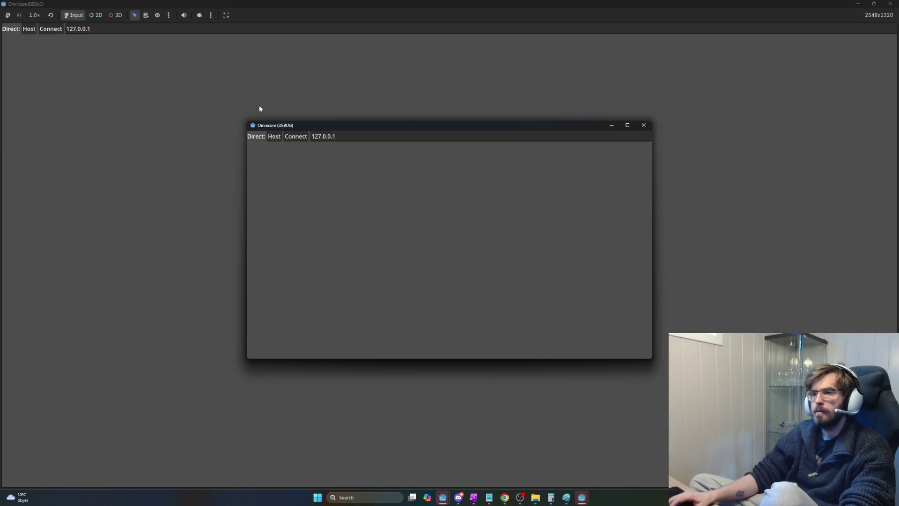
- Host a game in a maximized window, fly off the planet and fire missiles at enemies
{"action": "left_click", "coordinate": [274, 140]}
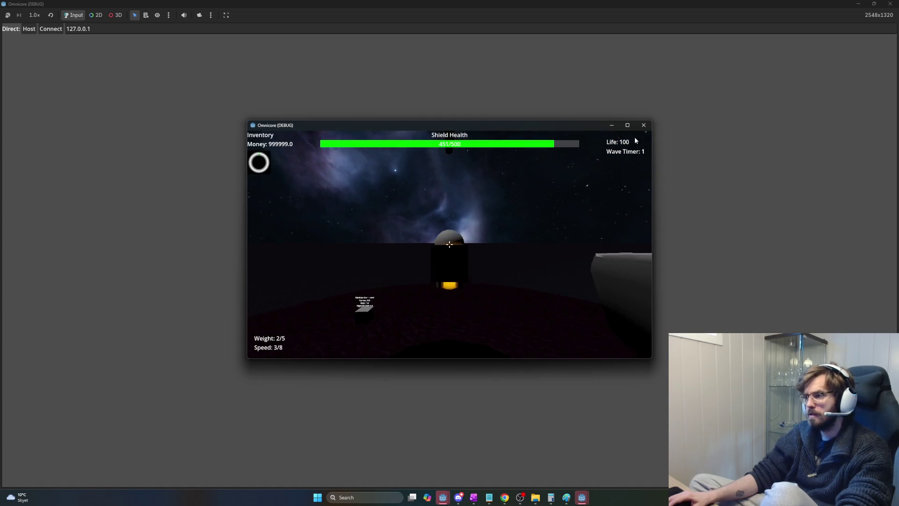
{"action": "left_click", "coordinate": [628, 125]}
{"action": "key", "text": "w"}
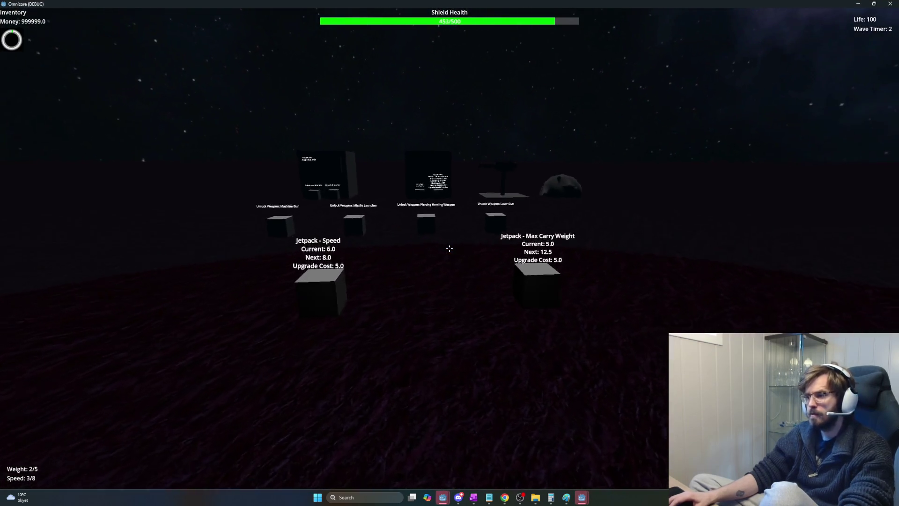
{"action": "key", "text": "w"}
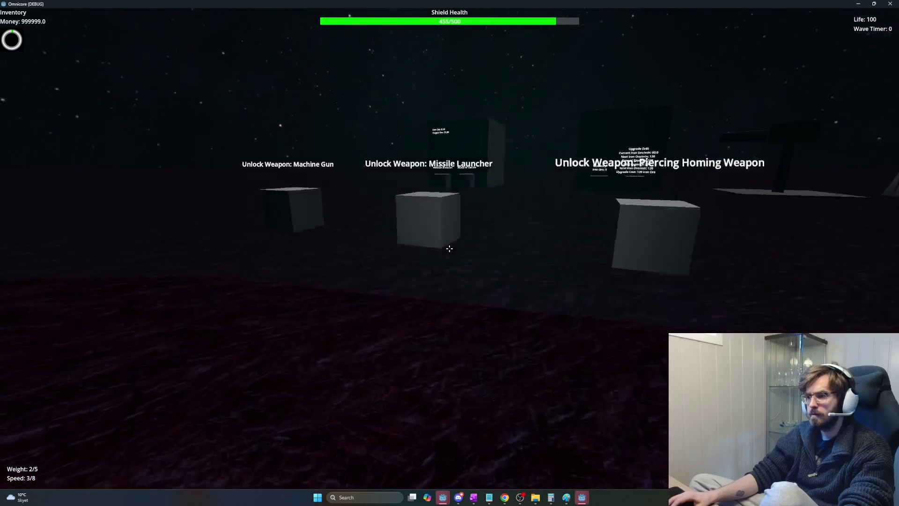
{"action": "key", "text": "space"}
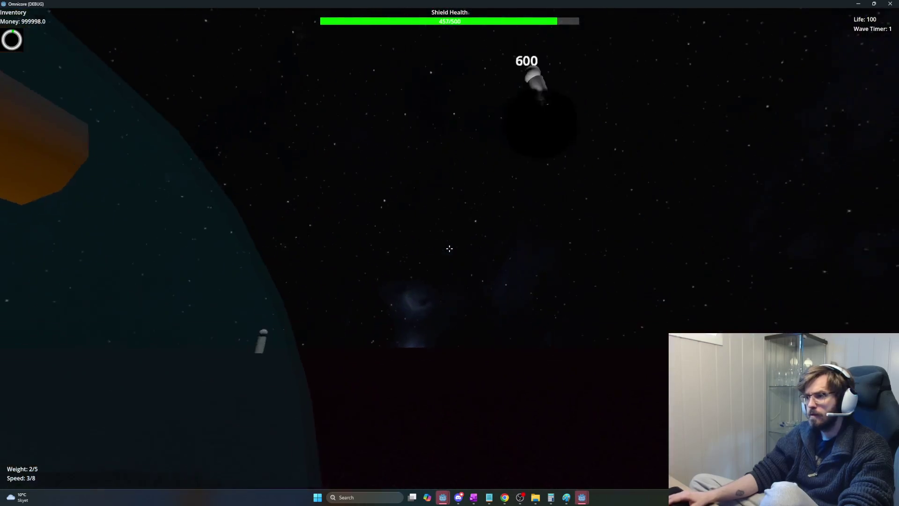
{"action": "left_click", "coordinate": [449, 248]}
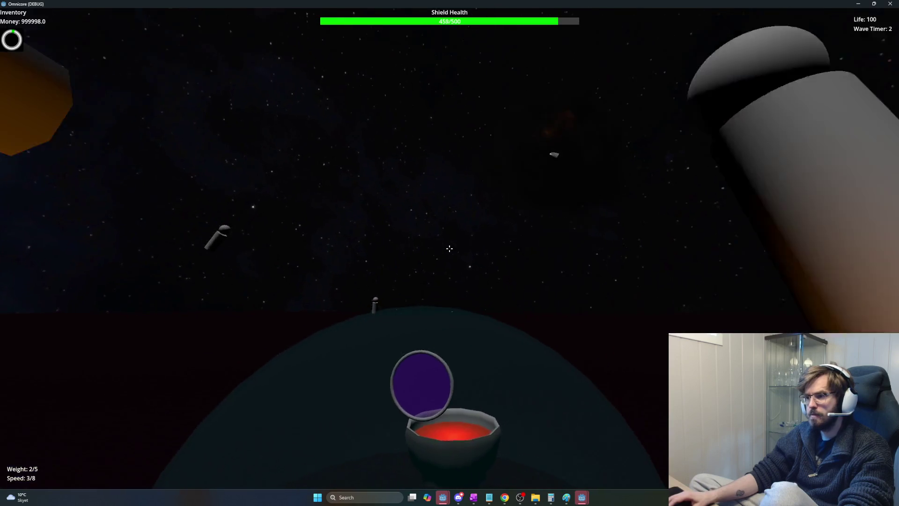
- Circle the planet and base, watching 600-damage missile blasts until the shield breaks
{"action": "key", "text": "s"}
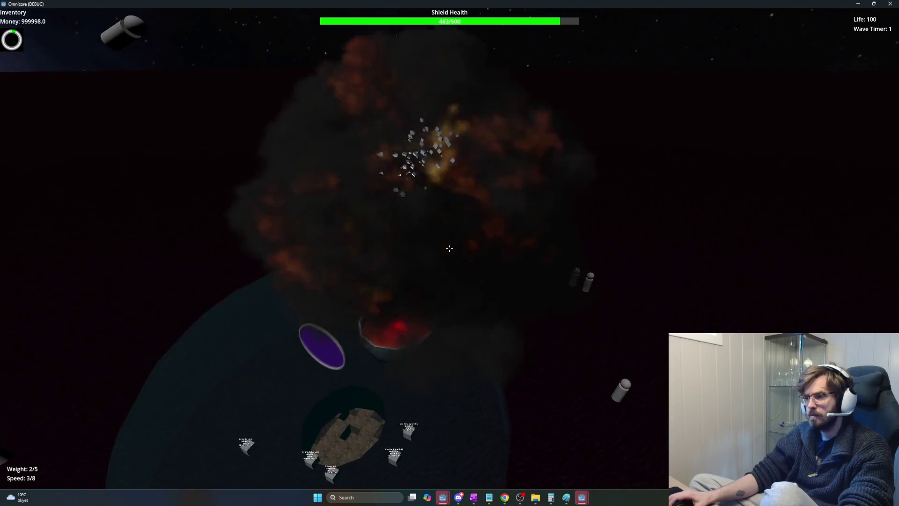
{"action": "key", "text": "w"}
{"action": "key", "text": "s"}
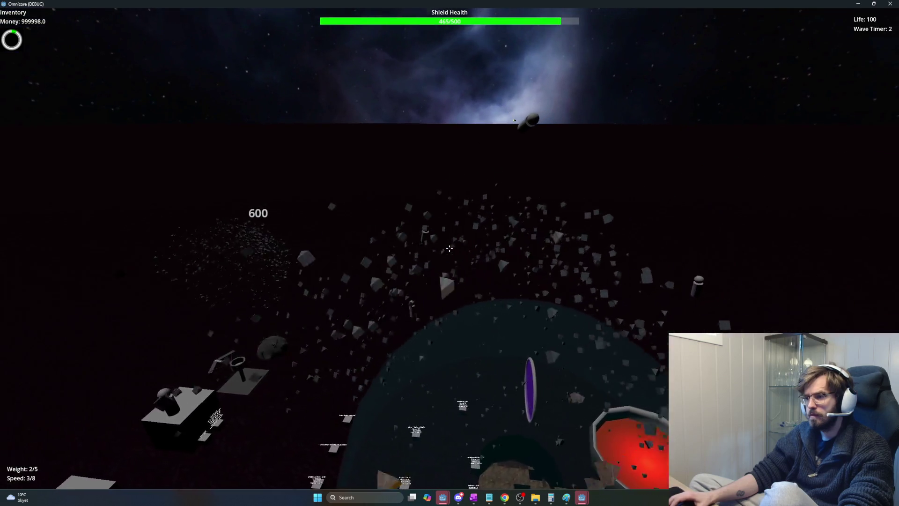
{"action": "key", "text": "d"}
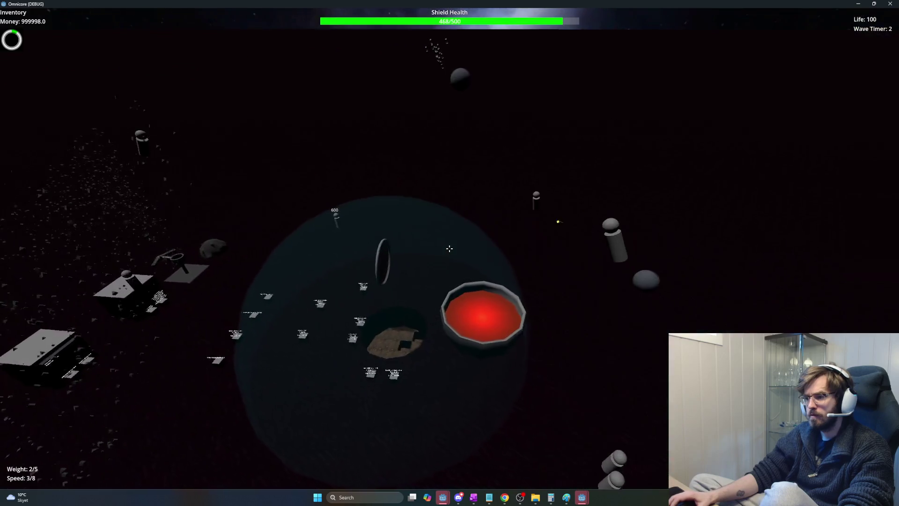
{"action": "key", "text": "d"}
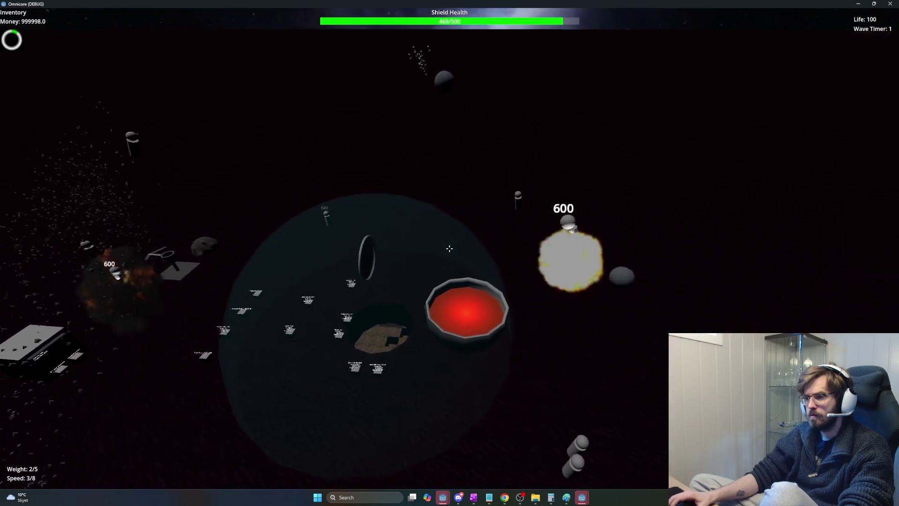
{"action": "key", "text": "w"}
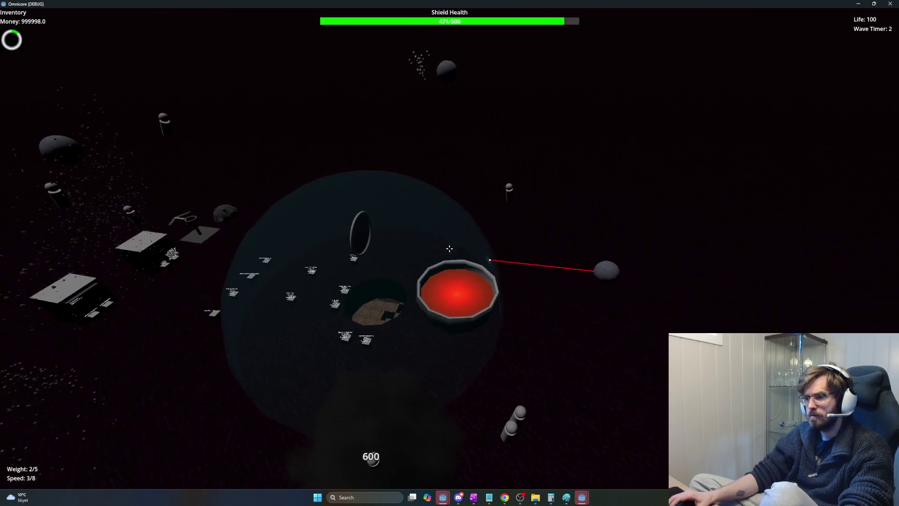
{"action": "key", "text": "s"}
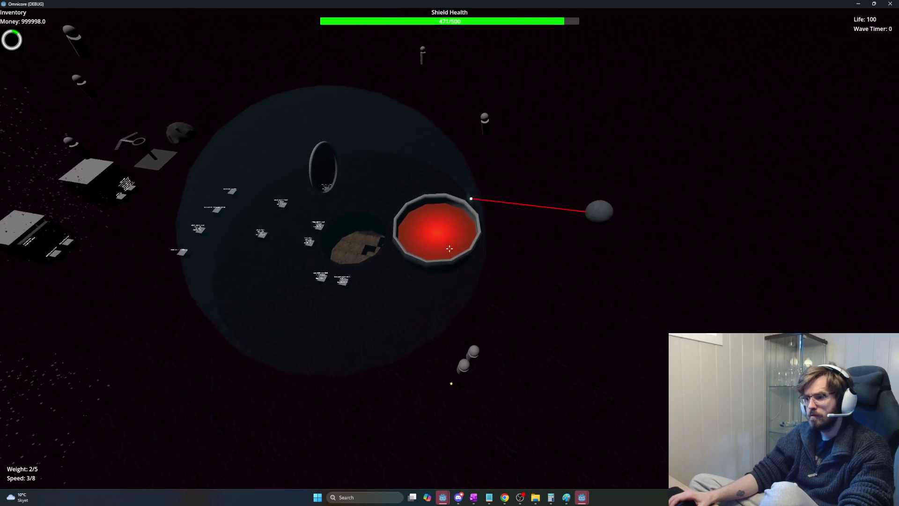
{"action": "key", "text": "d"}
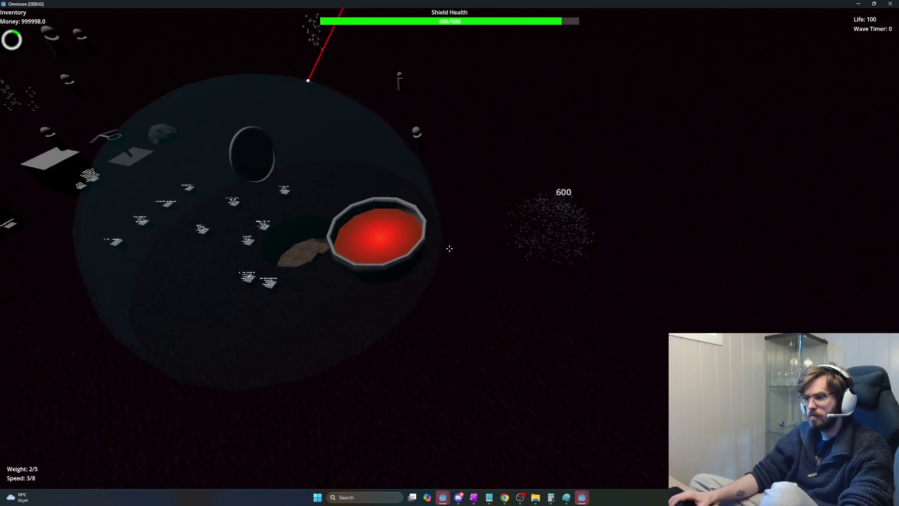
{"action": "scroll", "coordinate": [450, 248], "scroll_direction": "down", "scroll_amount": 5}
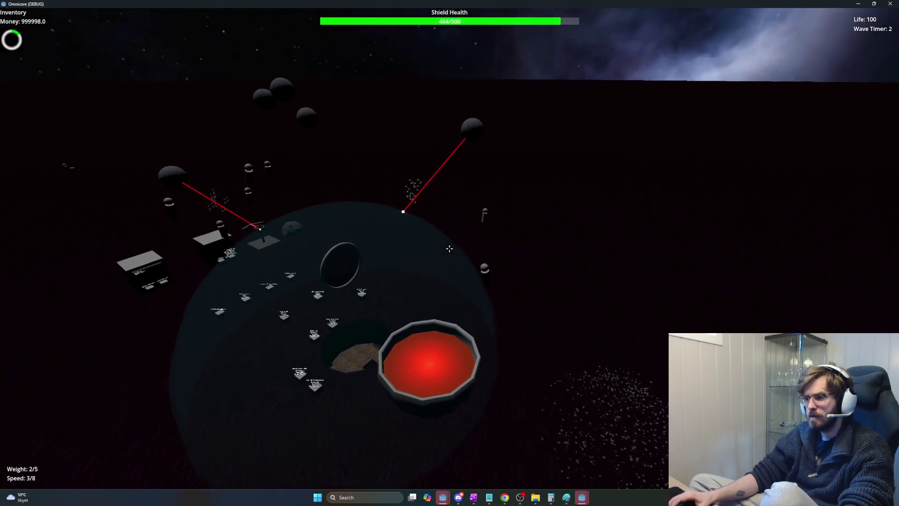
{"action": "key", "text": "a"}
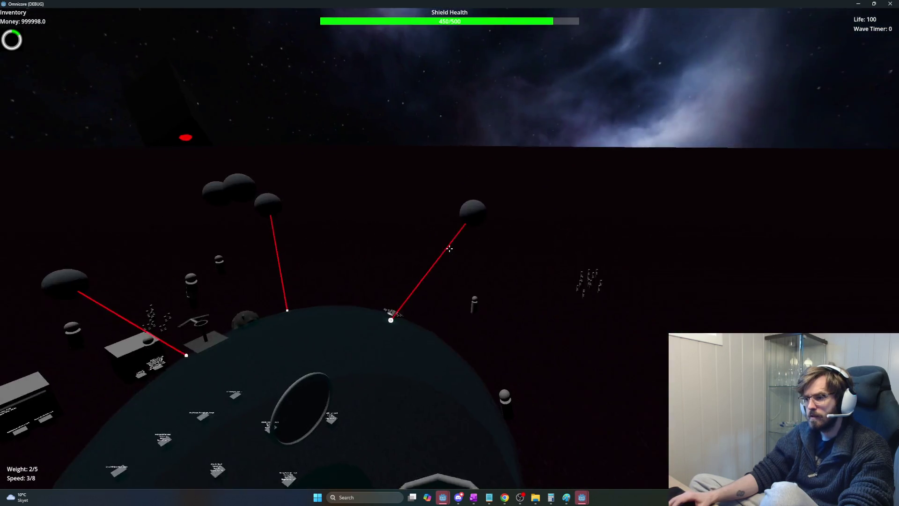
{"action": "key", "text": "a"}
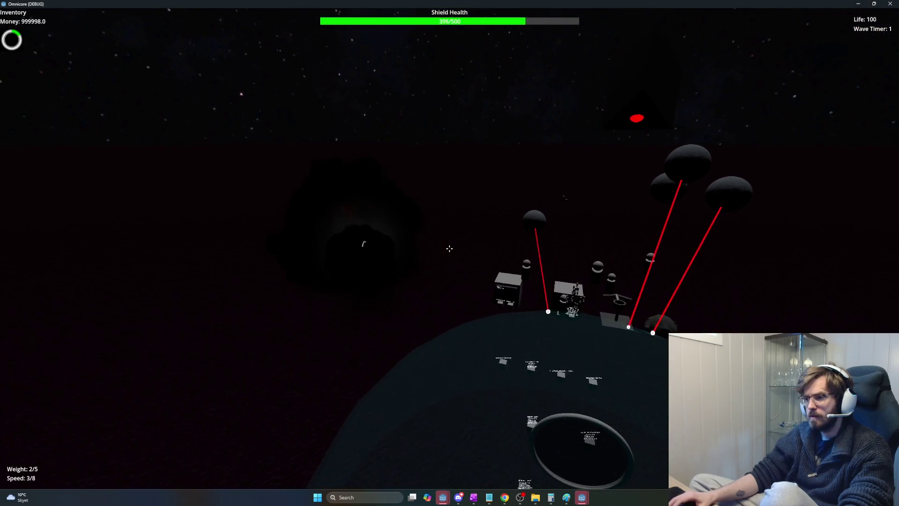
{"action": "key", "text": "d"}
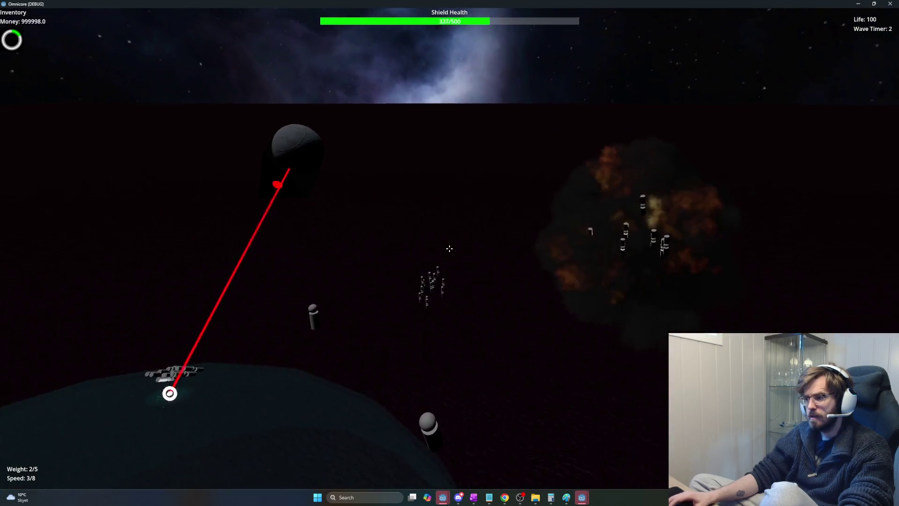
- Circle the base watching missile explosions hit the enemy wave for 600 each
{"action": "key", "text": "a"}
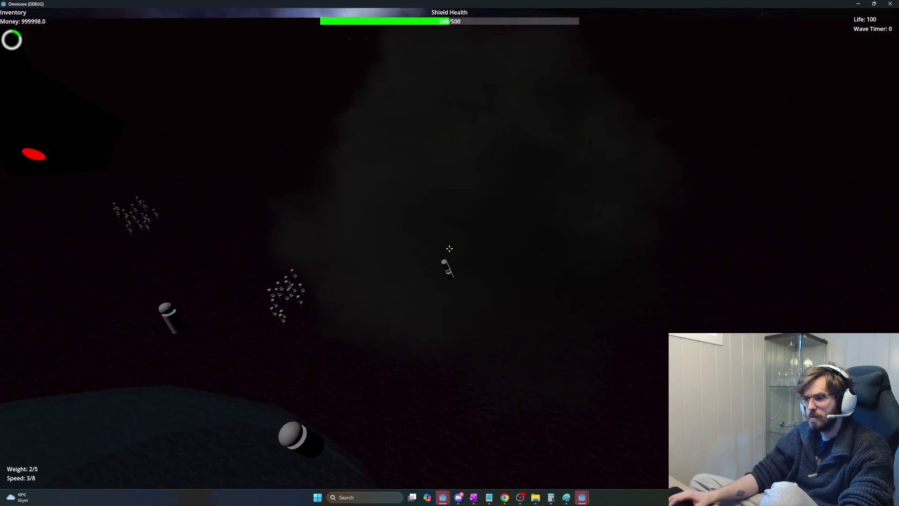
{"action": "key", "text": "a"}
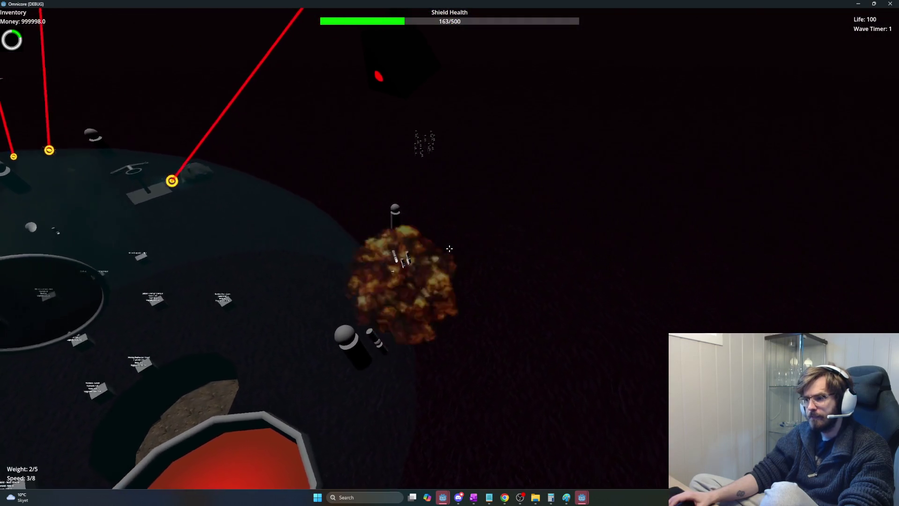
{"action": "key", "text": "a"}
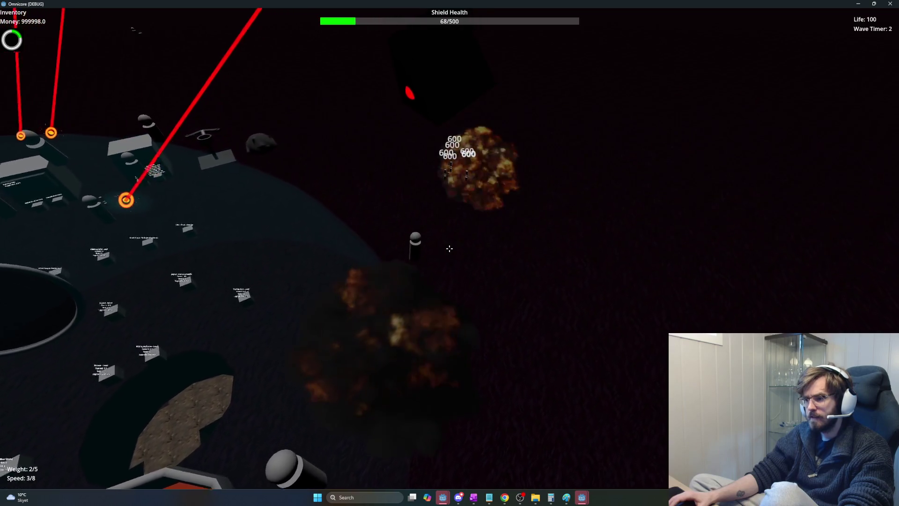
{"action": "key", "text": "a"}
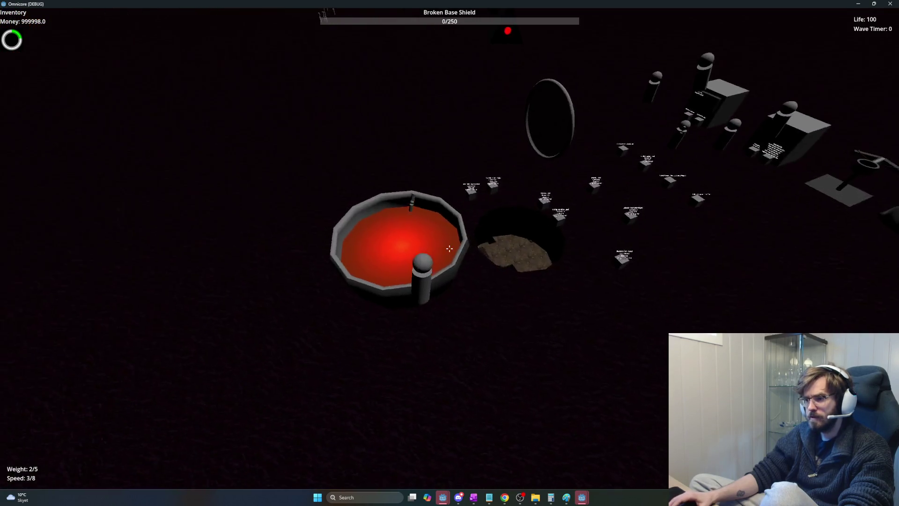
{"action": "key", "text": "a"}
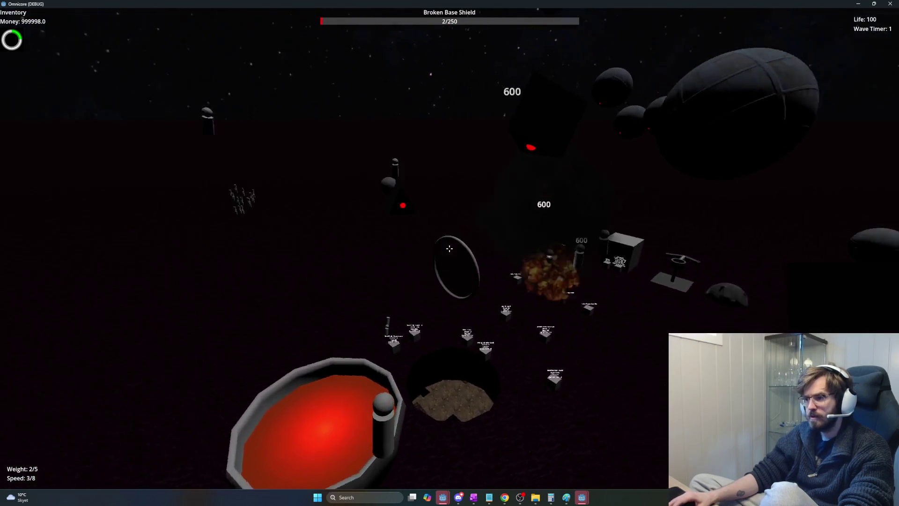
{"action": "key", "text": "a"}
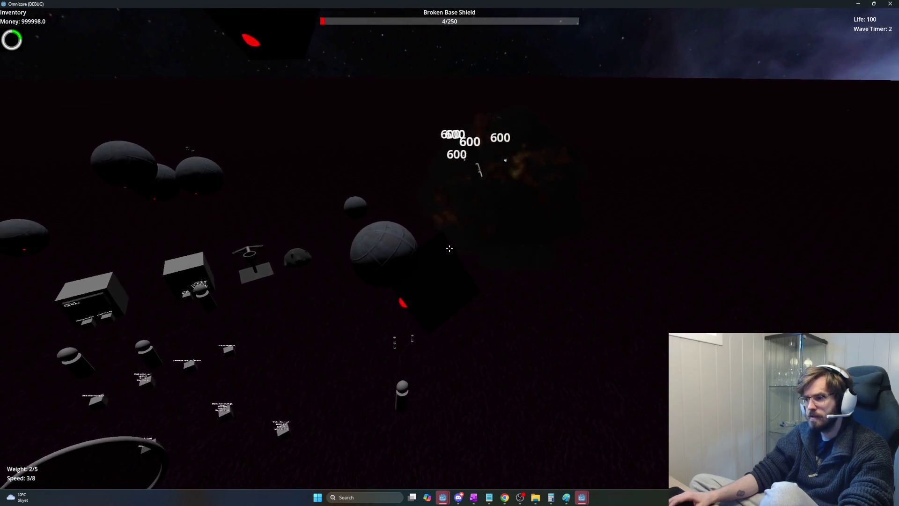
{"action": "key", "text": "a"}
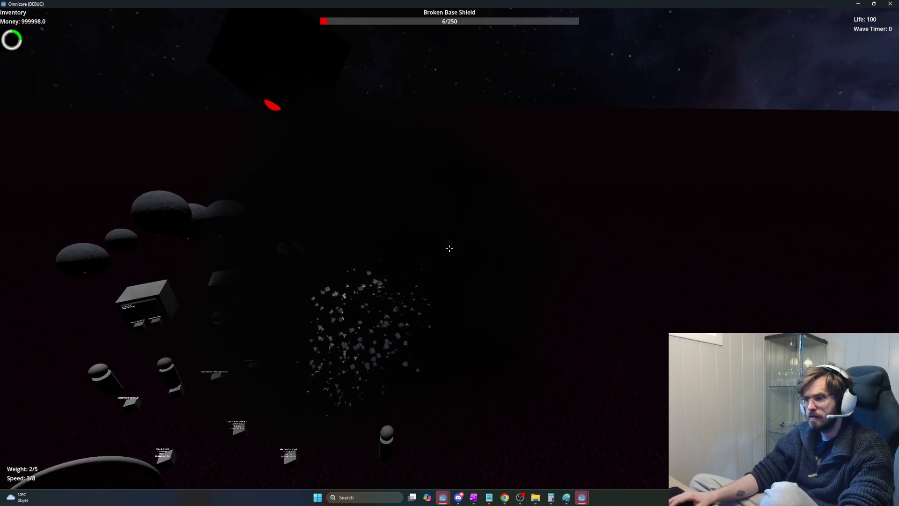
- Fly in past the base toward the upgrade cubes, then stop the debug run
{"action": "key", "text": "w"}
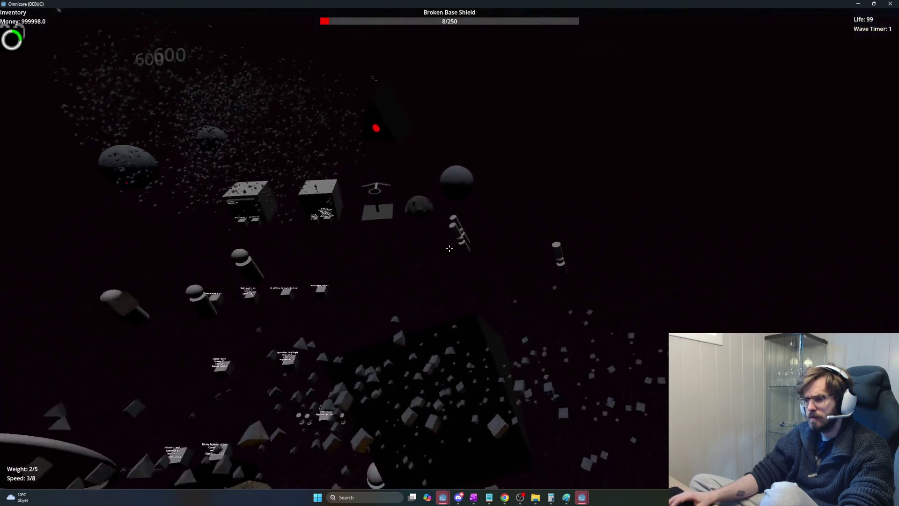
{"action": "key", "text": "w"}
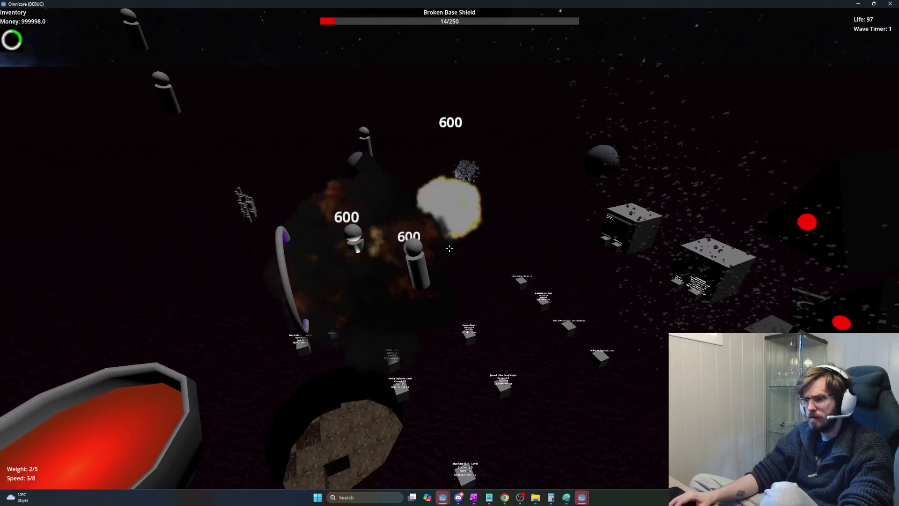
{"action": "key", "text": "w"}
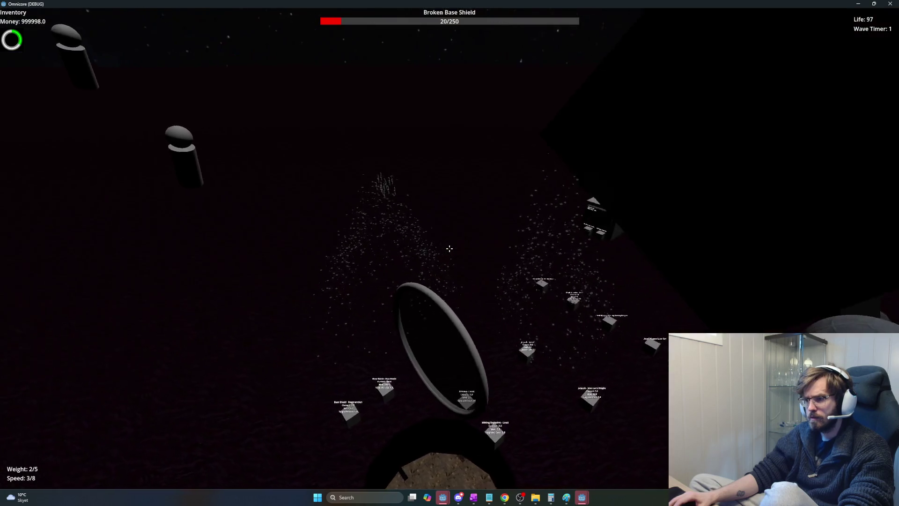
{"action": "key", "text": "w"}
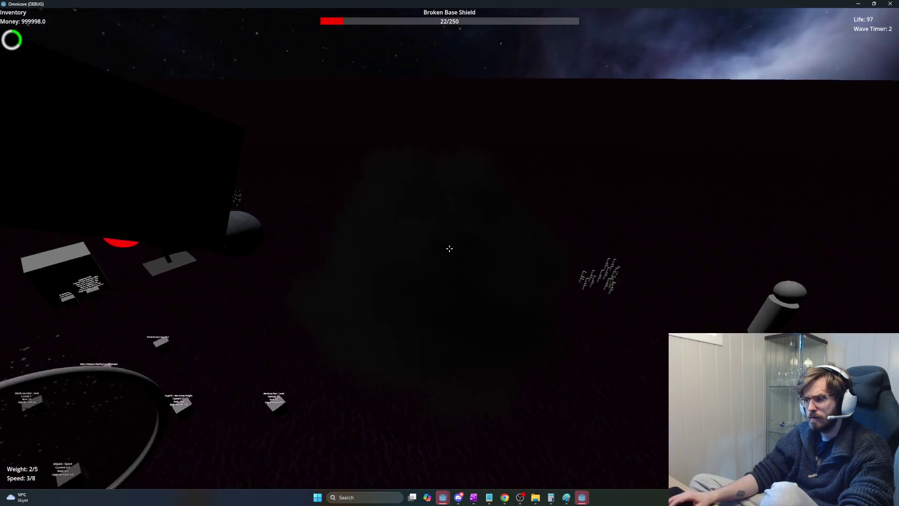
{"action": "key", "text": "space"}
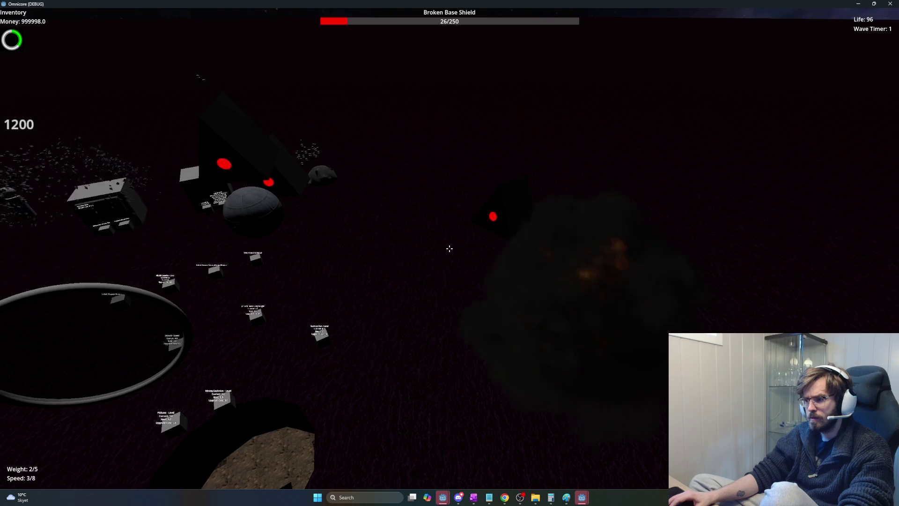
{"action": "key", "text": "w"}
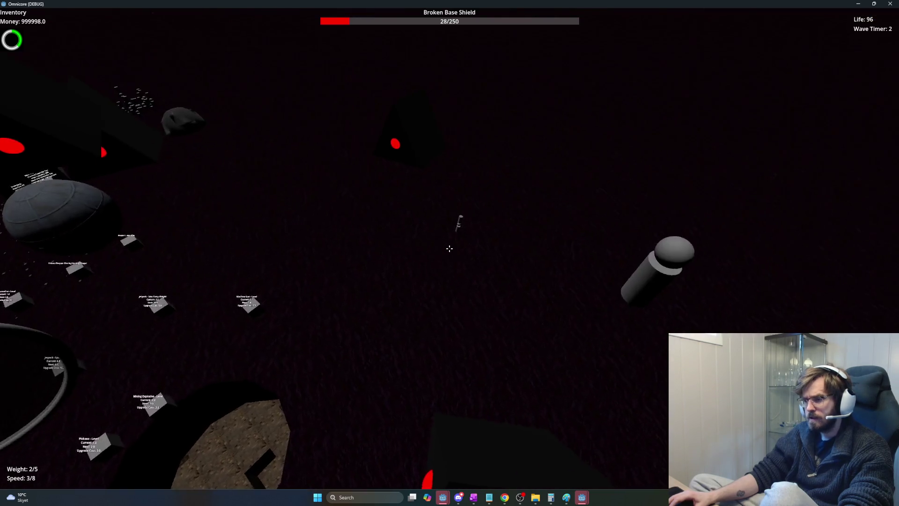
{"action": "mouse_move", "coordinate": [449, 248]}
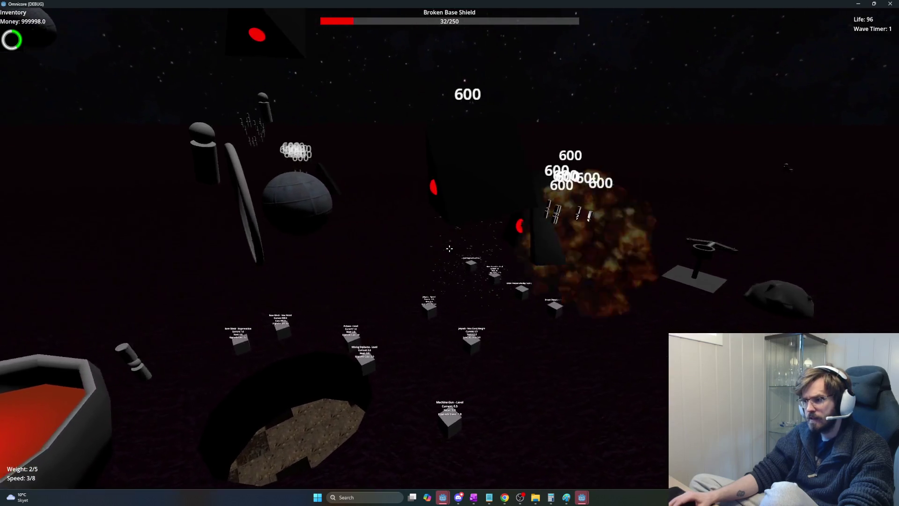
{"action": "key", "text": "s"}
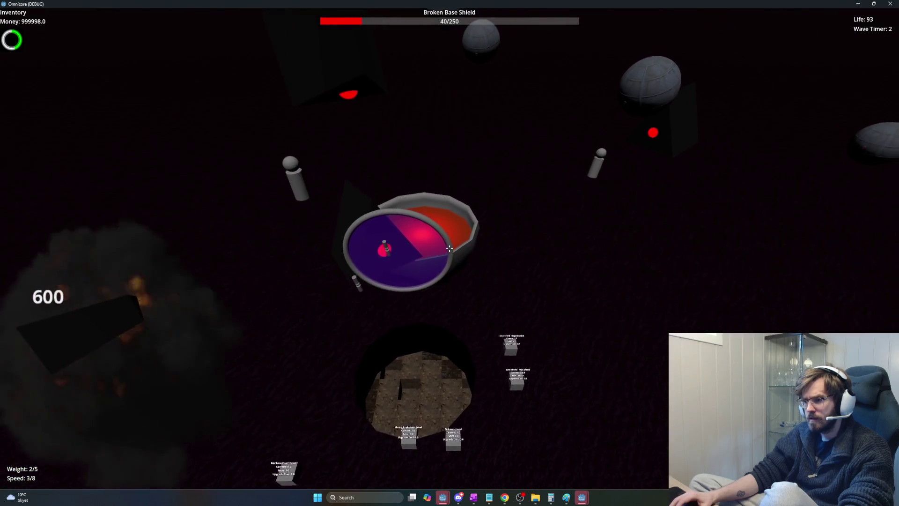
{"action": "key", "text": "F5"}
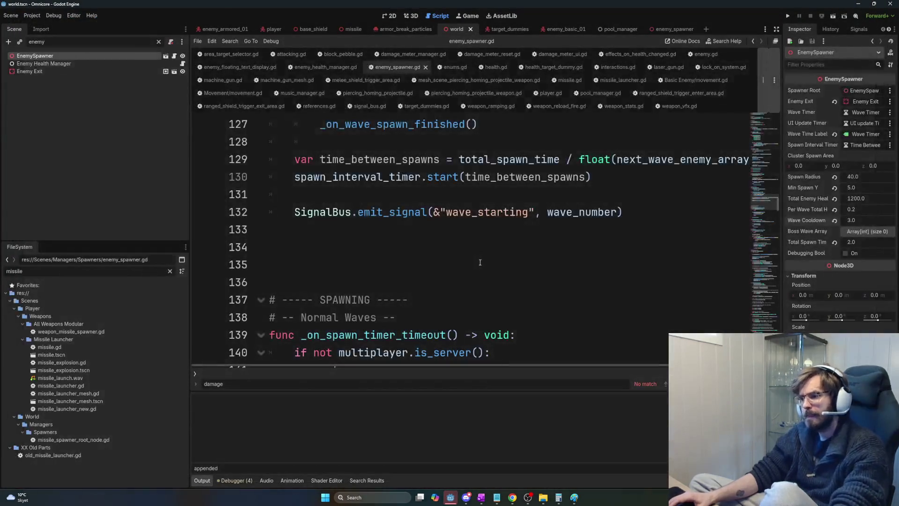
{"action": "scroll", "coordinate": [752, 254], "scroll_direction": "down", "scroll_amount": 9}
{"action": "left_click_drag", "start_coordinate": [775, 226], "coordinate": [775, 372]}
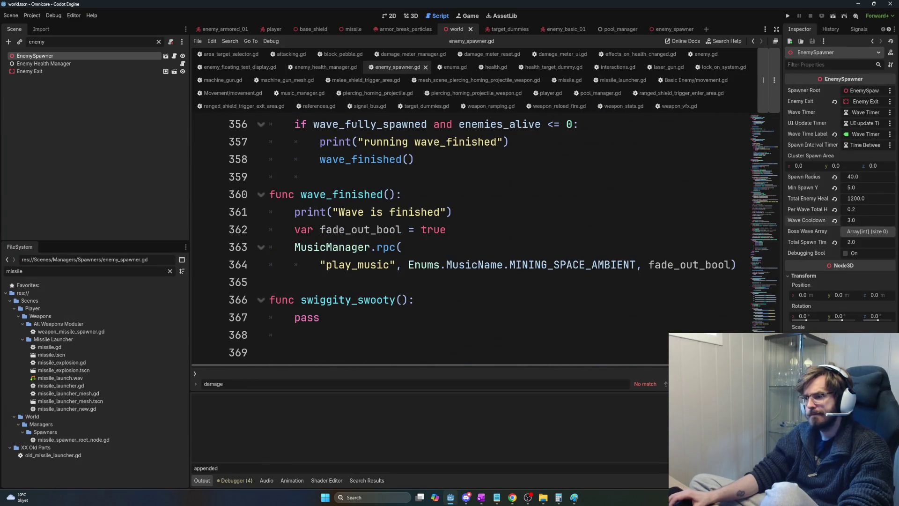
{"action": "scroll", "coordinate": [469, 239], "scroll_direction": "up", "scroll_amount": 5}
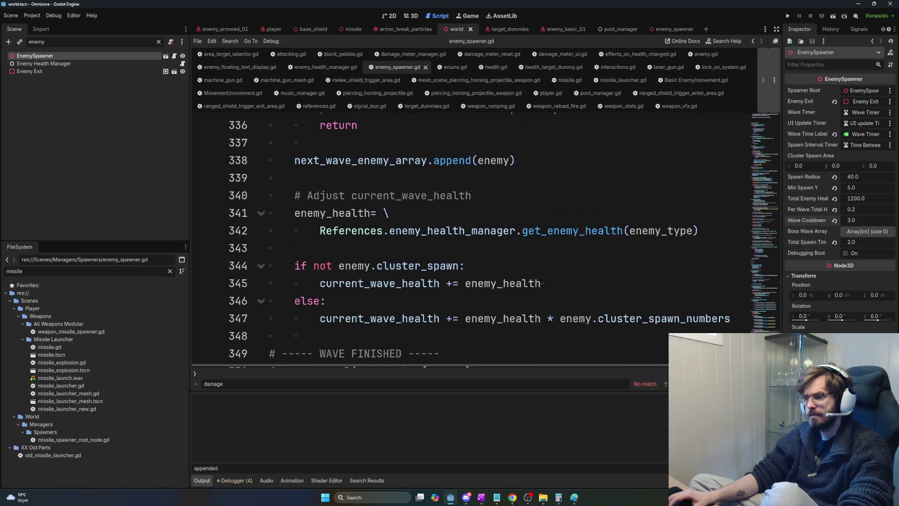
{"action": "scroll", "coordinate": [468, 238], "scroll_direction": "down", "scroll_amount": 5}
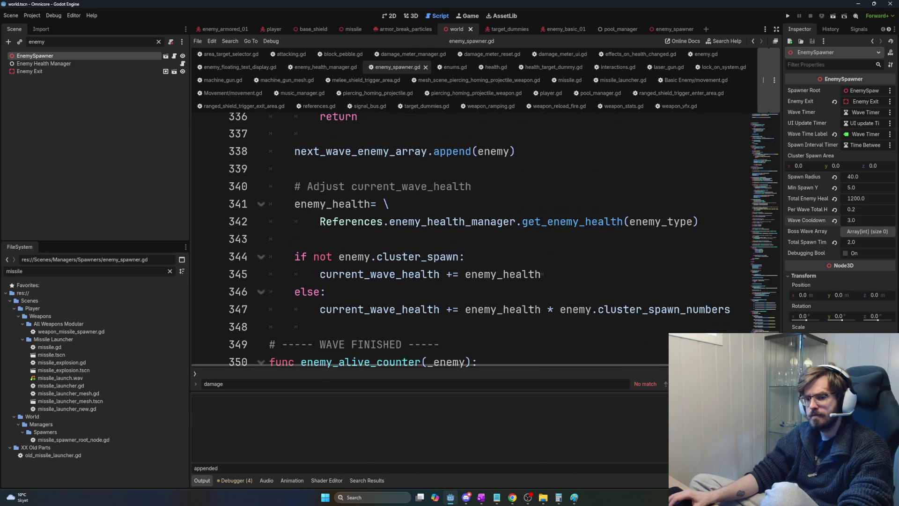
{"action": "scroll", "coordinate": [468, 239], "scroll_direction": "up", "scroll_amount": 1}
{"action": "left_click_drag", "start_coordinate": [773, 334], "coordinate": [777, 296]}
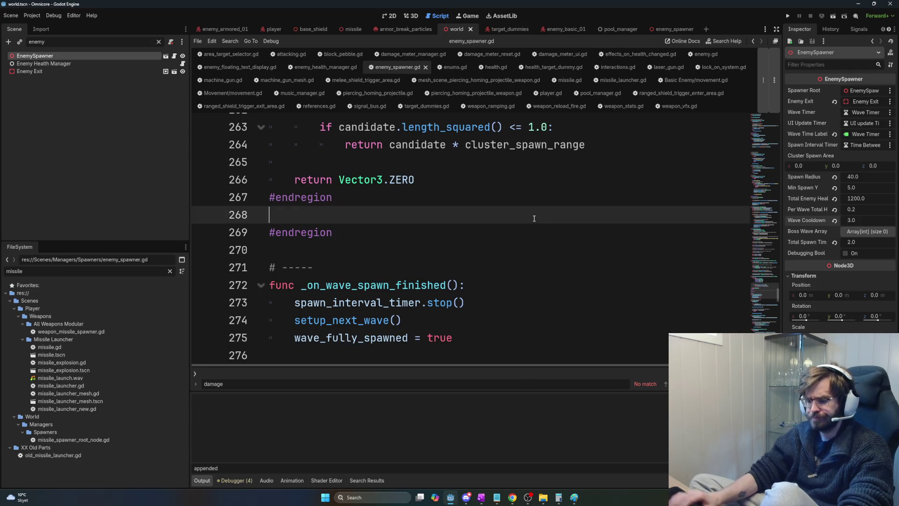
{"action": "key", "text": "ctrl+alt+o"}
{"action": "type", "text": "missile"}
- Open missile.gd and scroll to its new_explosion code
{"action": "key", "text": "Return"}
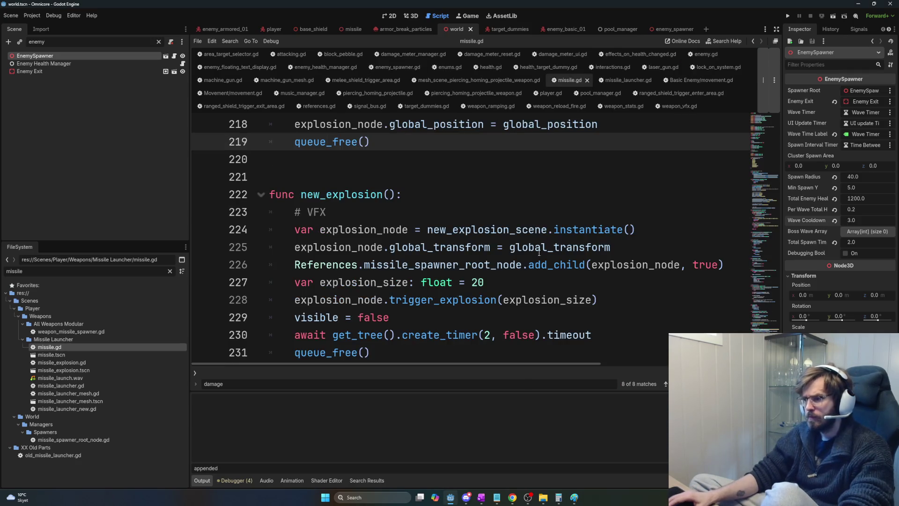
{"action": "scroll", "coordinate": [548, 275], "scroll_direction": "down", "scroll_amount": 1}
{"action": "scroll", "coordinate": [552, 288], "scroll_direction": "up", "scroll_amount": 1}
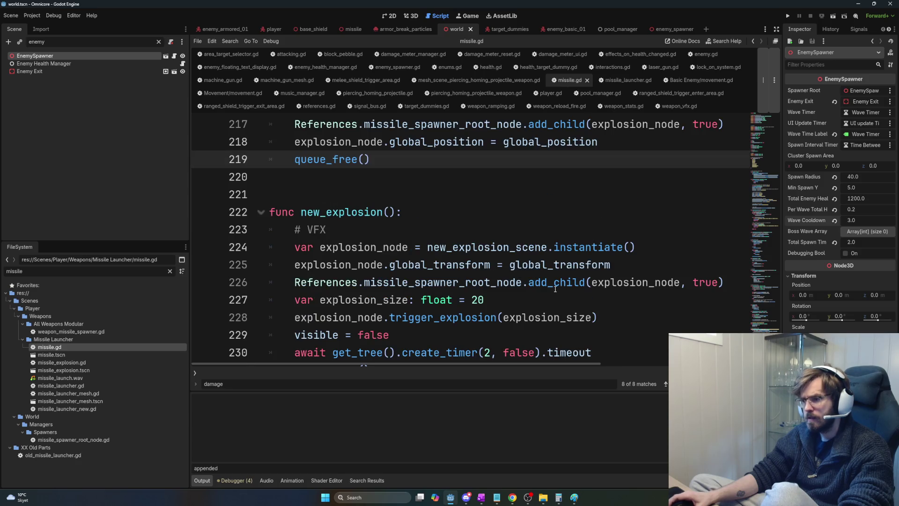
{"action": "scroll", "coordinate": [555, 290], "scroll_direction": "up", "scroll_amount": 2}
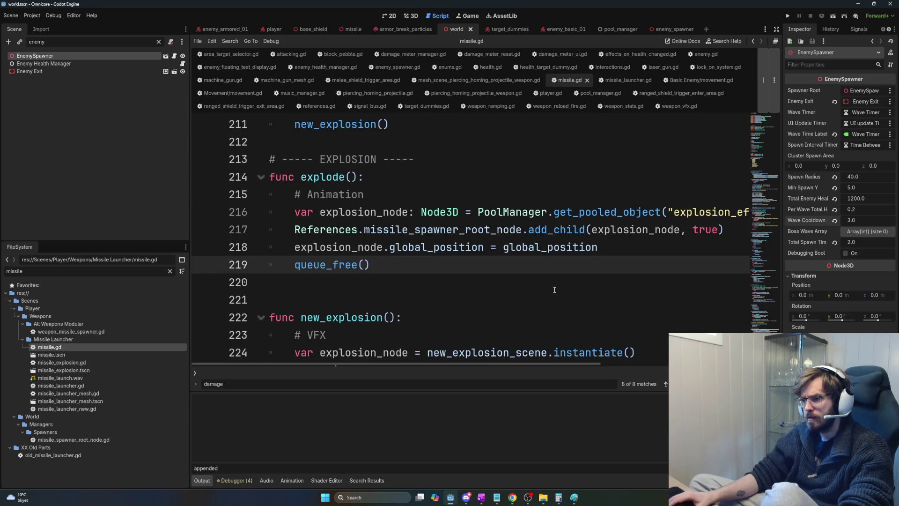
{"action": "scroll", "coordinate": [554, 290], "scroll_direction": "down", "scroll_amount": 3}
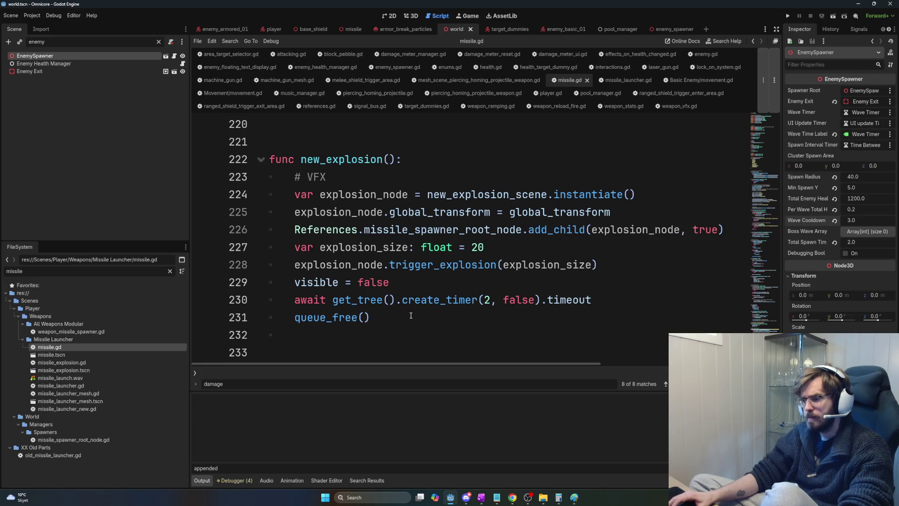
- Select lines 229–230 (visible = false and the await timer) in new_explosion
{"action": "left_click_drag", "start_coordinate": [410, 316], "coordinate": [295, 300]}
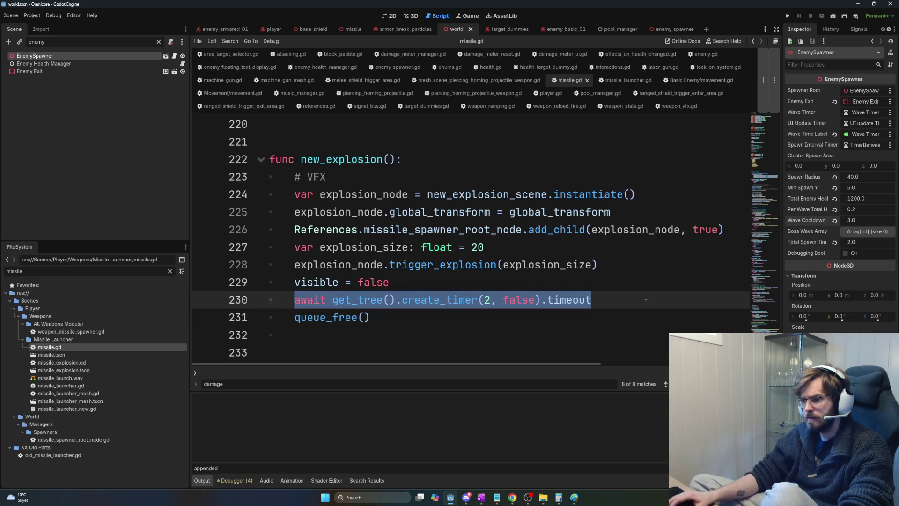
{"action": "left_click_drag", "start_coordinate": [646, 302], "coordinate": [294, 276]}
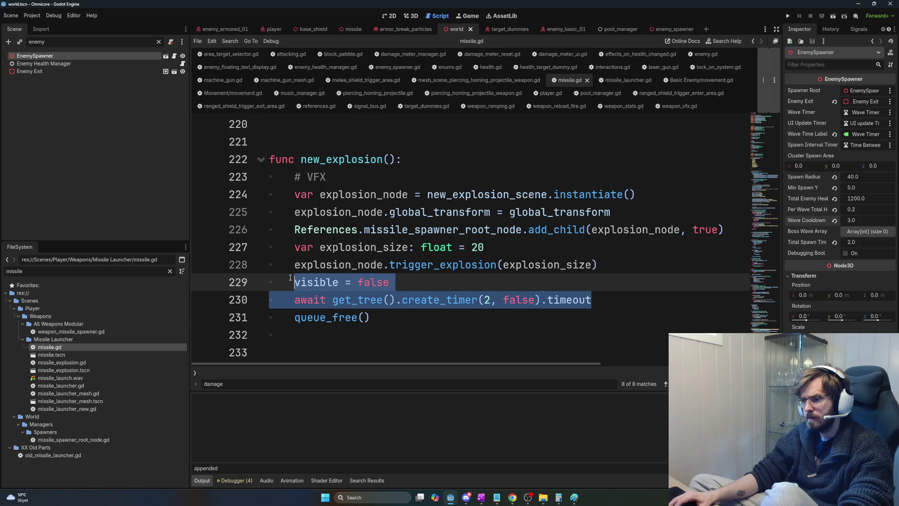
{"action": "left_click_drag", "start_coordinate": [402, 282], "coordinate": [276, 283]}
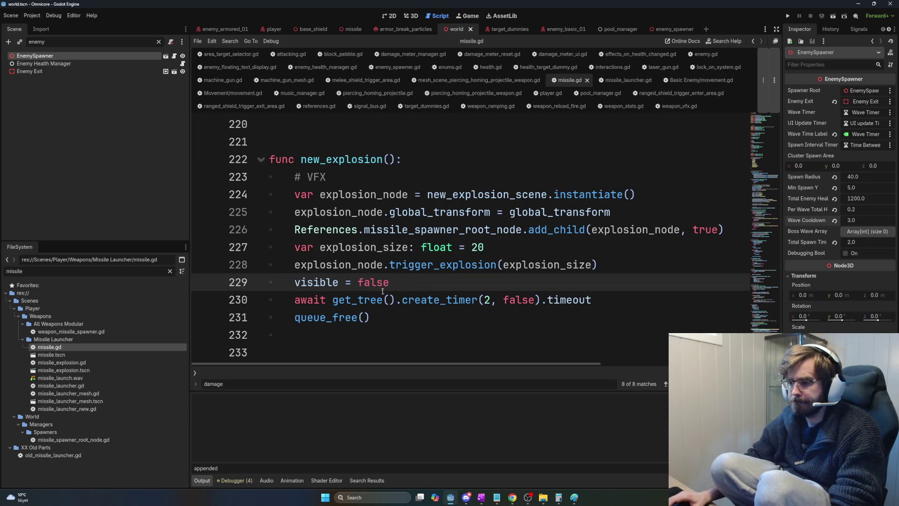
{"action": "mouse_move", "coordinate": [591, 299]}
{"action": "left_mouse_down"}
{"action": "mouse_move", "coordinate": [381, 300]}
{"action": "mouse_move", "coordinate": [298, 281]}
{"action": "left_mouse_up"}
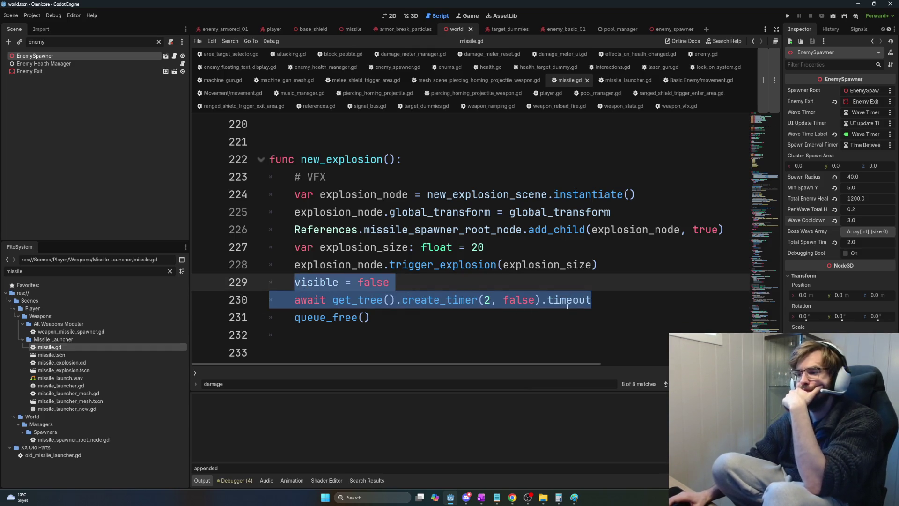
{"action": "left_click", "coordinate": [621, 307]}
- Open the missile.tscn scene from the FileSystem dock
{"action": "scroll", "coordinate": [620, 306], "scroll_direction": "up", "scroll_amount": 2}
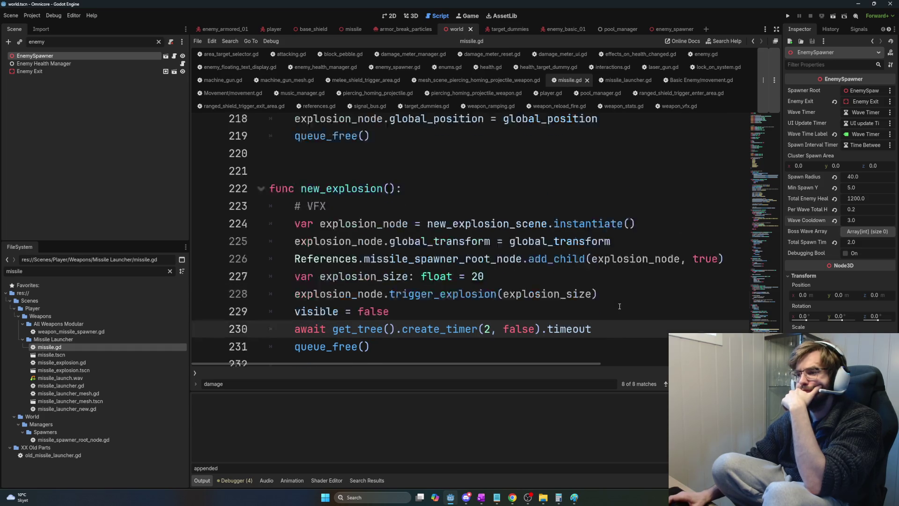
{"action": "scroll", "coordinate": [619, 306], "scroll_direction": "down", "scroll_amount": 2}
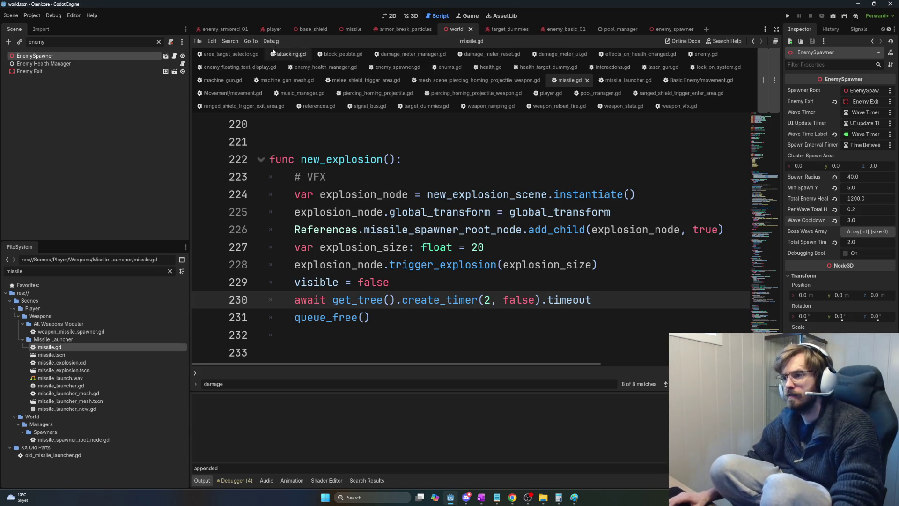
{"action": "double_click", "coordinate": [57, 356]}
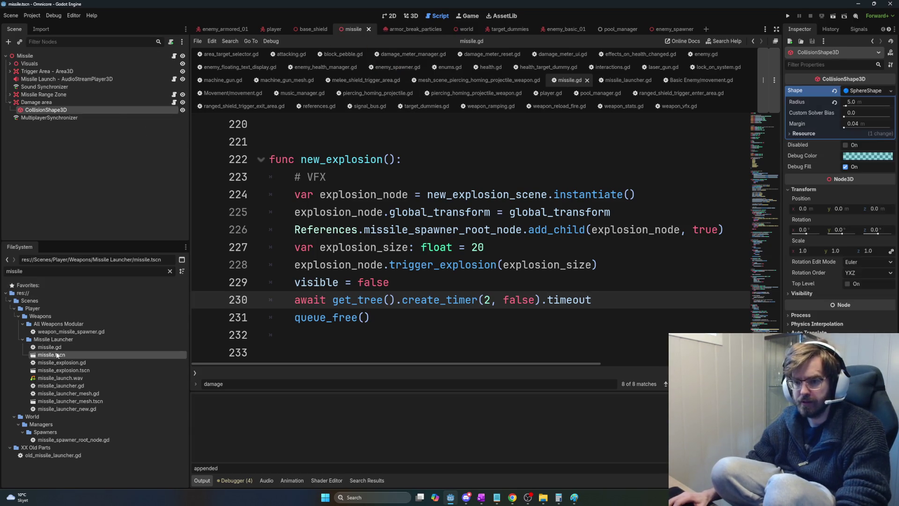
- Select the Missile root node, filter its properties for a disable setting, then clear the filter
{"action": "left_click", "coordinate": [89, 55]}
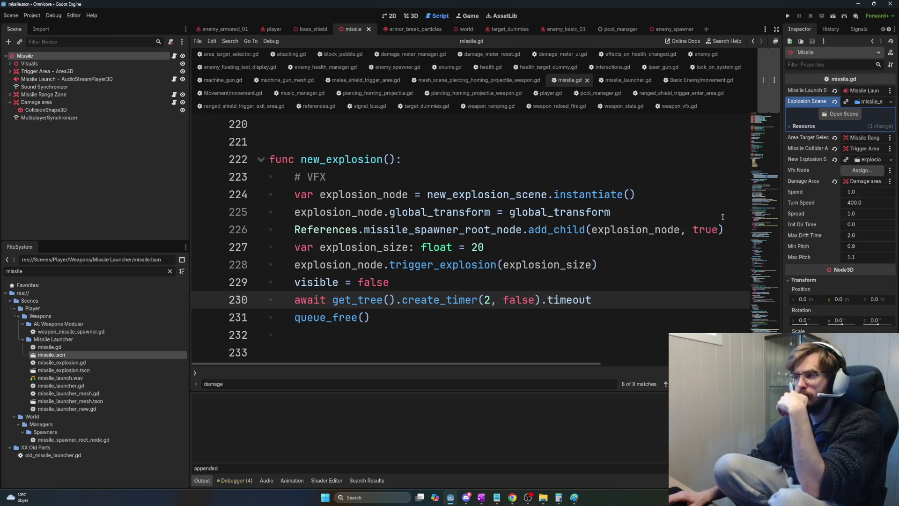
{"action": "left_click", "coordinate": [812, 65]}
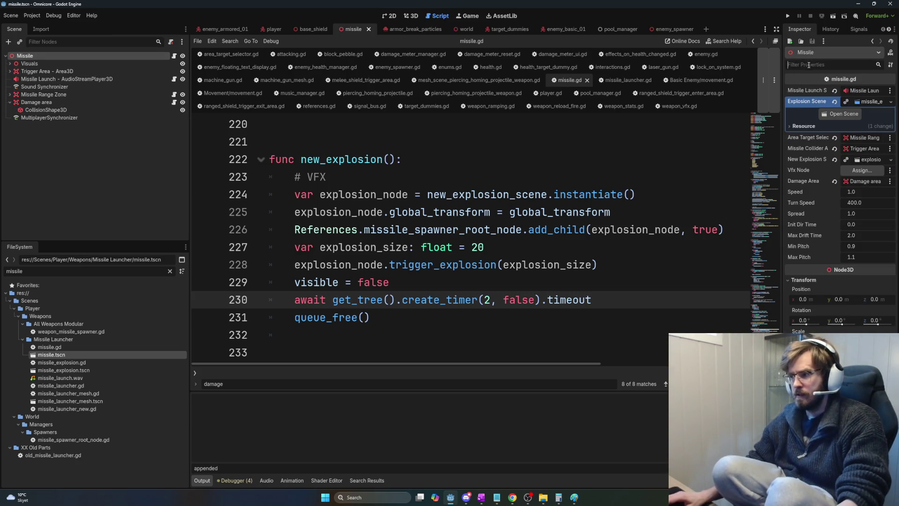
{"action": "type", "text": "dios"}
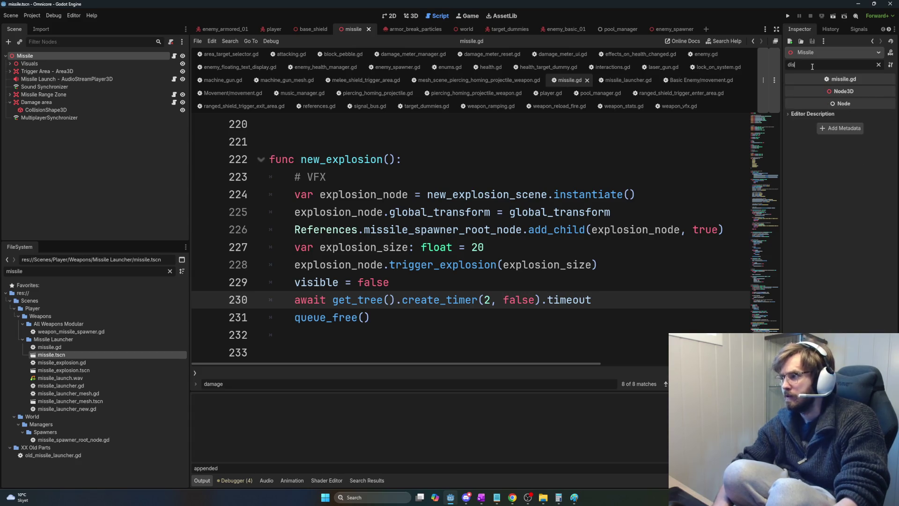
{"action": "key", "text": "ctrl+BackSpace"}
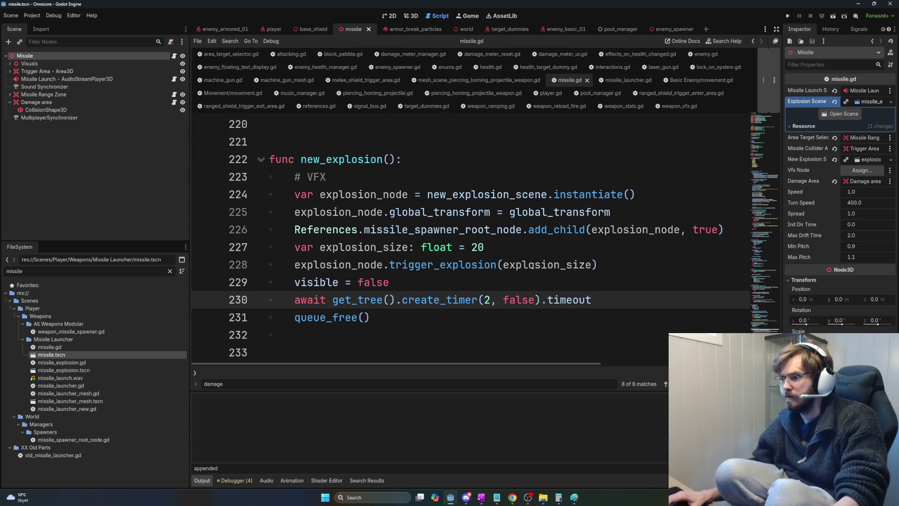
- Select the visible = false and await timer lines in missile.gd's new_explosion
{"action": "scroll", "coordinate": [585, 306], "scroll_direction": "up", "scroll_amount": 1}
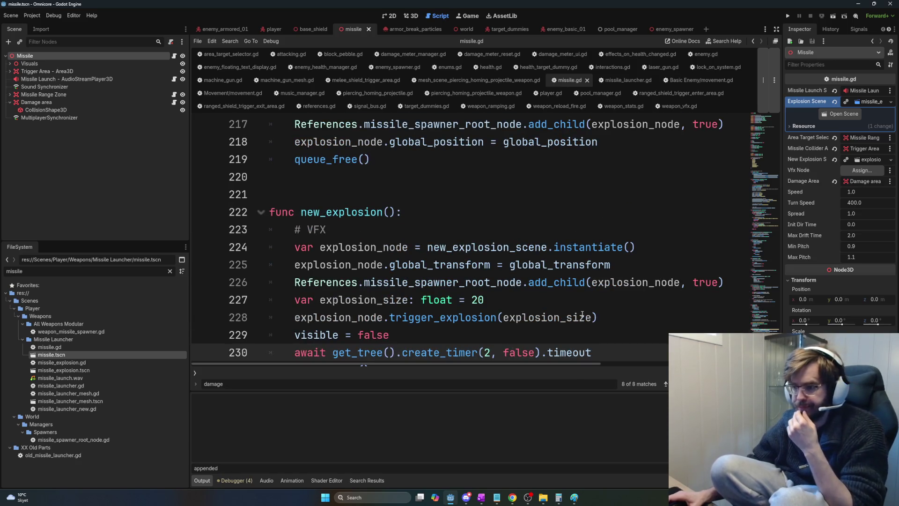
{"action": "scroll", "coordinate": [499, 324], "scroll_direction": "down", "scroll_amount": 1}
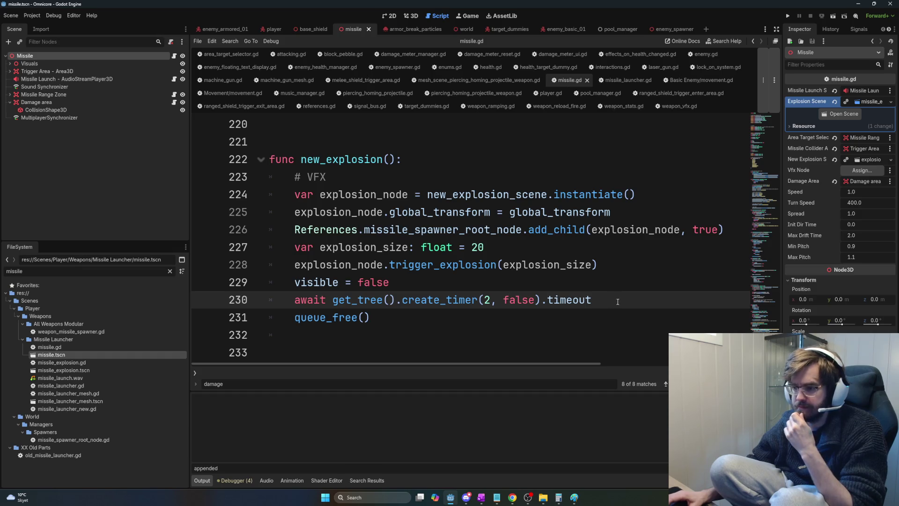
{"action": "left_click_drag", "start_coordinate": [613, 304], "coordinate": [284, 288]}
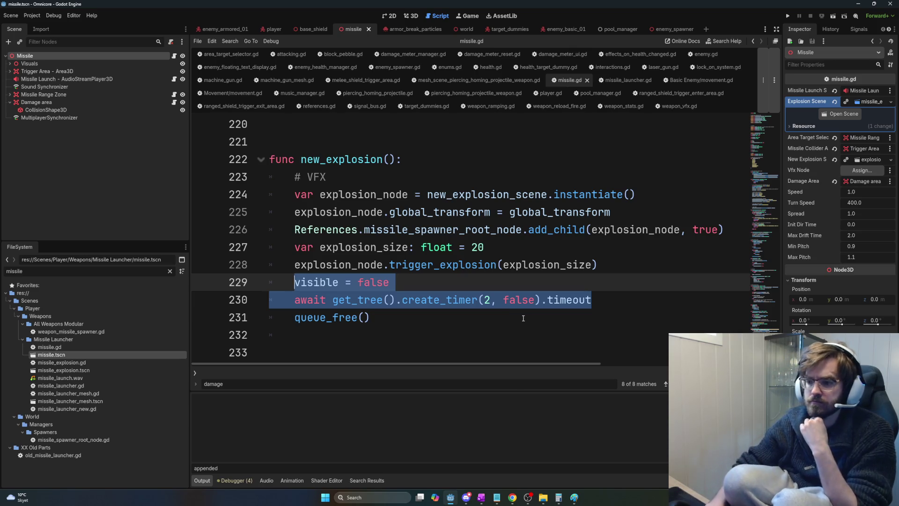
- Delete the visible = false and await timer lines from new_explosion
{"action": "key", "text": "BackSpace"}
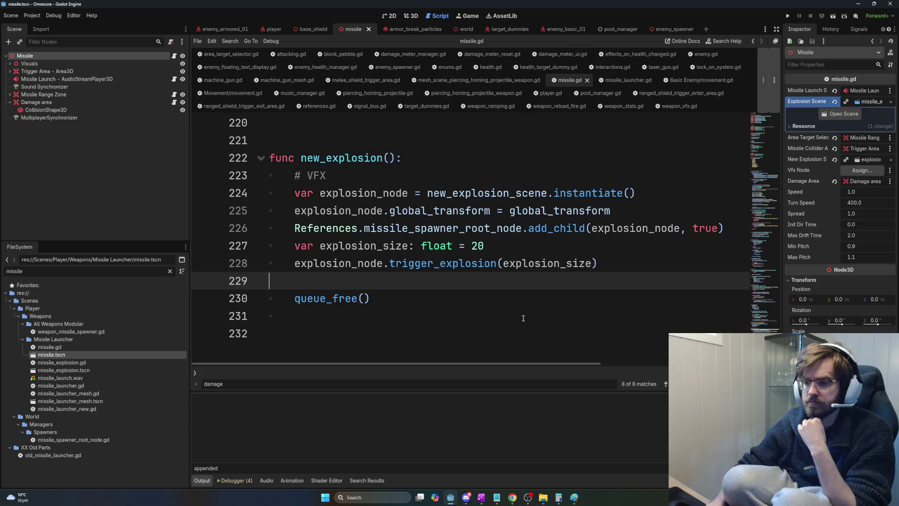
{"action": "key", "text": "BackSpace"}
{"action": "key", "text": "Up"}
{"action": "key", "text": "Up"}
{"action": "key", "text": "Up"}
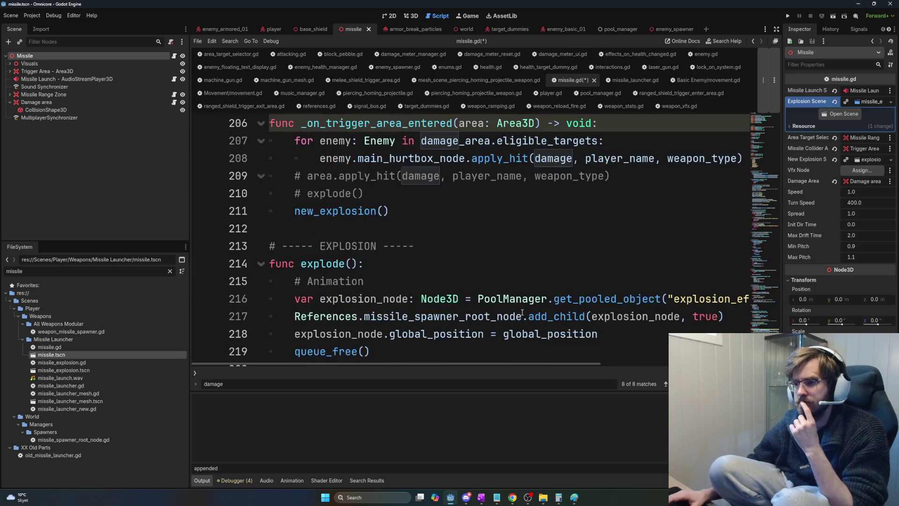
- Rename the trigger handler's parameter to _area, save missile.gd, and show the 3D view
{"action": "scroll", "coordinate": [522, 312], "scroll_direction": "up", "scroll_amount": 1}
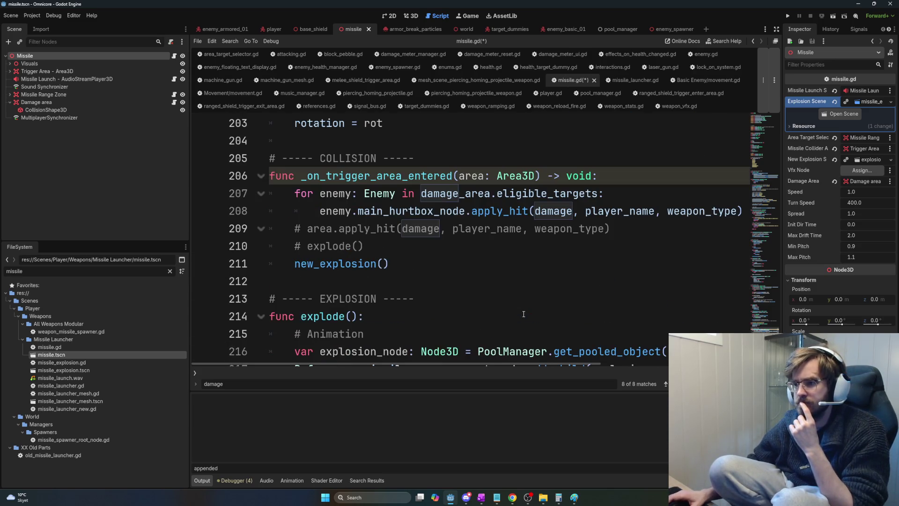
{"action": "double_click", "coordinate": [402, 177]}
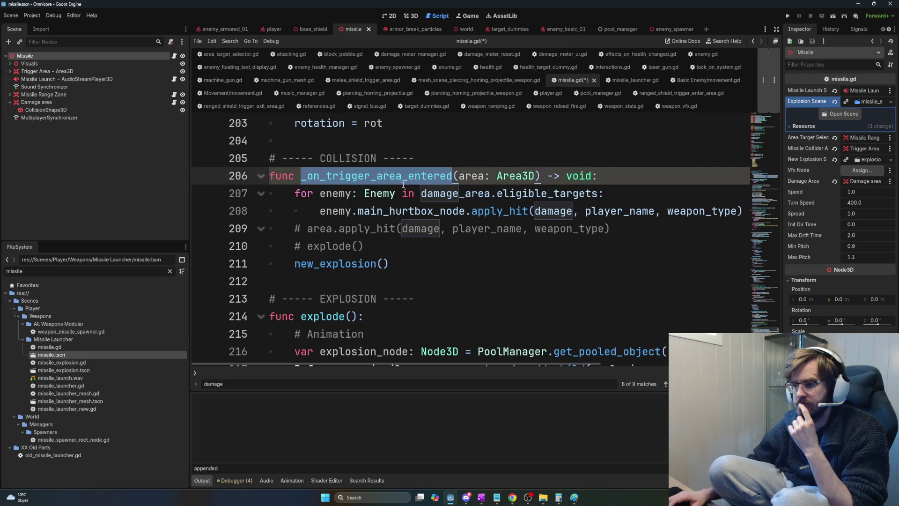
{"action": "left_click", "coordinate": [458, 176]}
{"action": "type", "text": "_"}
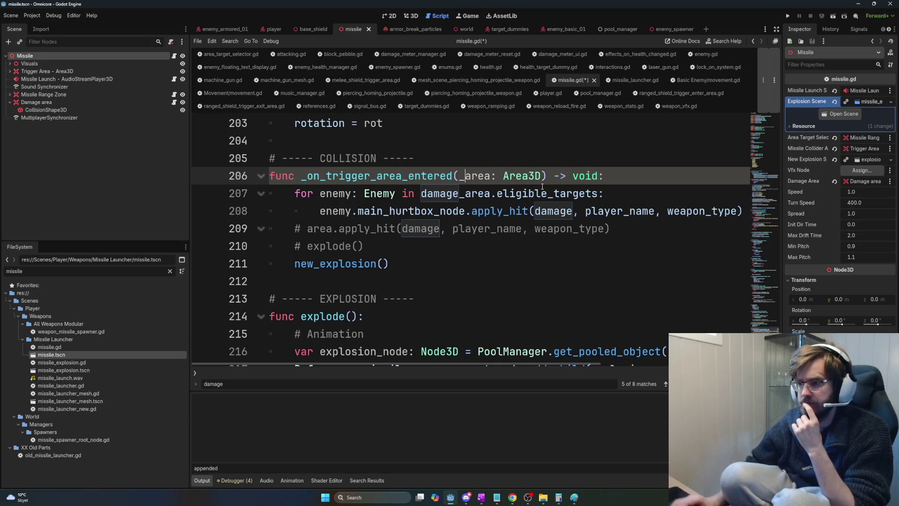
{"action": "key", "text": "Down"}
{"action": "key", "text": "Down"}
{"action": "key", "text": "Down"}
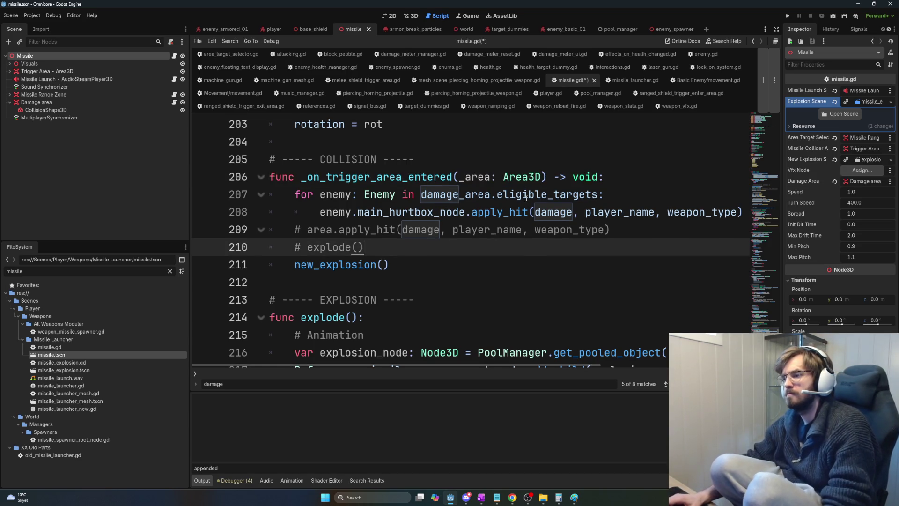
{"action": "key", "text": "ctrl+s"}
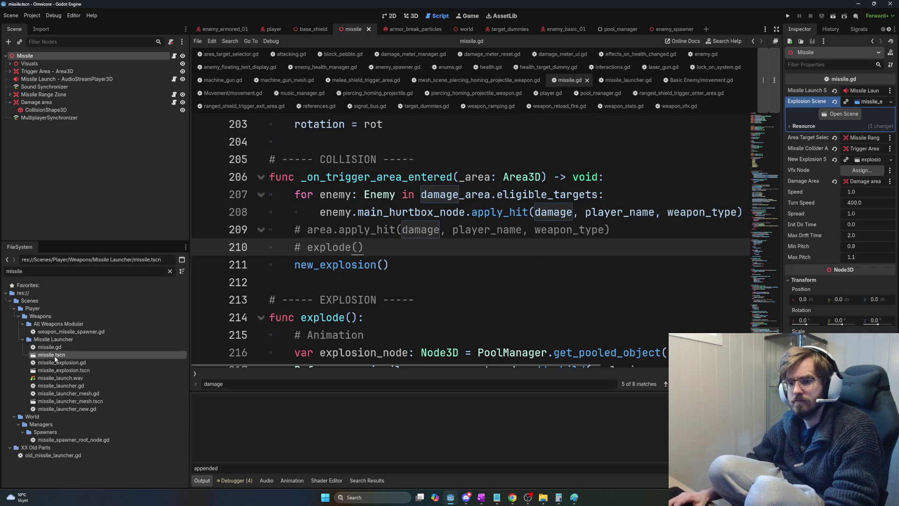
{"action": "left_click", "coordinate": [411, 16]}
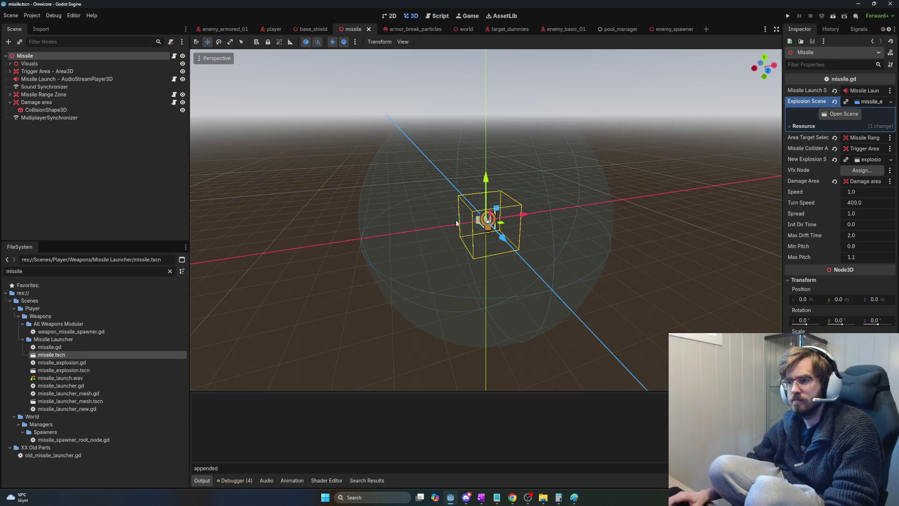
- Inspect damage_area.eligible_targets on missile.gd line 207, then select the Damage area node to open its script
{"action": "scroll", "coordinate": [530, 284], "scroll_direction": "up", "scroll_amount": 8}
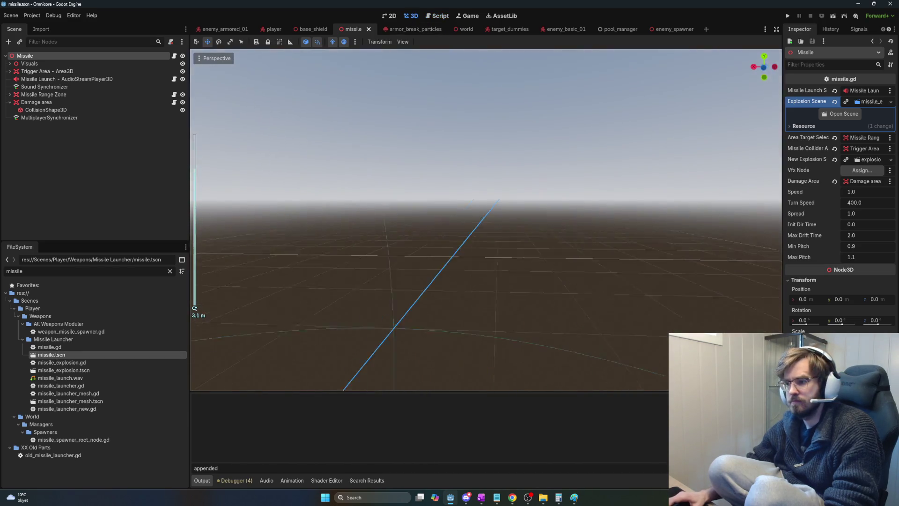
{"action": "scroll", "coordinate": [609, 294], "scroll_direction": "down", "scroll_amount": 8}
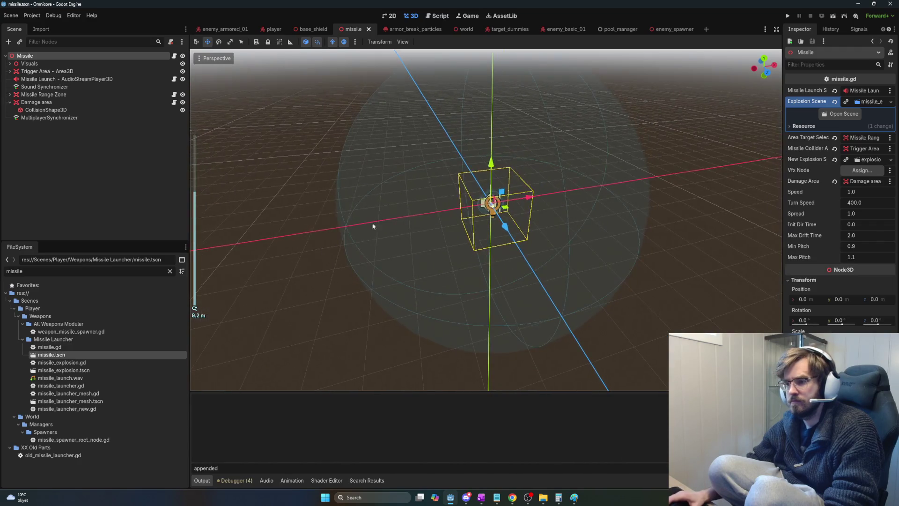
{"action": "left_click", "coordinate": [173, 56]}
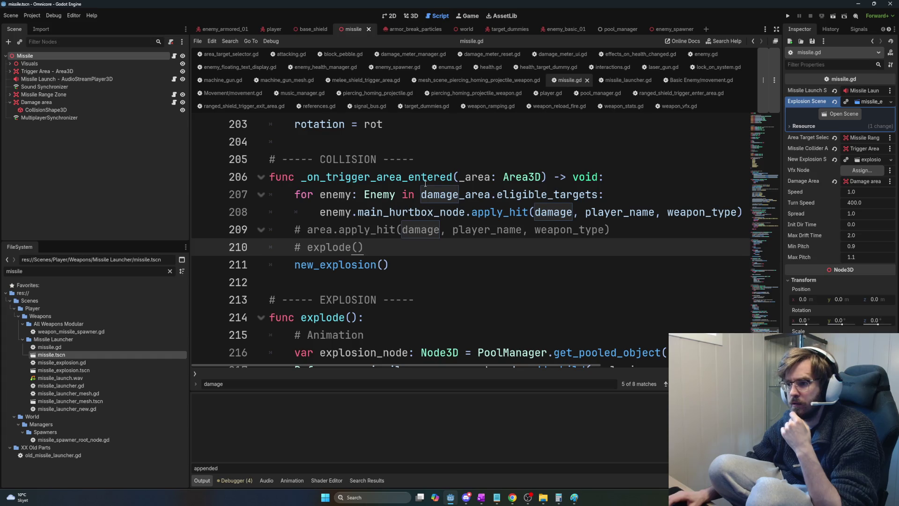
{"action": "double_click", "coordinate": [468, 196]}
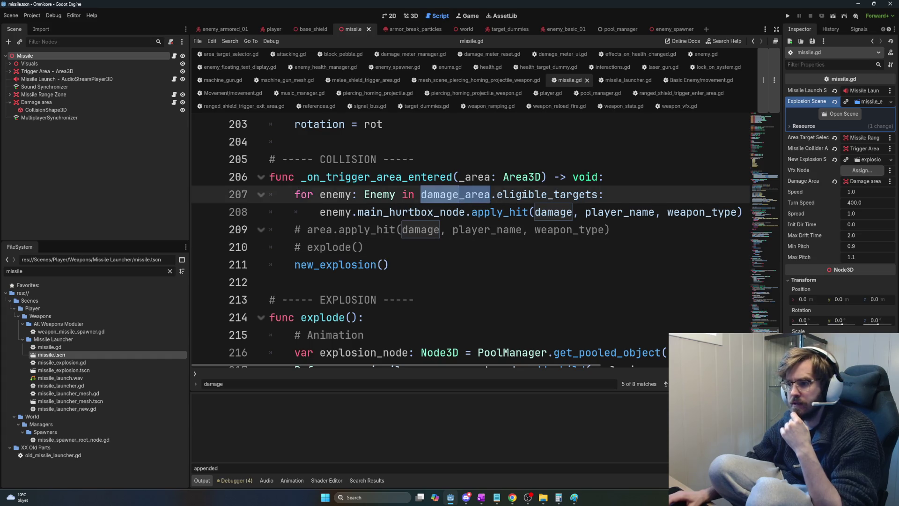
{"action": "double_click", "coordinate": [524, 194]}
{"action": "left_click", "coordinate": [47, 102]}
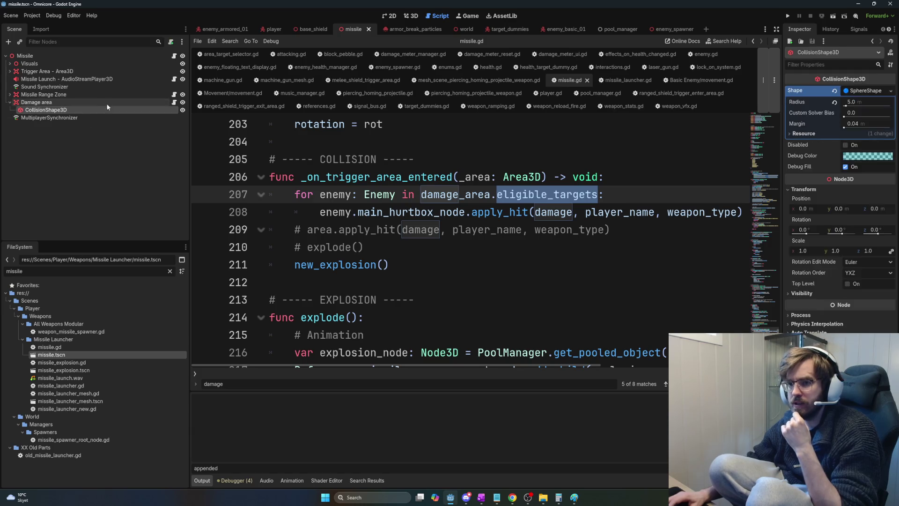
{"action": "left_click", "coordinate": [410, 15]}
{"action": "mouse_move", "coordinate": [568, 226]}
{"action": "left_mouse_down"}
{"action": "mouse_move", "coordinate": [373, 199]}
{"action": "mouse_move", "coordinate": [449, 214]}
{"action": "mouse_move", "coordinate": [509, 251]}
{"action": "mouse_move", "coordinate": [341, 266]}
{"action": "mouse_move", "coordinate": [437, 243]}
{"action": "left_mouse_up"}
{"action": "scroll", "coordinate": [437, 243], "scroll_direction": "down", "scroll_amount": 3}
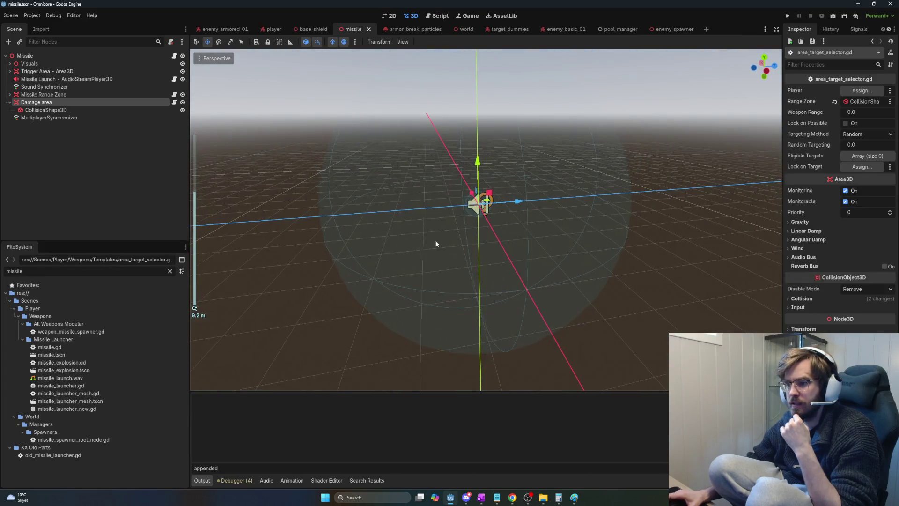
{"action": "left_click", "coordinate": [174, 103]}
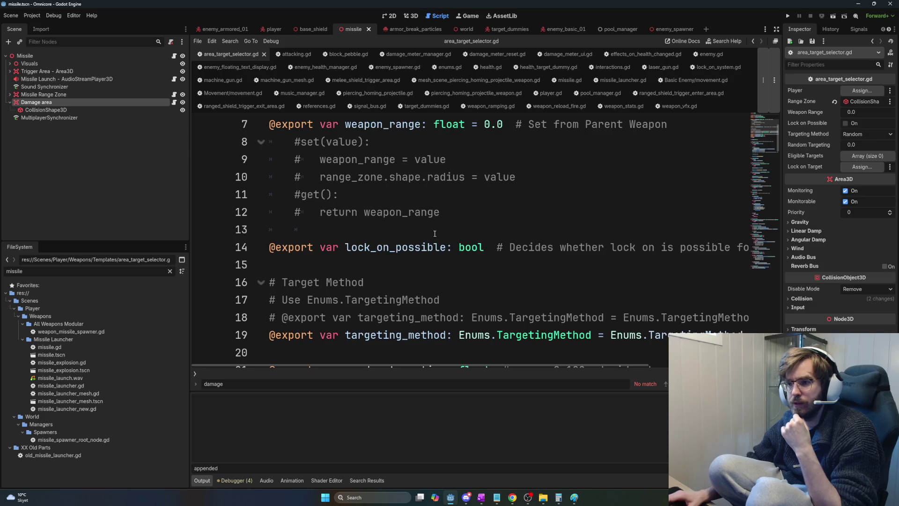
{"action": "scroll", "coordinate": [434, 233], "scroll_direction": "down", "scroll_amount": 1}
{"action": "scroll", "coordinate": [428, 187], "scroll_direction": "up", "scroll_amount": 5}
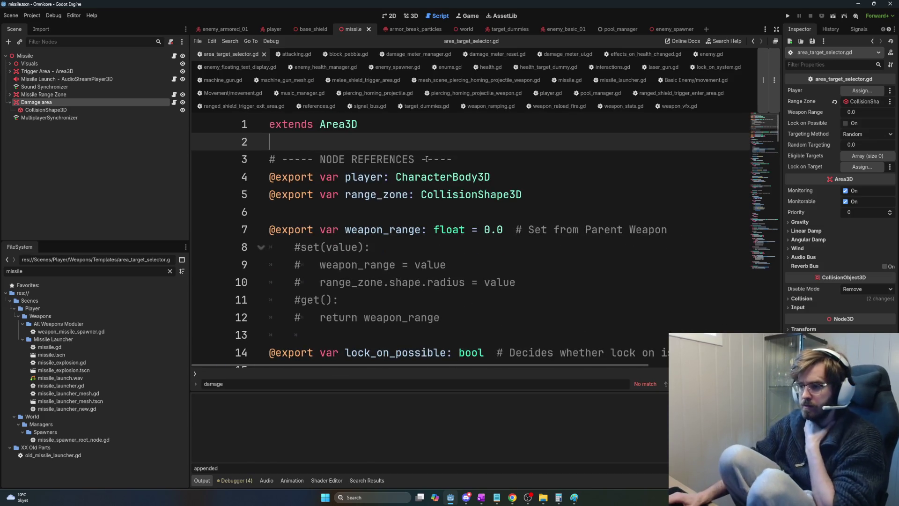
{"action": "scroll", "coordinate": [426, 160], "scroll_direction": "down", "scroll_amount": 6}
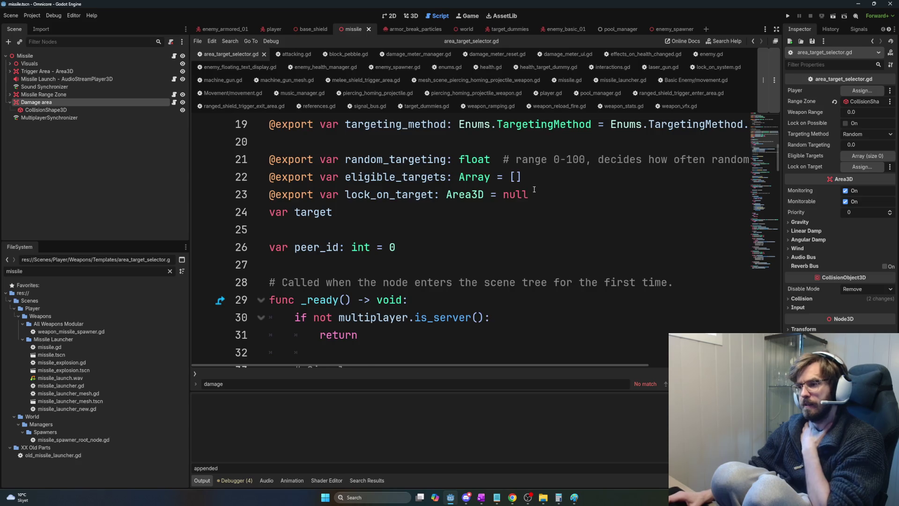
{"action": "scroll", "coordinate": [534, 190], "scroll_direction": "up", "scroll_amount": 1}
{"action": "scroll", "coordinate": [548, 201], "scroll_direction": "down", "scroll_amount": 6}
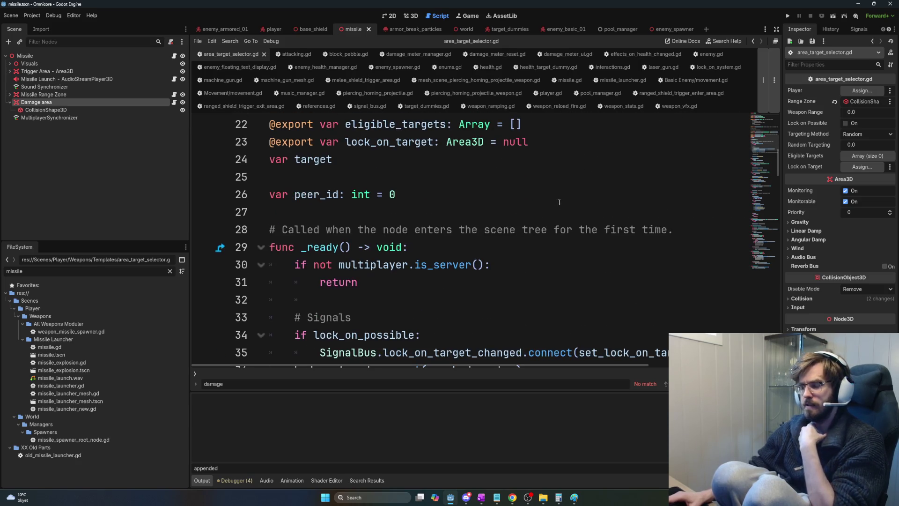
{"action": "scroll", "coordinate": [562, 221], "scroll_direction": "down", "scroll_amount": 4}
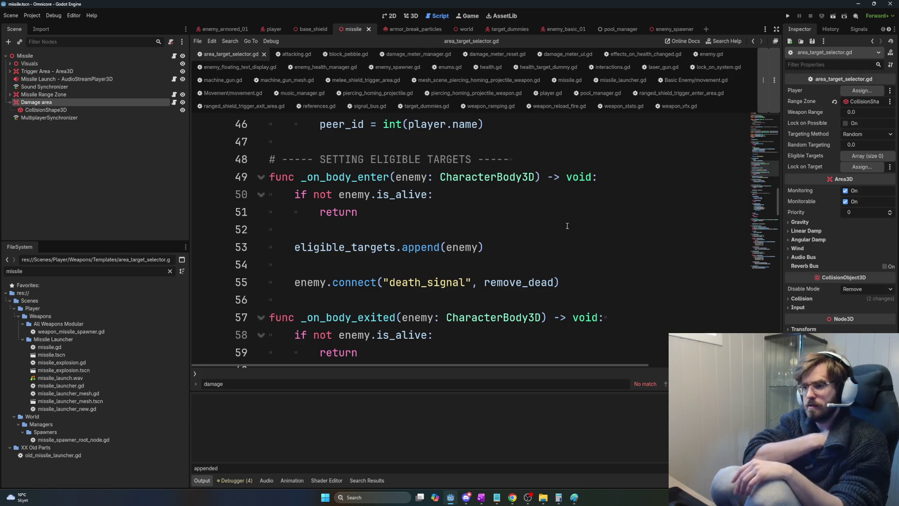
{"action": "double_click", "coordinate": [387, 248]}
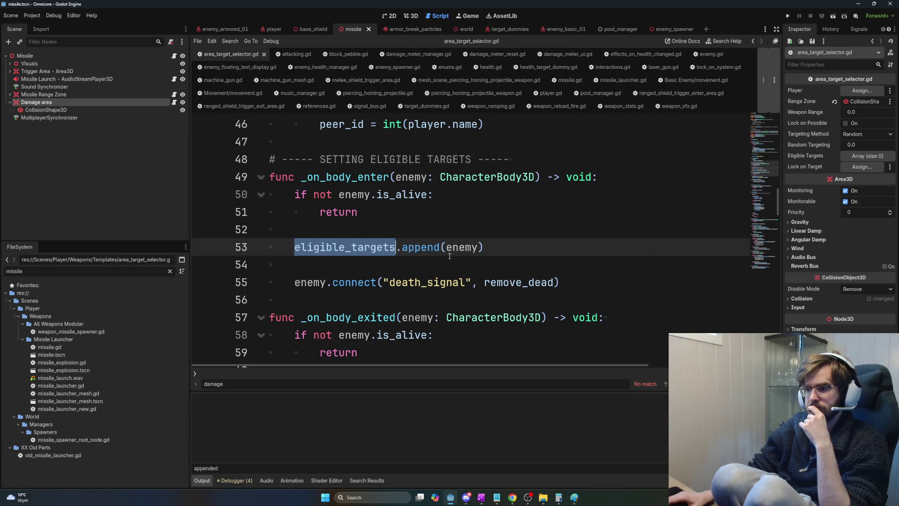
{"action": "scroll", "coordinate": [529, 264], "scroll_direction": "down", "scroll_amount": 2}
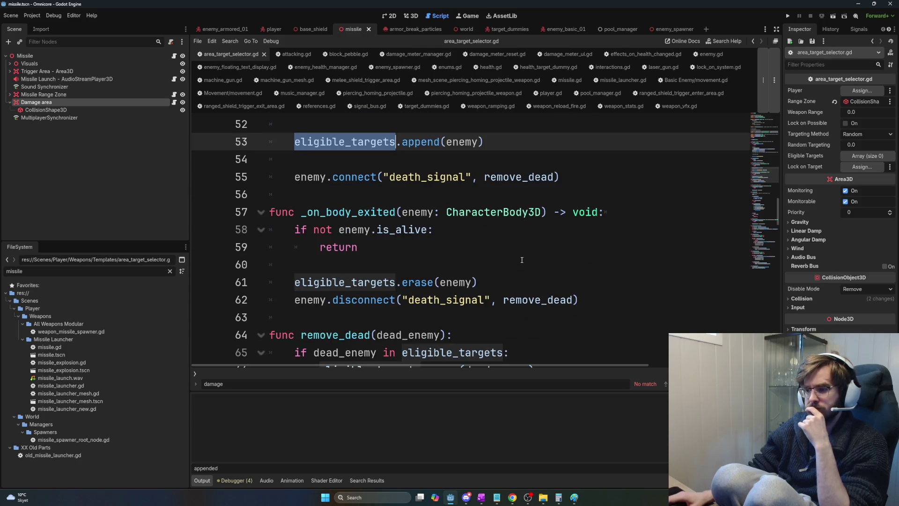
{"action": "scroll", "coordinate": [520, 260], "scroll_direction": "down", "scroll_amount": 2}
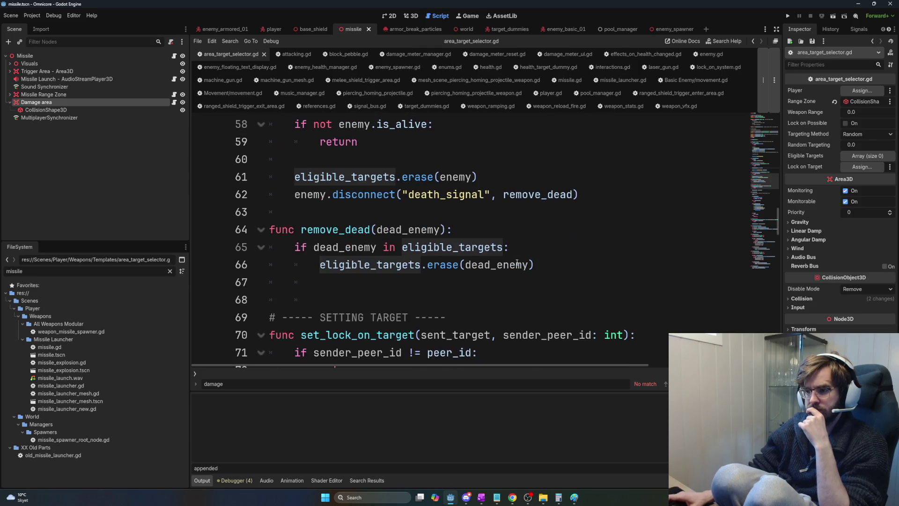
{"action": "scroll", "coordinate": [515, 263], "scroll_direction": "up", "scroll_amount": 2}
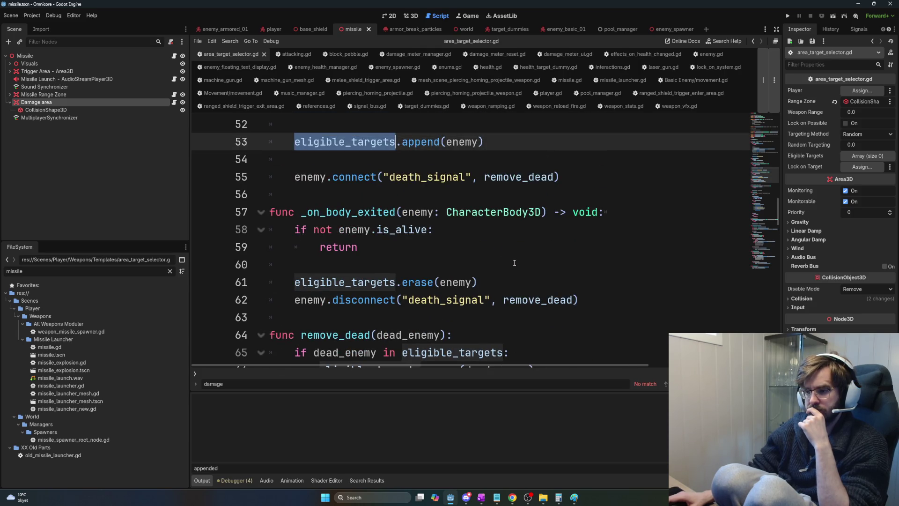
{"action": "scroll", "coordinate": [514, 263], "scroll_direction": "down", "scroll_amount": 1}
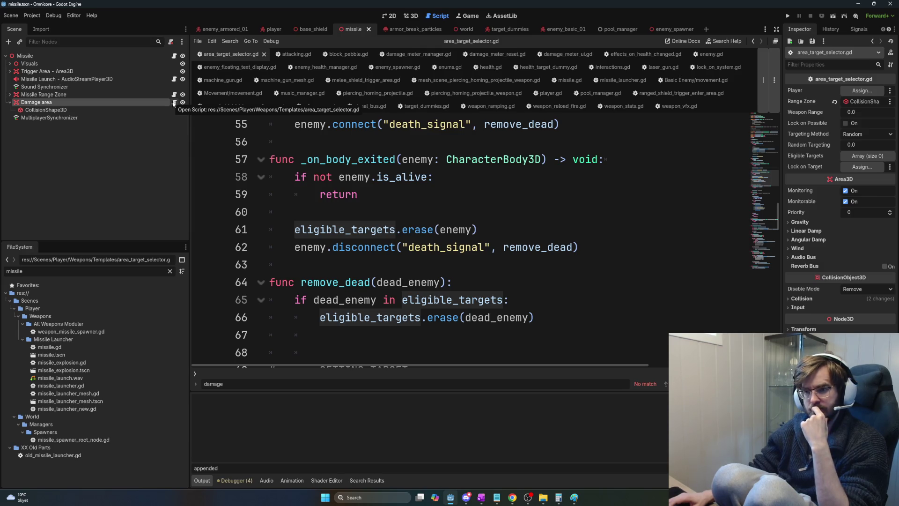
{"action": "mouse_move", "coordinate": [244, 29]}
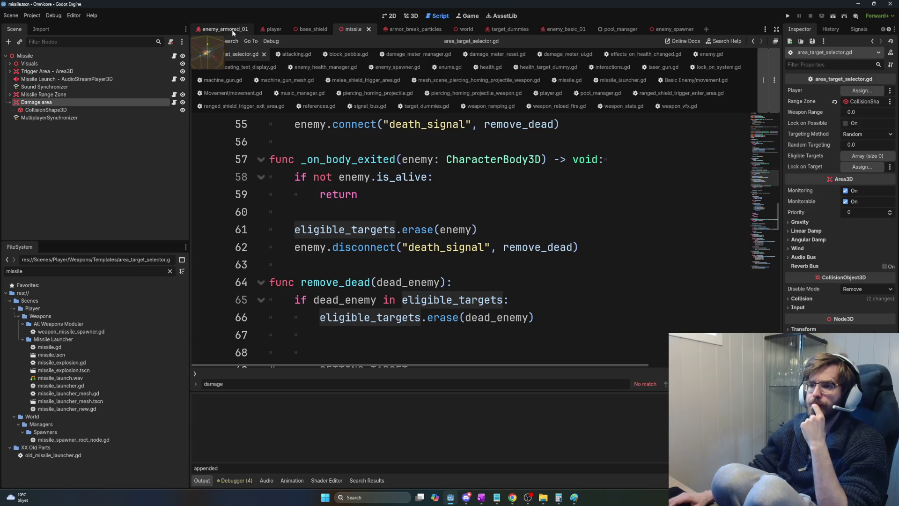
- Switch to the player scene and back to the missile scene's script
{"action": "left_click", "coordinate": [260, 30]}
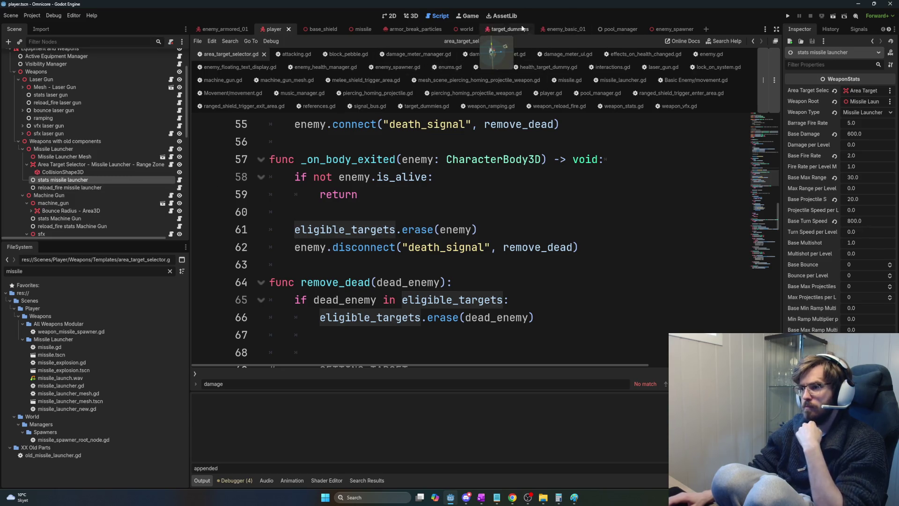
{"action": "left_click", "coordinate": [369, 29]}
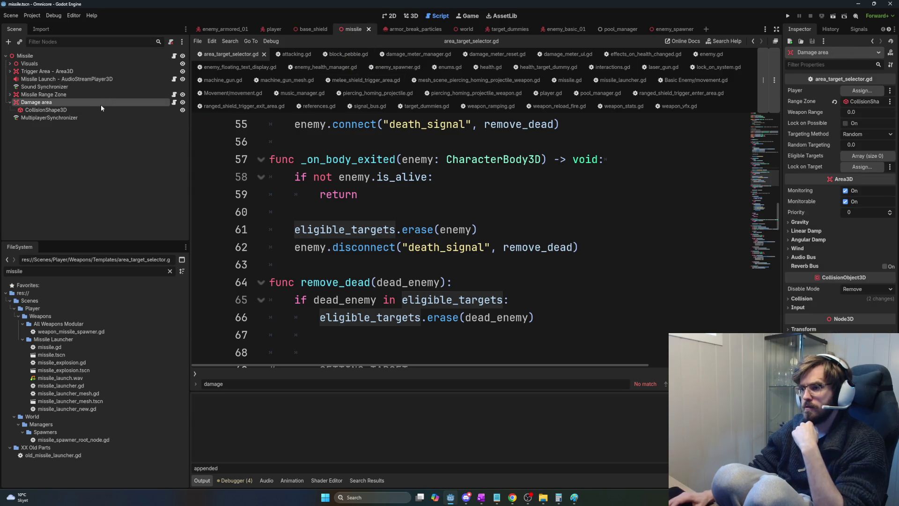
{"action": "scroll", "coordinate": [398, 225], "scroll_direction": "up", "scroll_amount": 6}
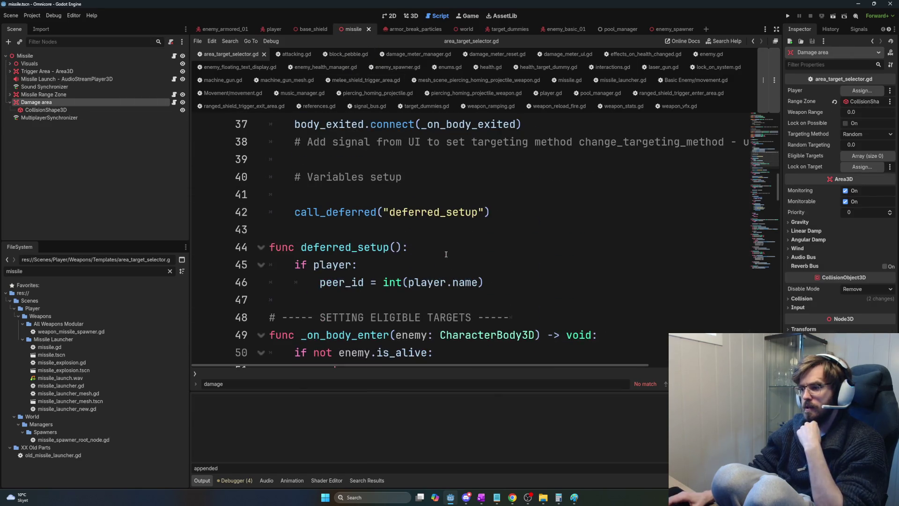
{"action": "scroll", "coordinate": [466, 271], "scroll_direction": "down", "scroll_amount": 2}
{"action": "scroll", "coordinate": [469, 269], "scroll_direction": "down", "scroll_amount": 3}
{"action": "scroll", "coordinate": [470, 269], "scroll_direction": "up", "scroll_amount": 8}
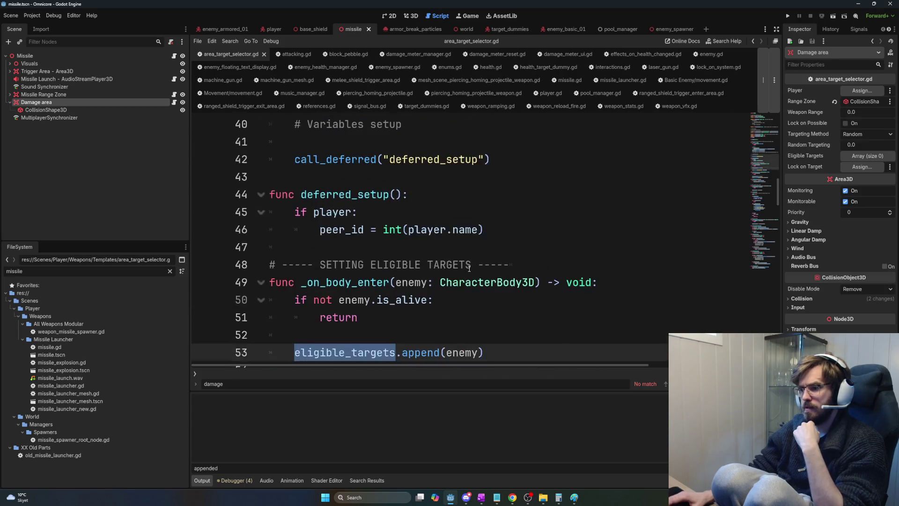
{"action": "scroll", "coordinate": [469, 269], "scroll_direction": "up", "scroll_amount": 2}
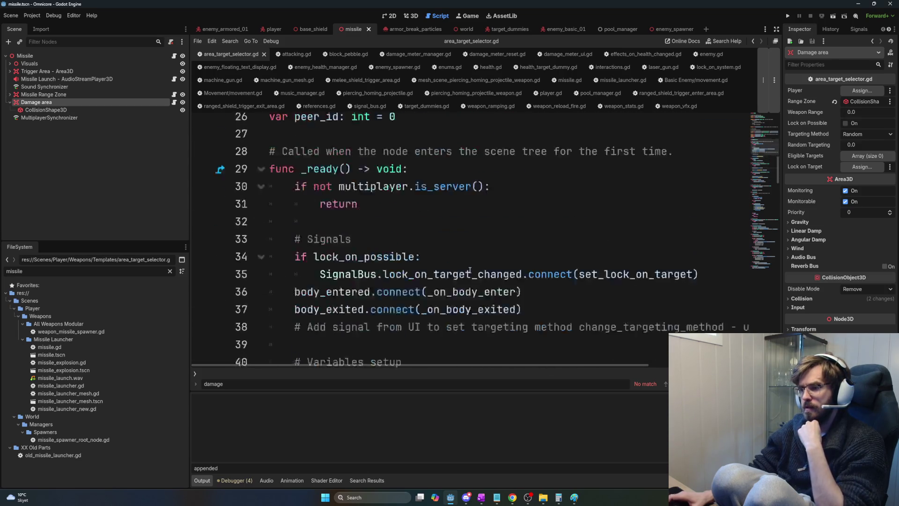
{"action": "scroll", "coordinate": [472, 267], "scroll_direction": "down", "scroll_amount": 6}
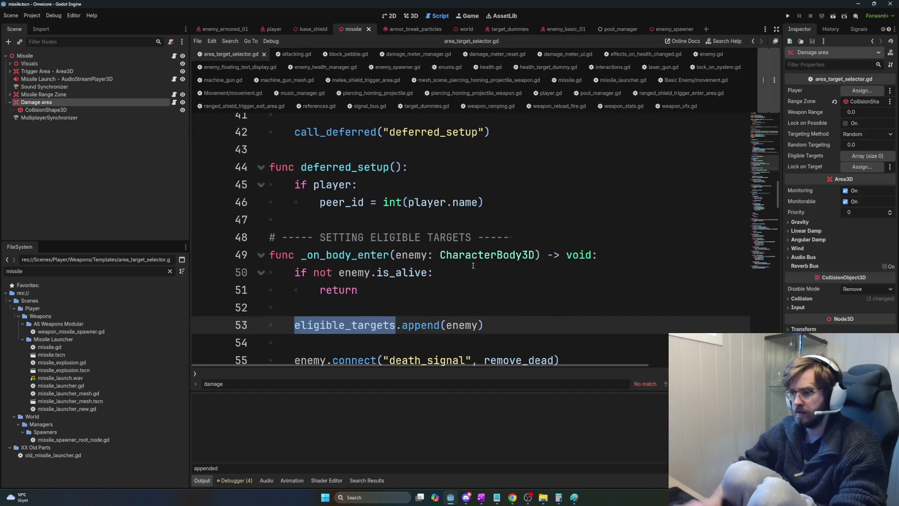
- Filter the script list by 'damage' to return to missile.gd, then hide the list
{"action": "left_click", "coordinate": [478, 272]}
{"action": "key", "text": "ctrl+f"}
{"action": "key", "text": "alt+Left"}
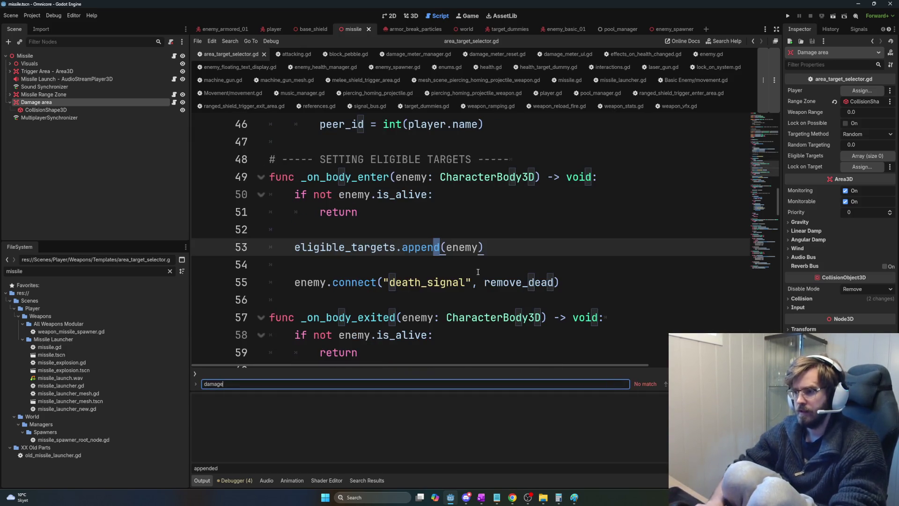
{"action": "key", "text": "ctrl+backslash"}
{"action": "key", "text": "alt+Right"}
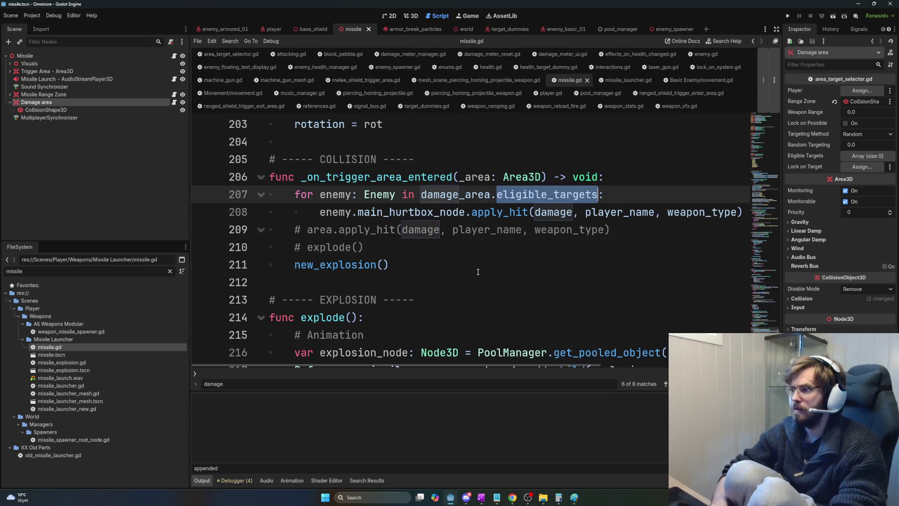
{"action": "type", "text": "damage"}
{"action": "key", "text": "ctrl+backslash"}
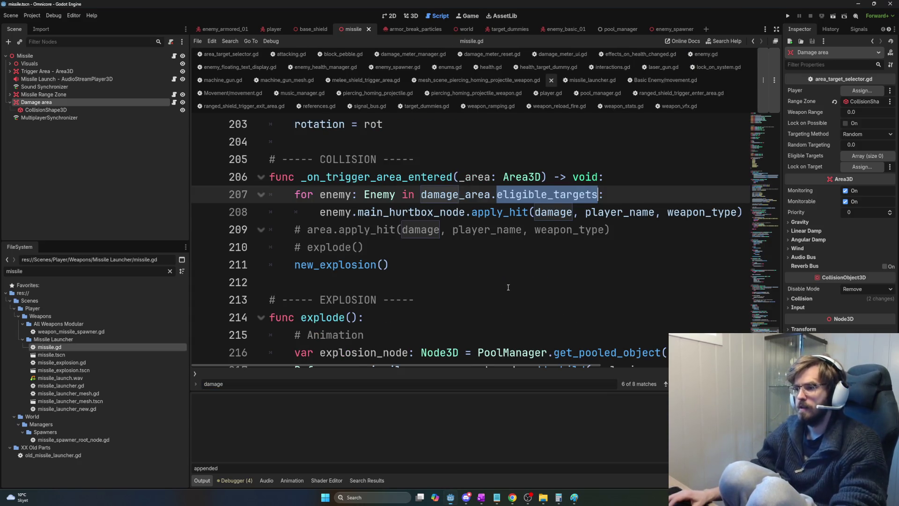
- Select the whole _on_trigger_area_entered function (lines 206–211) and switch over to ChatGPT
{"action": "left_click_drag", "start_coordinate": [395, 265], "coordinate": [269, 177]}
{"action": "key", "text": "ctrl+c"}
{"action": "key", "text": "alt+Tab"}
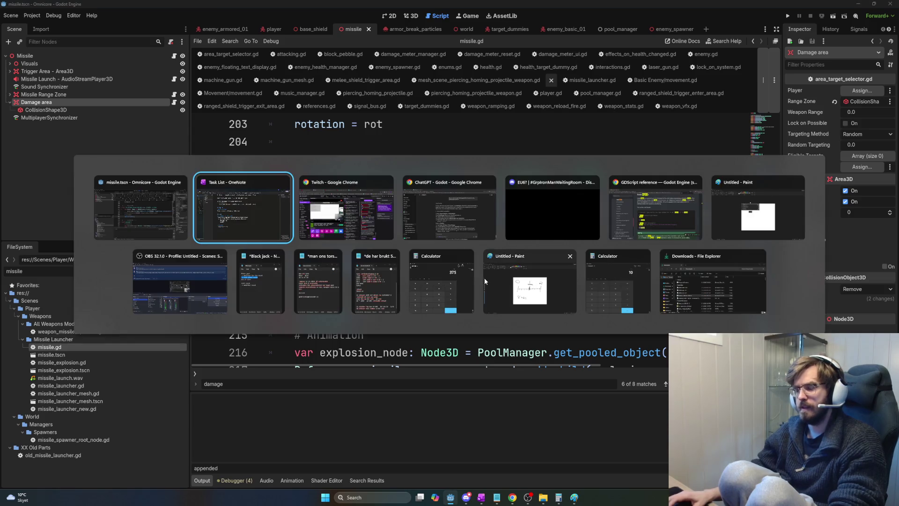
{"action": "key", "text": "Tab"}
{"action": "key", "text": "Tab"}
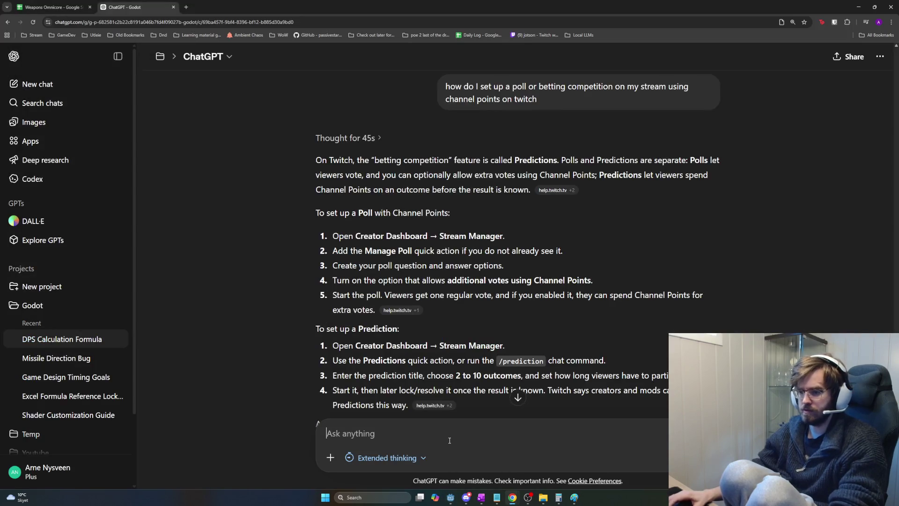
- Paste the collision function into ChatGPT and ask whether new_explosion runs before the for loop is done
{"action": "key", "text": "ctrl+v"}
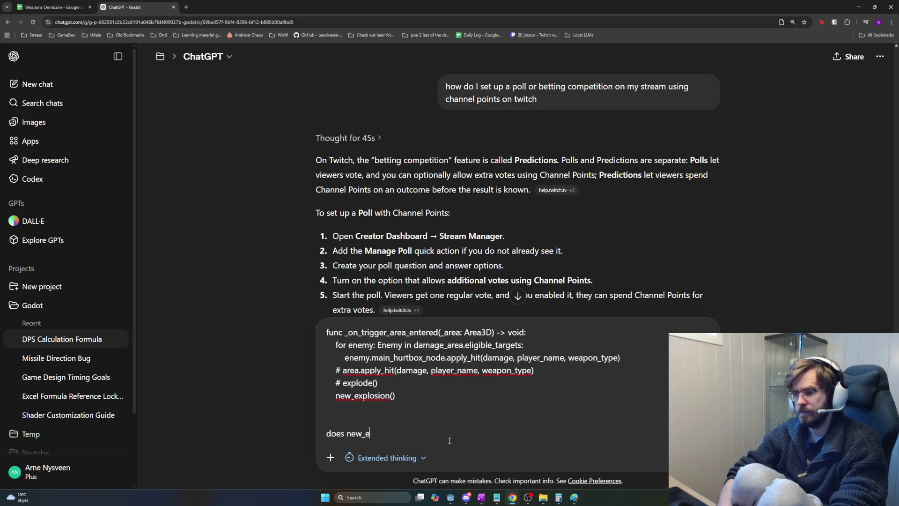
{"action": "type", "text": "sion run be"}
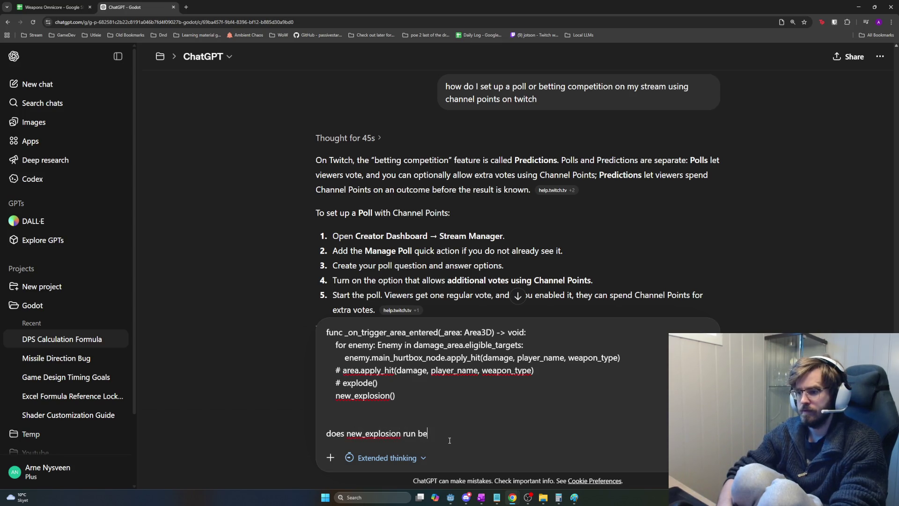
{"action": "type", "text": "fore the for loop is "}
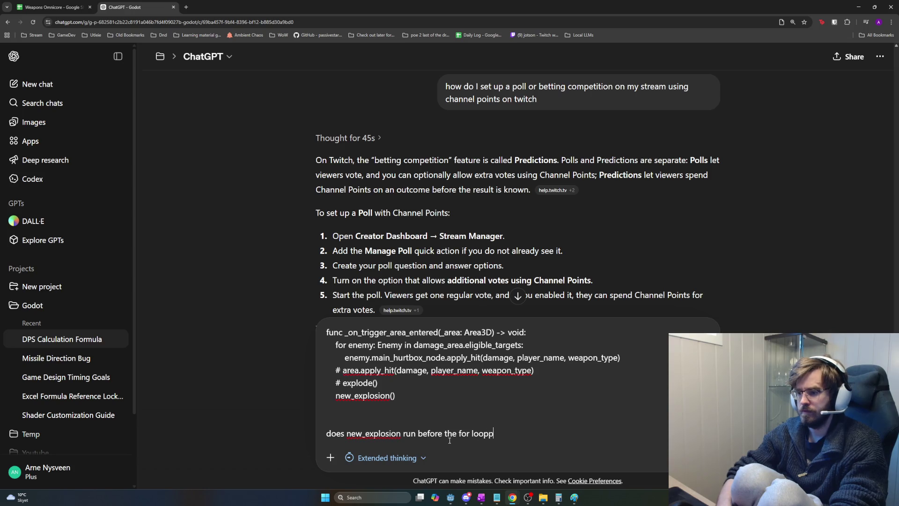
{"action": "type", "text": "done"}
{"action": "key", "text": "Return"}
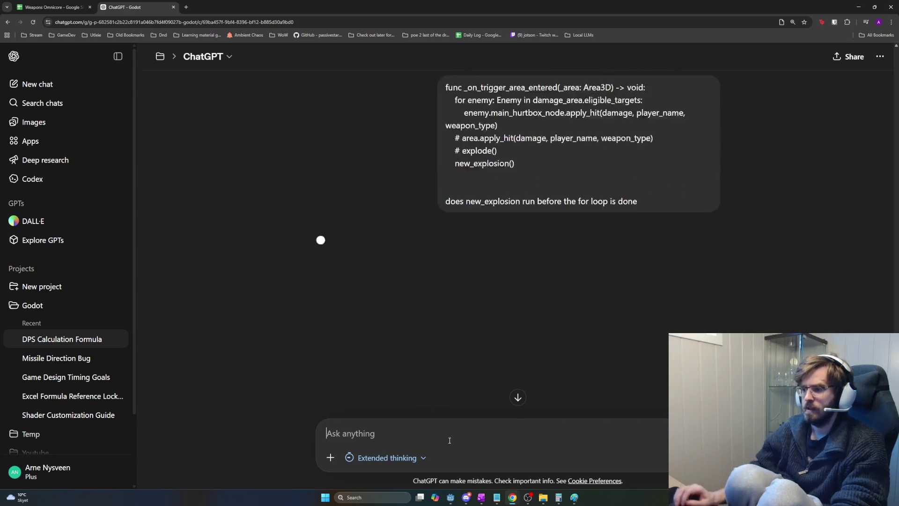
- Highlight the new_explosion() call and the for loop lines in the sent question
{"action": "left_click_drag", "start_coordinate": [515, 194], "coordinate": [446, 156]}
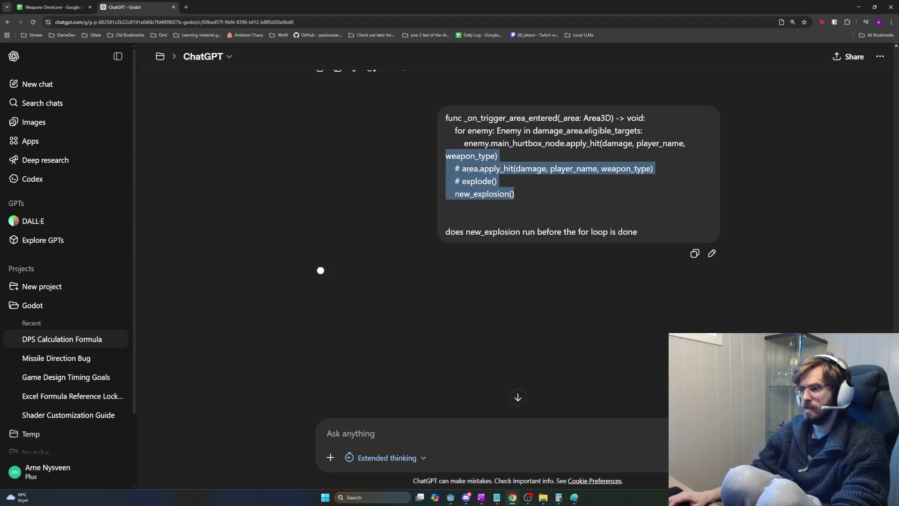
{"action": "left_click_drag", "start_coordinate": [522, 191], "coordinate": [456, 193]}
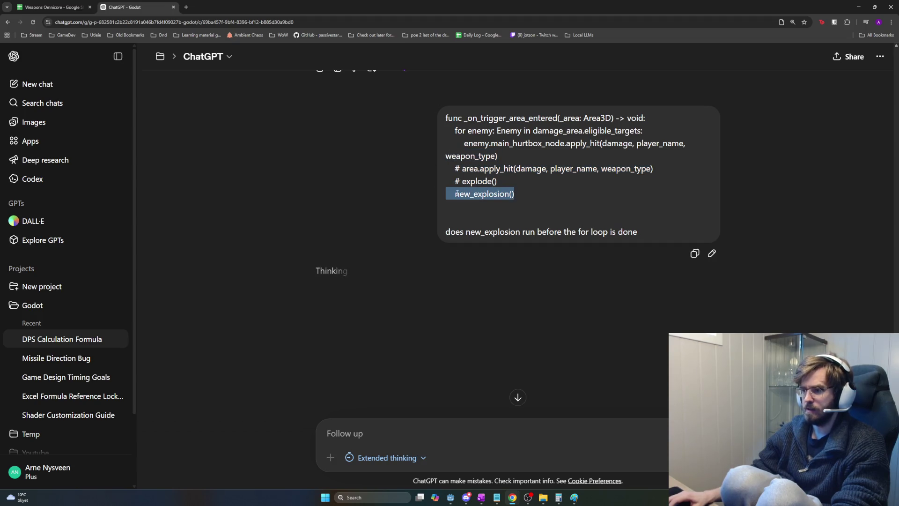
{"action": "left_click", "coordinate": [509, 194]}
{"action": "left_click_drag", "start_coordinate": [455, 130], "coordinate": [669, 161]}
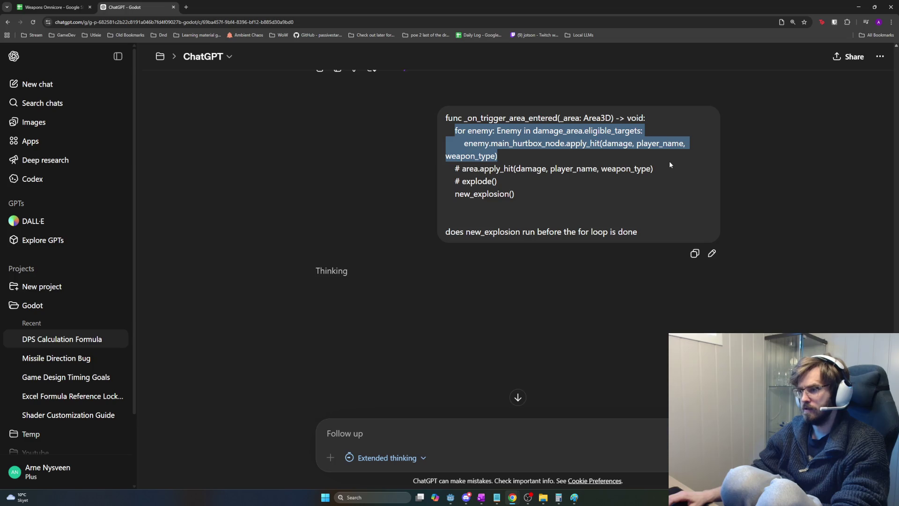
{"action": "key", "text": "alt+Tab"}
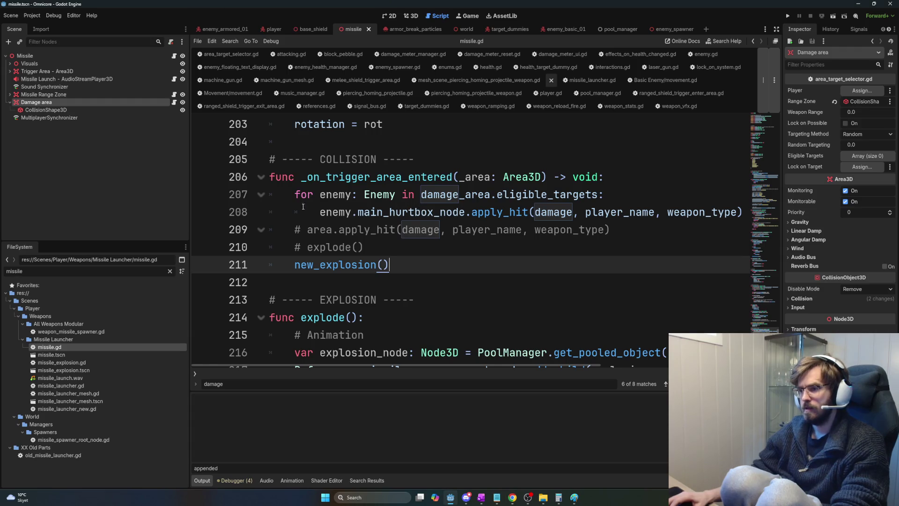
- Set the Damage area CollisionShape3D sphere radius to 1000 m and run the game with F5
{"action": "left_click_drag", "start_coordinate": [303, 194], "coordinate": [740, 212]}
{"action": "left_click", "coordinate": [629, 212]}
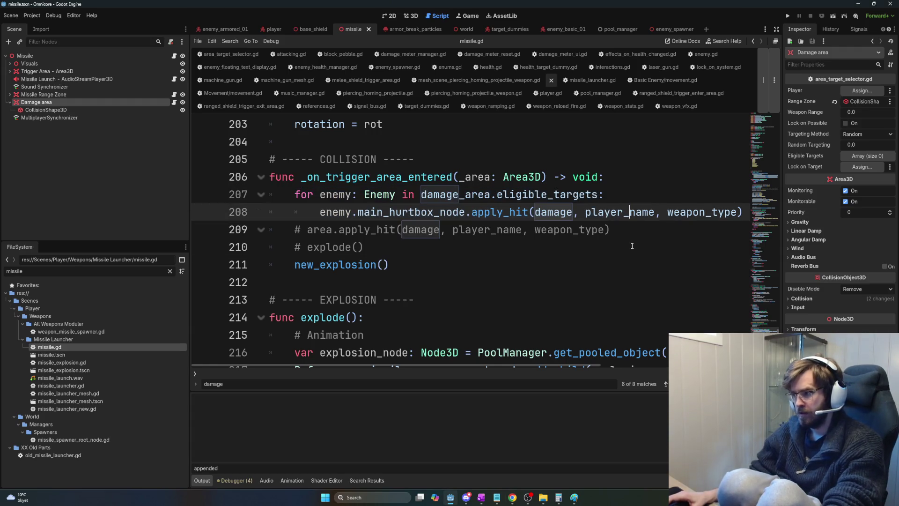
{"action": "left_click", "coordinate": [58, 111]}
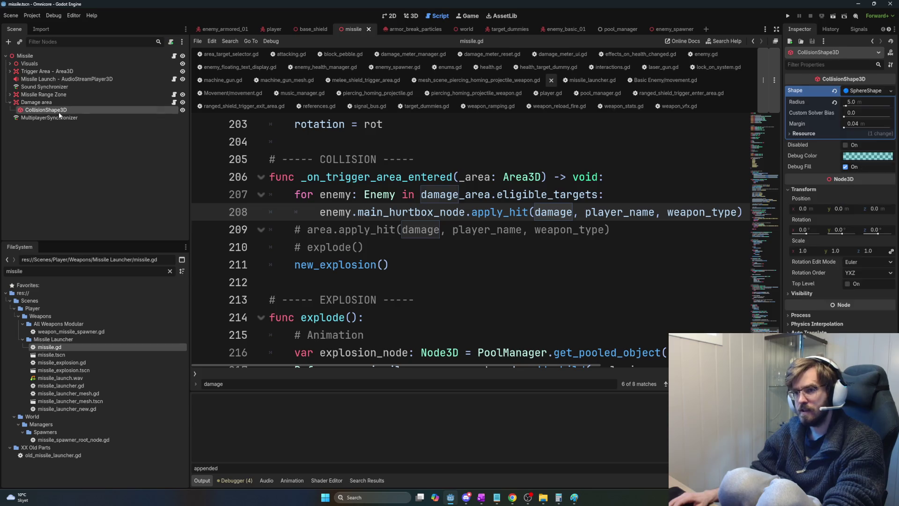
{"action": "left_click", "coordinate": [860, 102]}
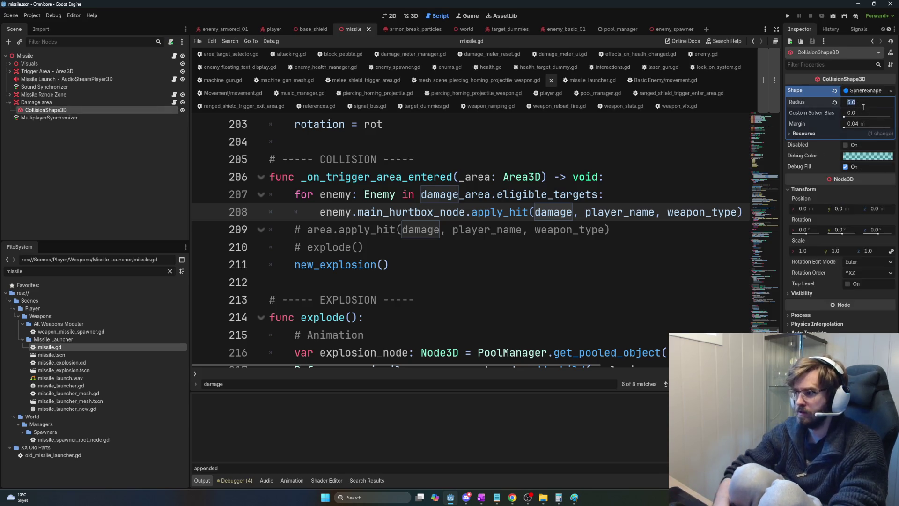
{"action": "type", "text": "10000"}
{"action": "key", "text": "Return"}
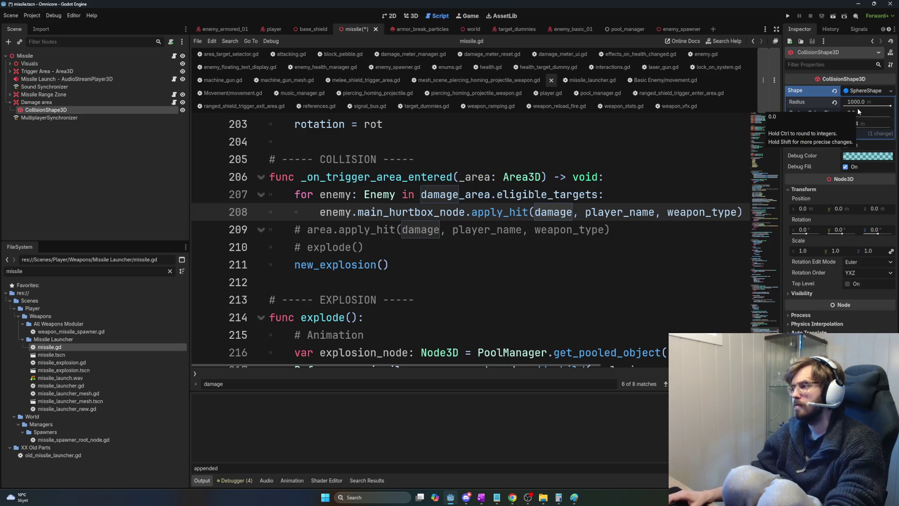
{"action": "key", "text": "F5"}
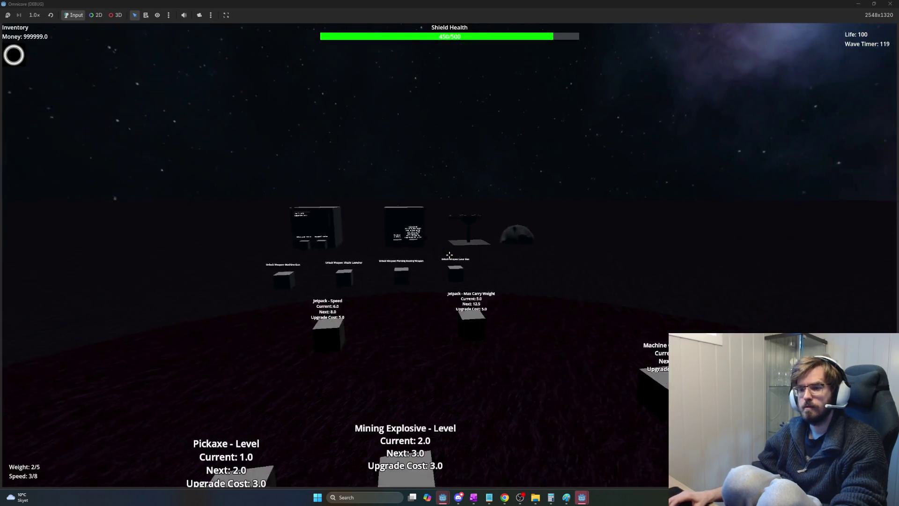
- Walk to the Missile Launcher station and unlock it, hitting the line 207 type error
{"action": "key", "text": "w"}
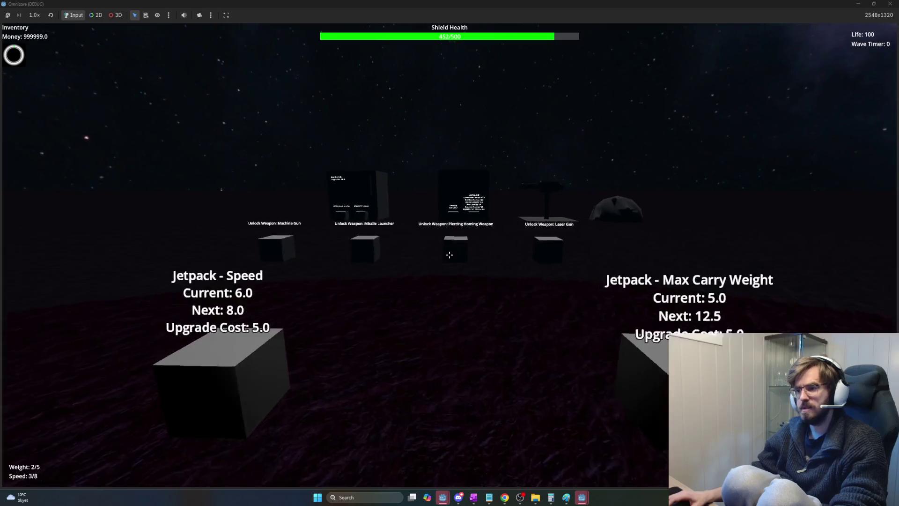
{"action": "left_click", "coordinate": [450, 254]}
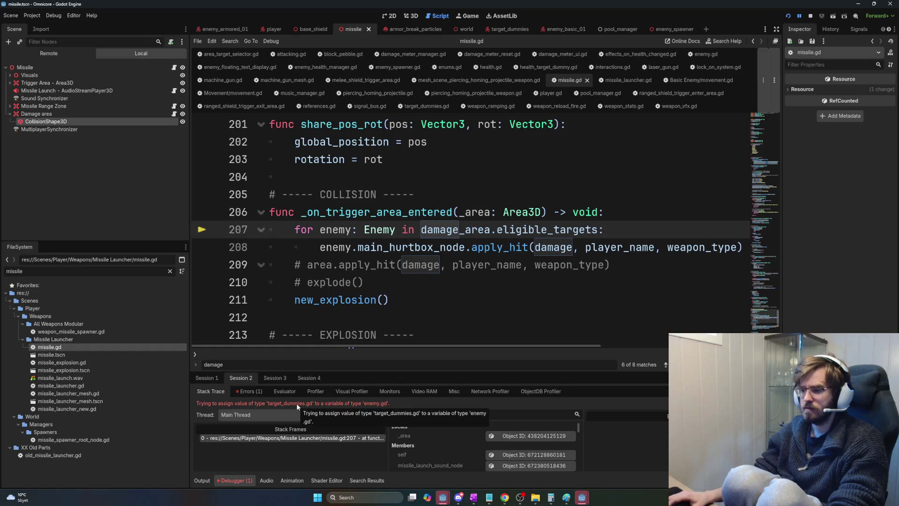
- Replace the Enemy type on line 207 with CharacterBody3D and relaunch the game with F5
{"action": "double_click", "coordinate": [378, 229]}
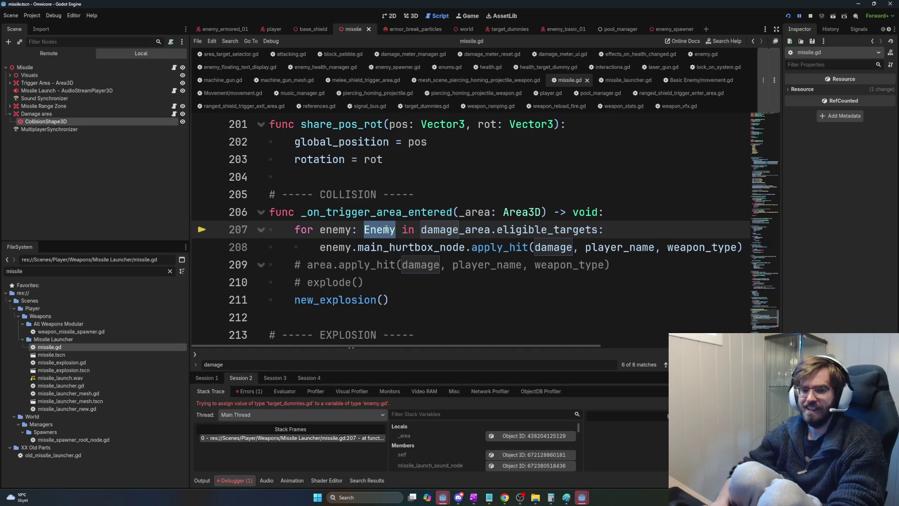
{"action": "type", "text": "E"}
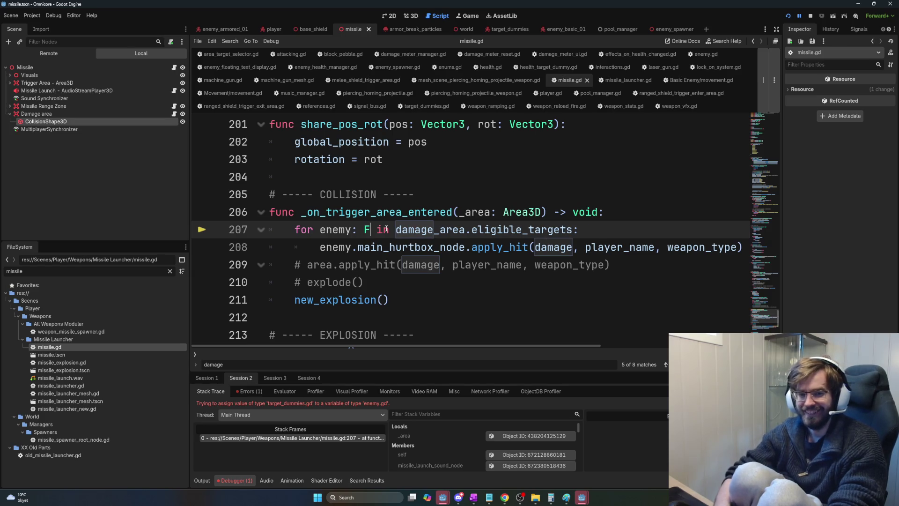
{"action": "key", "text": "BackSpace"}
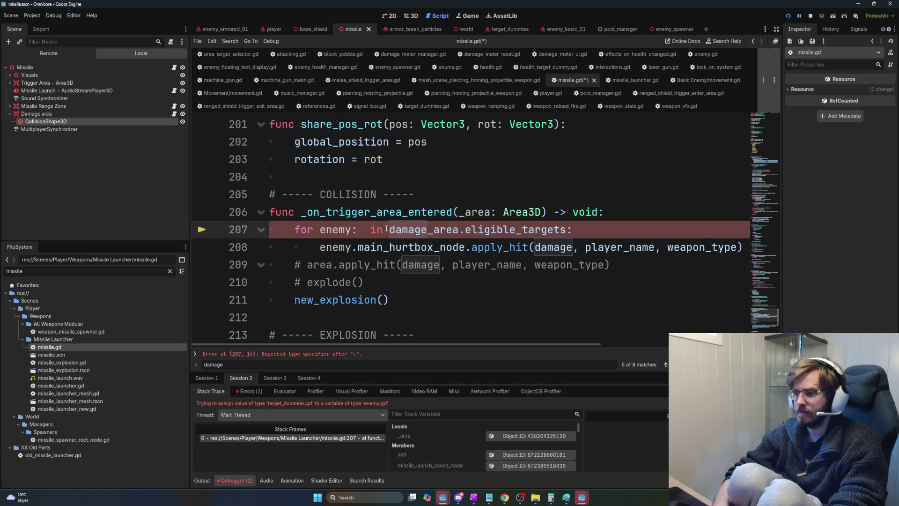
{"action": "type", "text": "Character"}
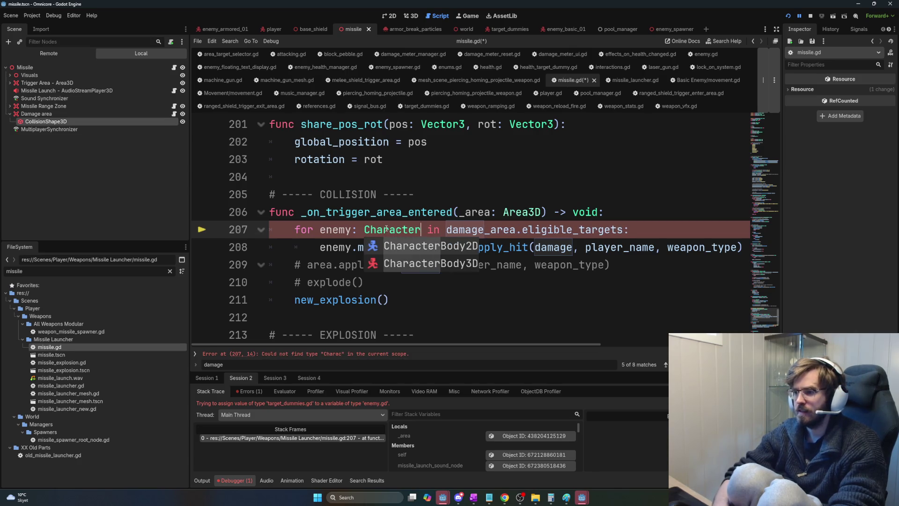
{"action": "type", "text": "y34"}
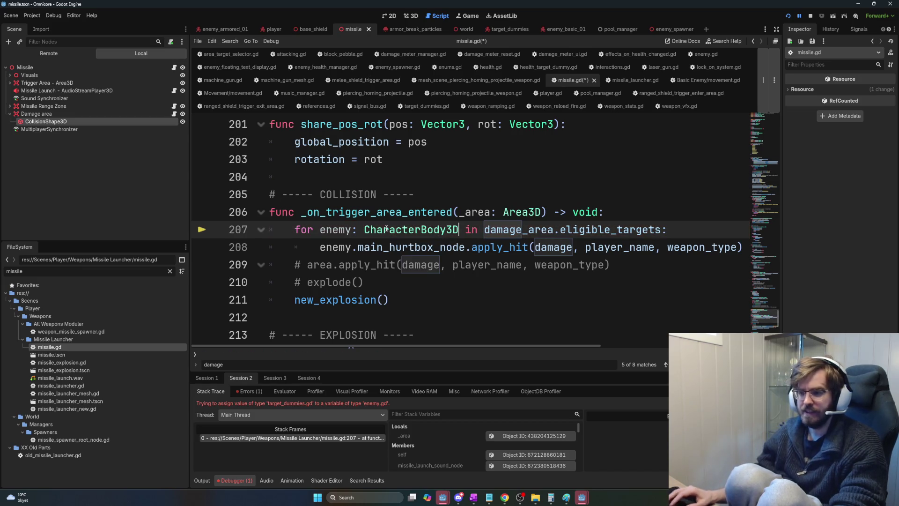
{"action": "key", "text": "F5"}
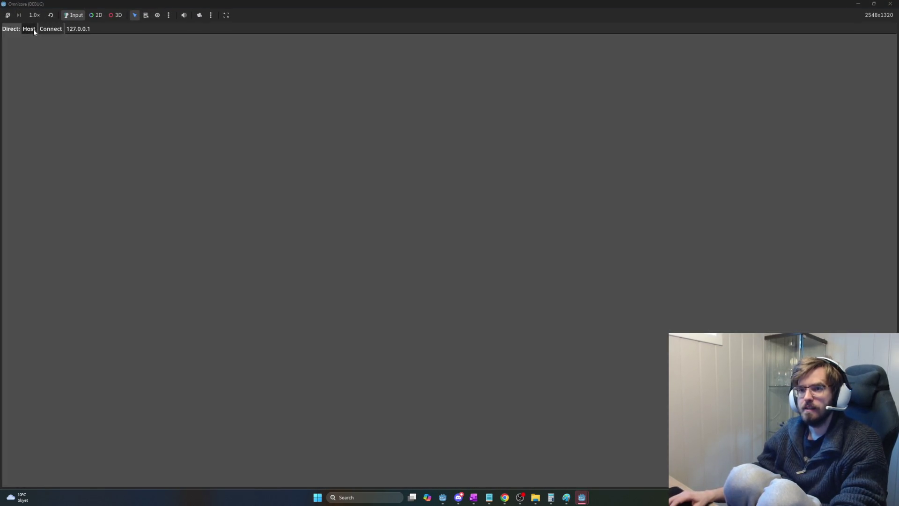
- Host a game, unlock the Missile Launcher, hit the enemy wave for 600 damage, then stop with F8
{"action": "left_click", "coordinate": [33, 31]}
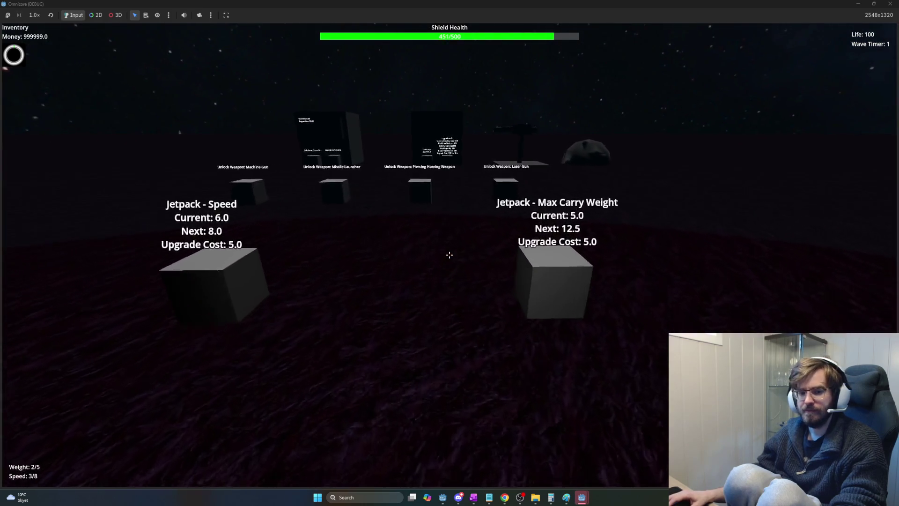
{"action": "key", "text": "w"}
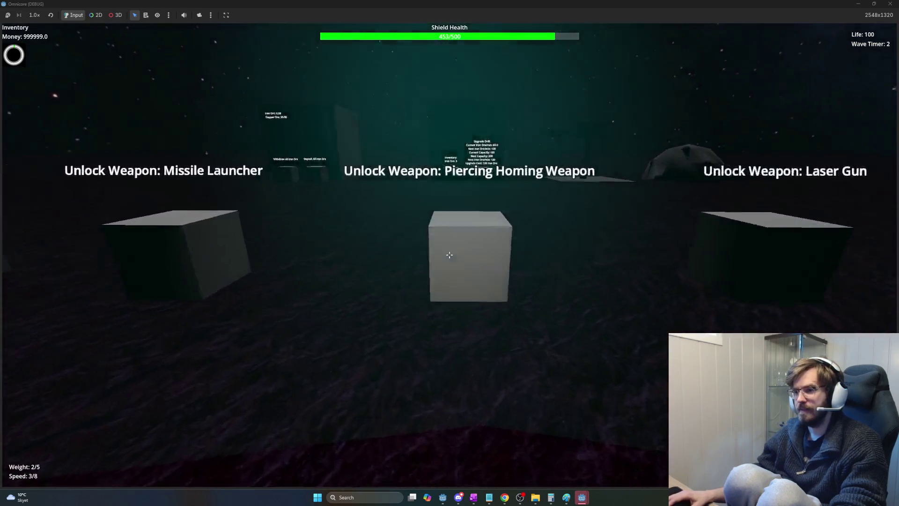
{"action": "key", "text": "w"}
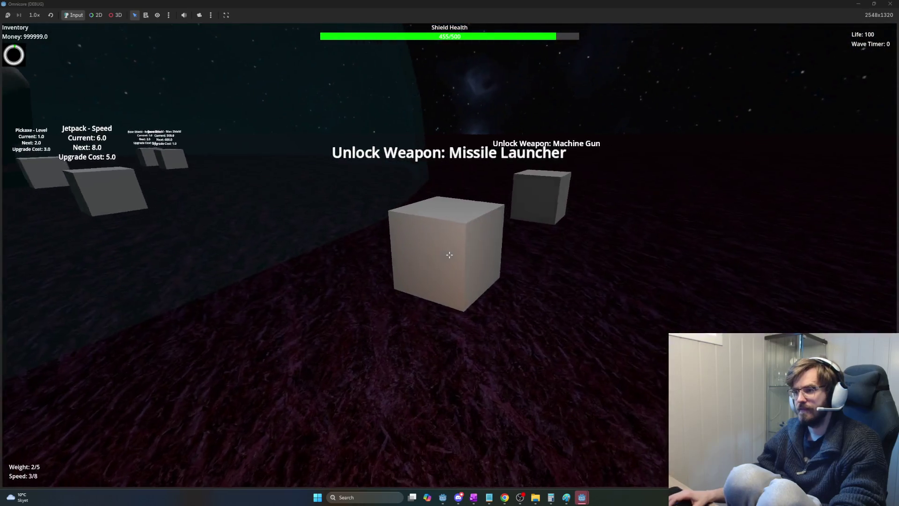
{"action": "left_click", "coordinate": [449, 254]}
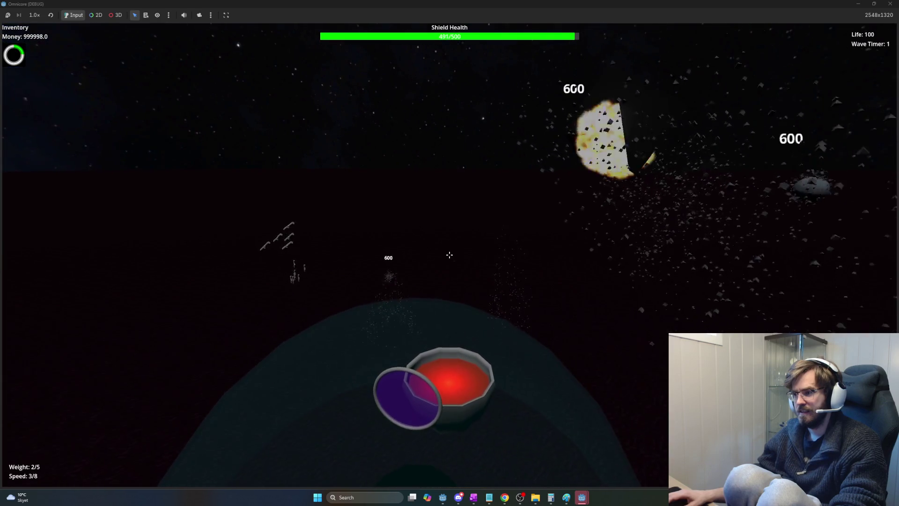
{"action": "key", "text": "F8"}
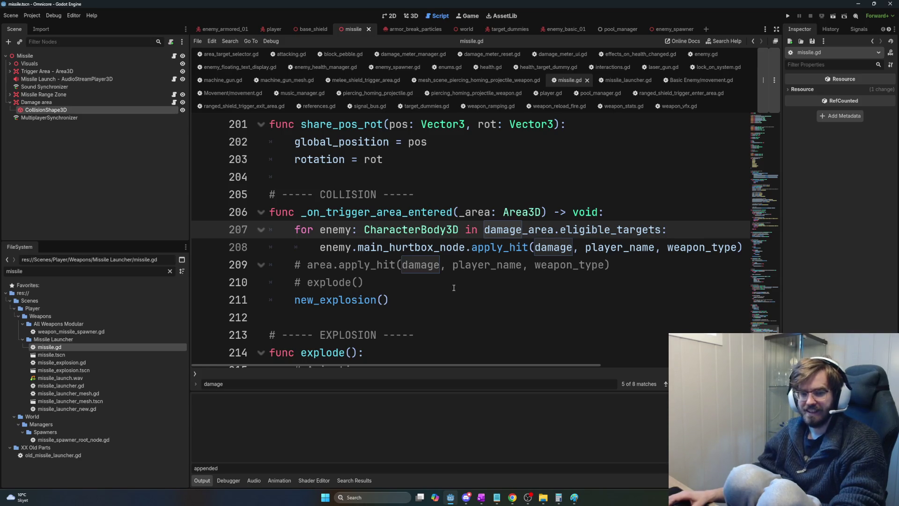
- Review the damage loop on lines 207–211 of missile.gd, then show the player scene
{"action": "left_click", "coordinate": [427, 287]}
{"action": "left_click_drag", "start_coordinate": [320, 248], "coordinate": [580, 277]}
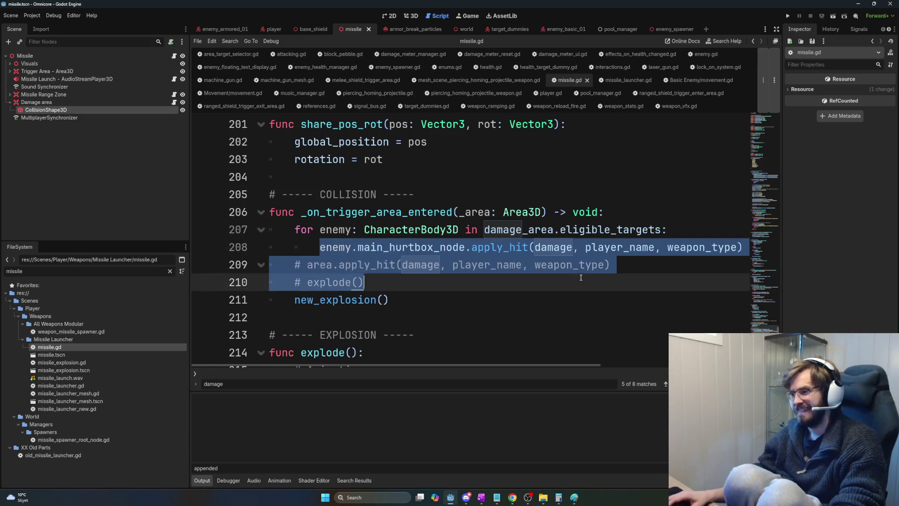
{"action": "left_click_drag", "start_coordinate": [457, 300], "coordinate": [270, 264]}
{"action": "left_click", "coordinate": [397, 280]}
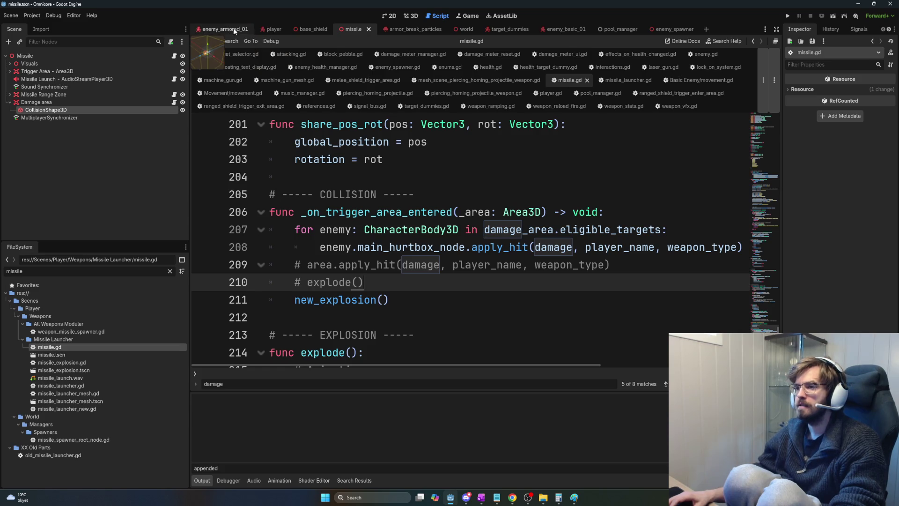
{"action": "left_click", "coordinate": [273, 30]}
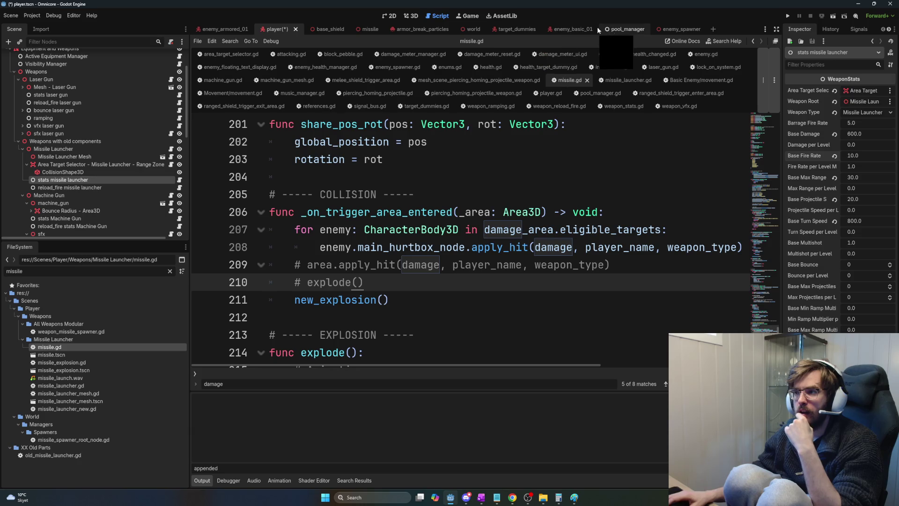
- Check the EnemySpawner root node's properties in the enemy_spawner scene, then return to the player scene
{"action": "left_click", "coordinate": [683, 30]}
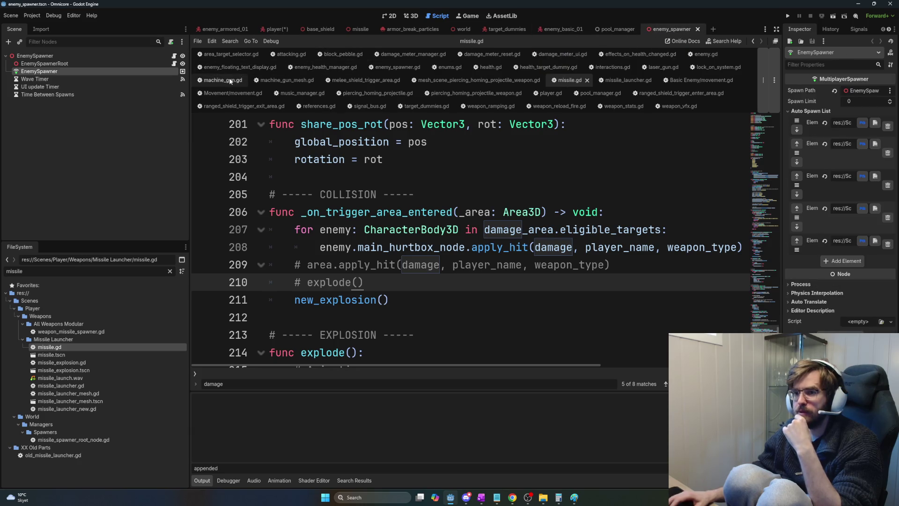
{"action": "left_click", "coordinate": [110, 56]}
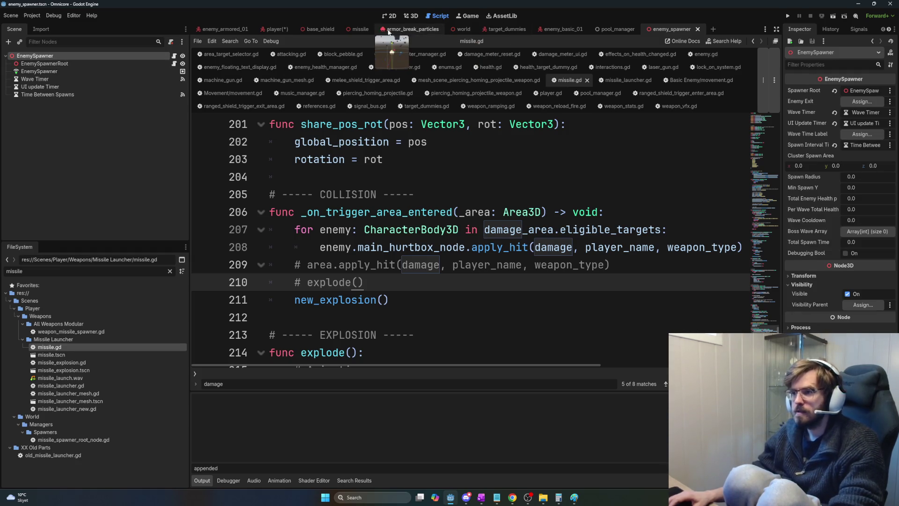
{"action": "left_click", "coordinate": [273, 29]}
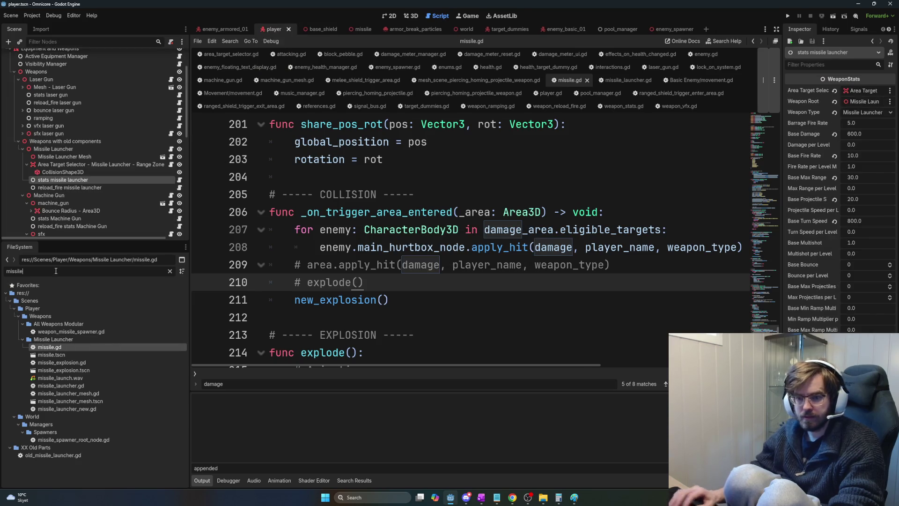
- Find and open the world scene via a 'world' file search, then launch the game with F5
{"action": "key", "text": "ctrl+shift+o"}
{"action": "key", "text": "Escape"}
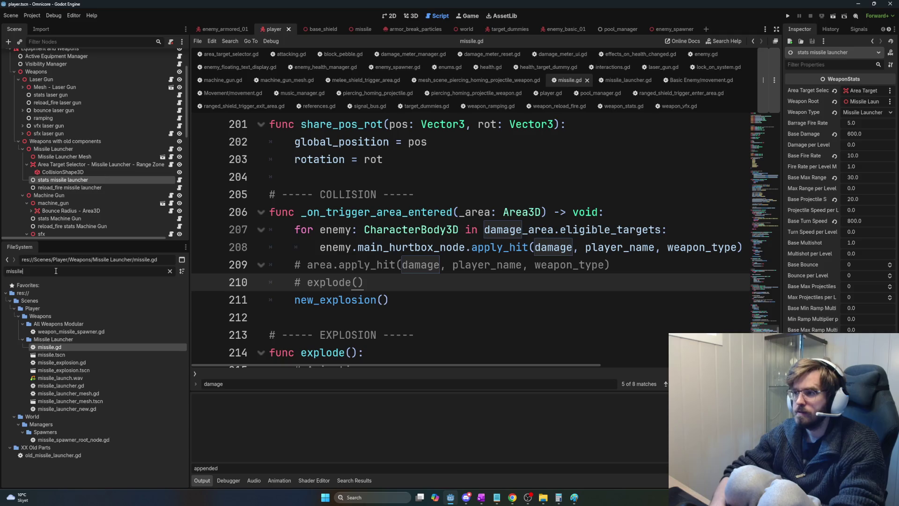
{"action": "key", "text": "BackSpace"}
{"action": "key", "text": "BackSpace"}
{"action": "key", "text": "BackSpace"}
{"action": "type", "text": "world"}
{"action": "double_click", "coordinate": [60, 314]}
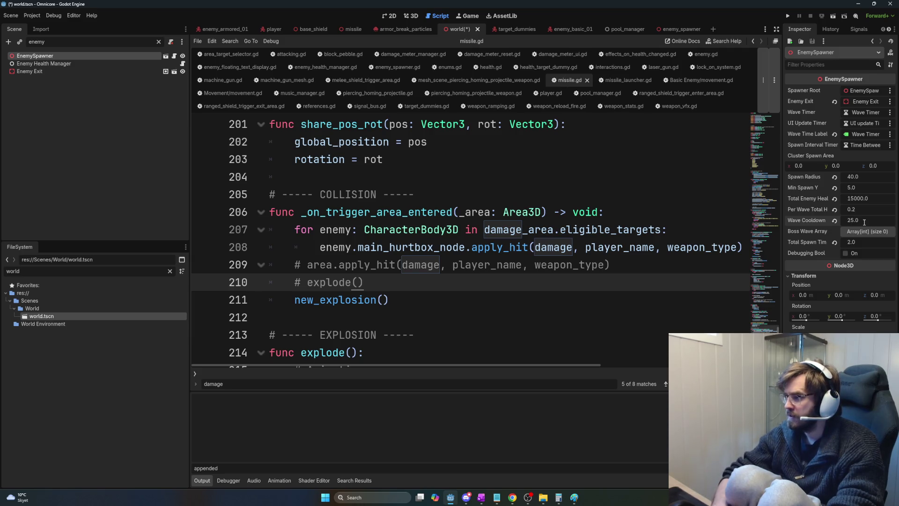
{"action": "key", "text": "F5"}
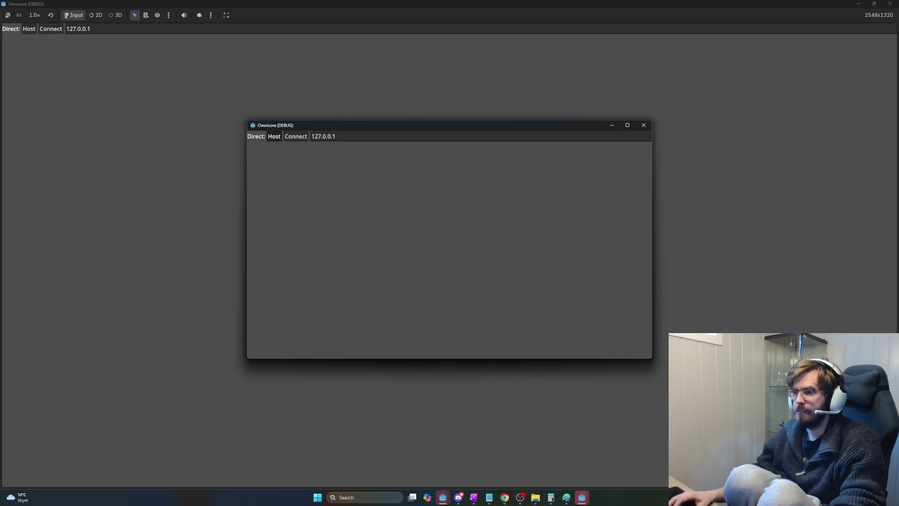
- Host a local game, go fullscreen, and buy Jetpack - Speed upgrades
{"action": "left_click", "coordinate": [273, 136]}
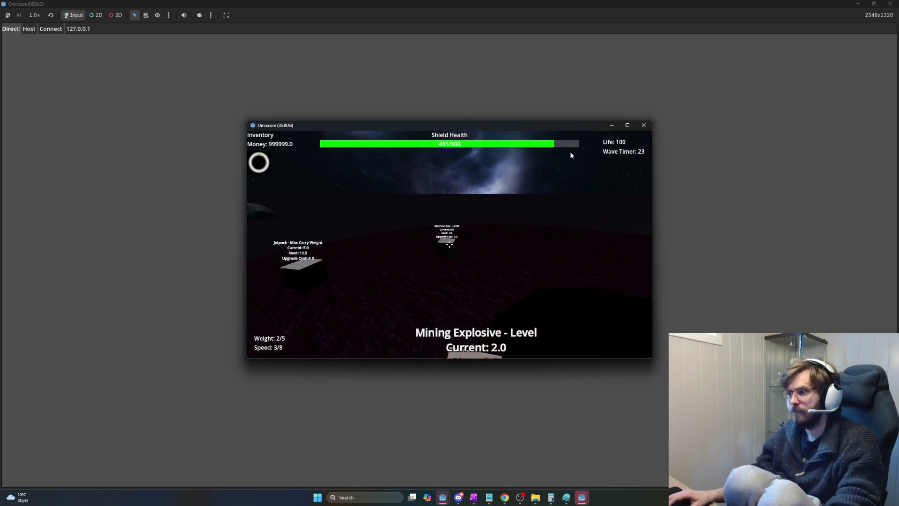
{"action": "key", "text": "F11"}
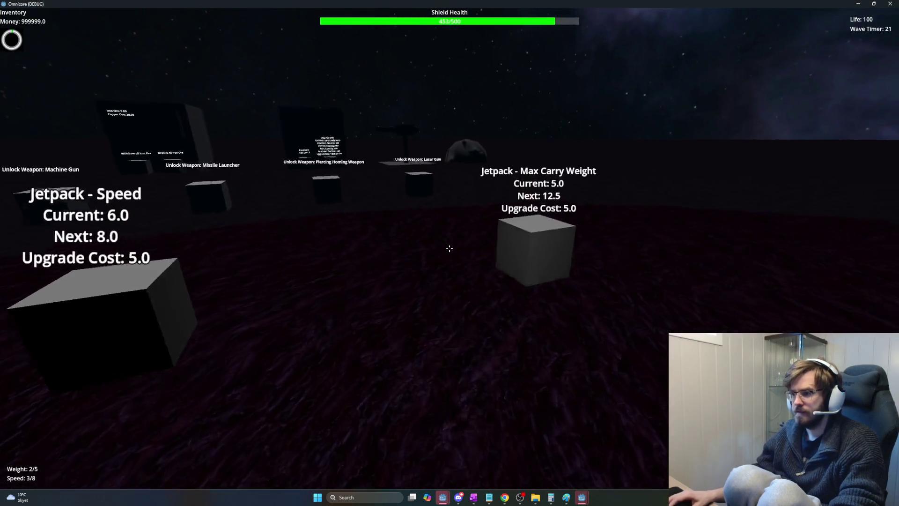
{"action": "key", "text": "w"}
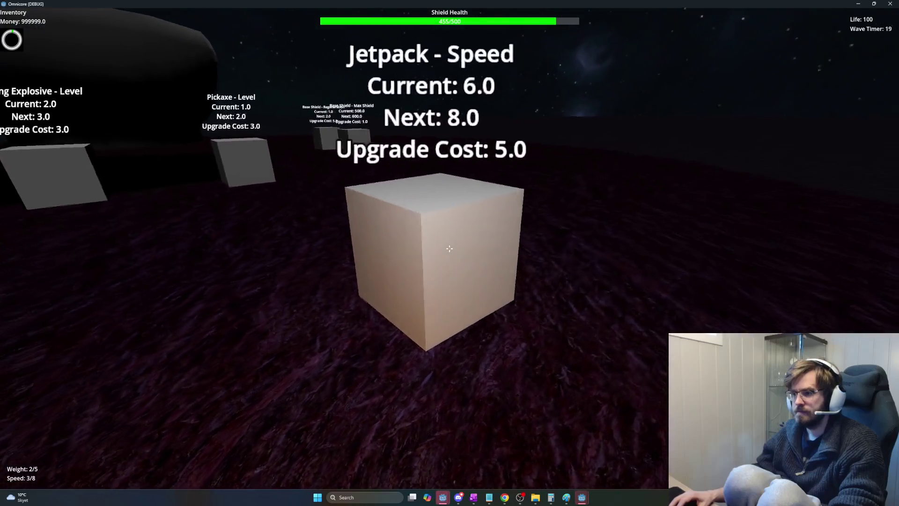
{"action": "key", "text": "e"}
{"action": "key", "text": "e"}
{"action": "key", "text": "e"}
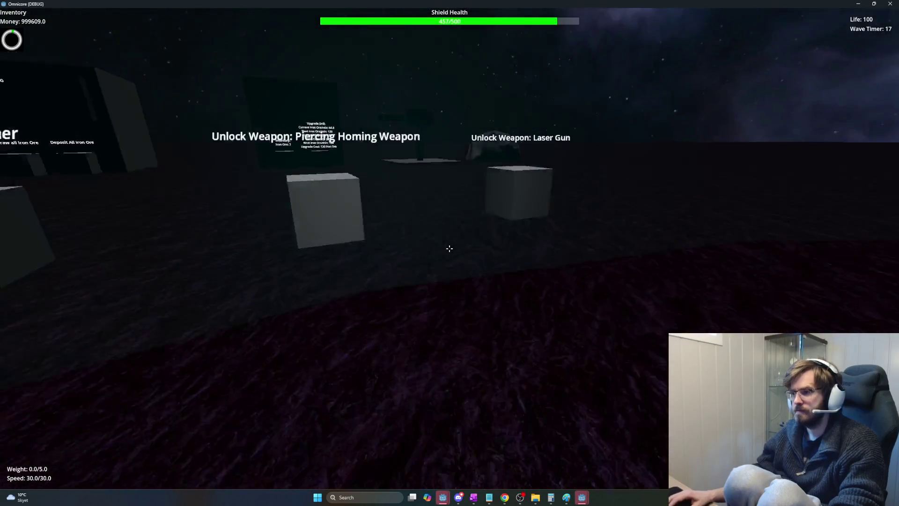
- Unlock the Missile Launcher, jetpack high above the base, and close the extra debug window
{"action": "key", "text": "w"}
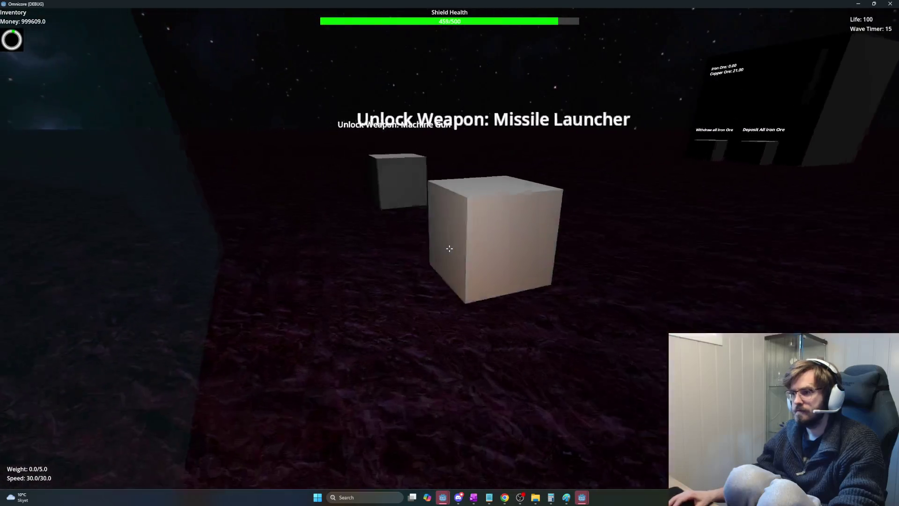
{"action": "key", "text": "e"}
{"action": "key", "text": "space"}
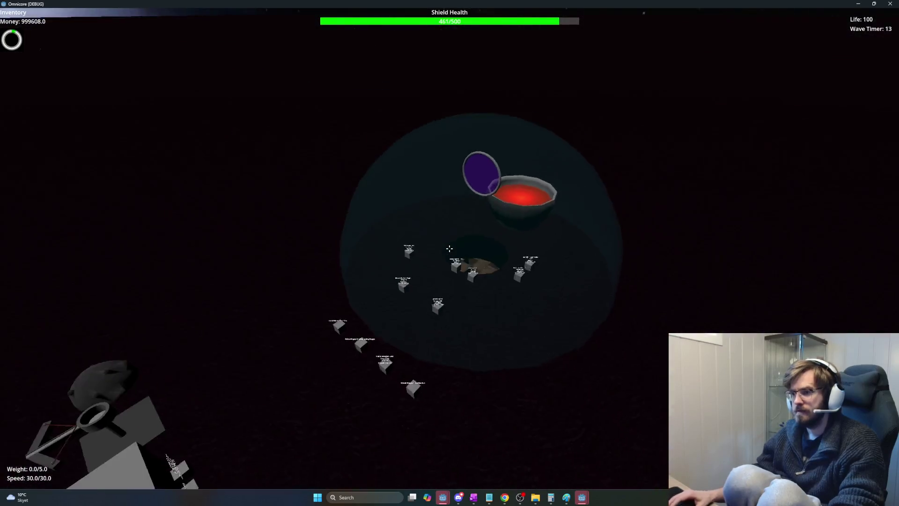
{"action": "key", "text": "space"}
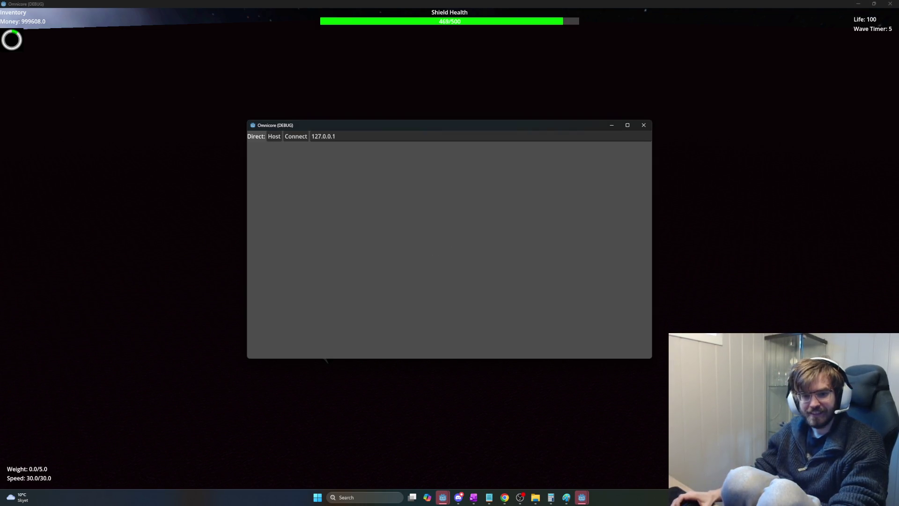
{"action": "left_click", "coordinate": [326, 360]}
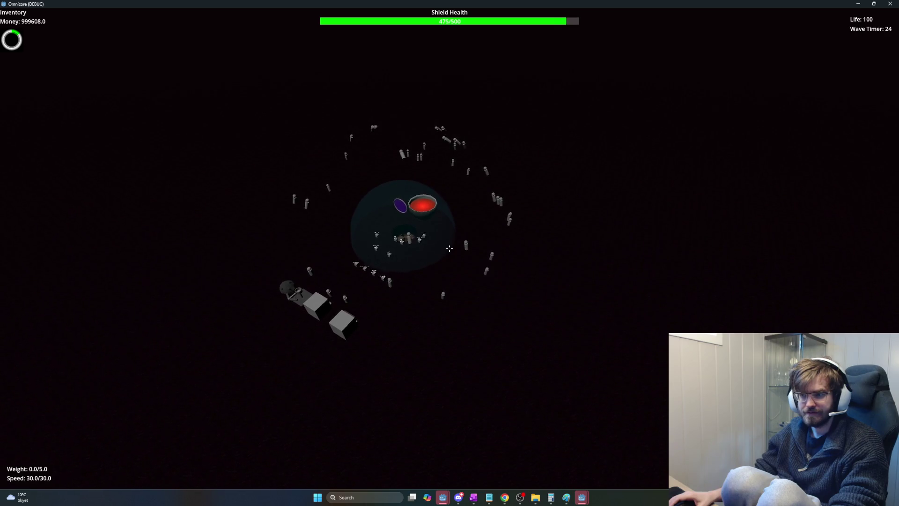
- Zoom in and out over the dome base to watch the 600-health enemy waves close in
{"action": "scroll", "coordinate": [450, 248], "scroll_direction": "up", "scroll_amount": 5}
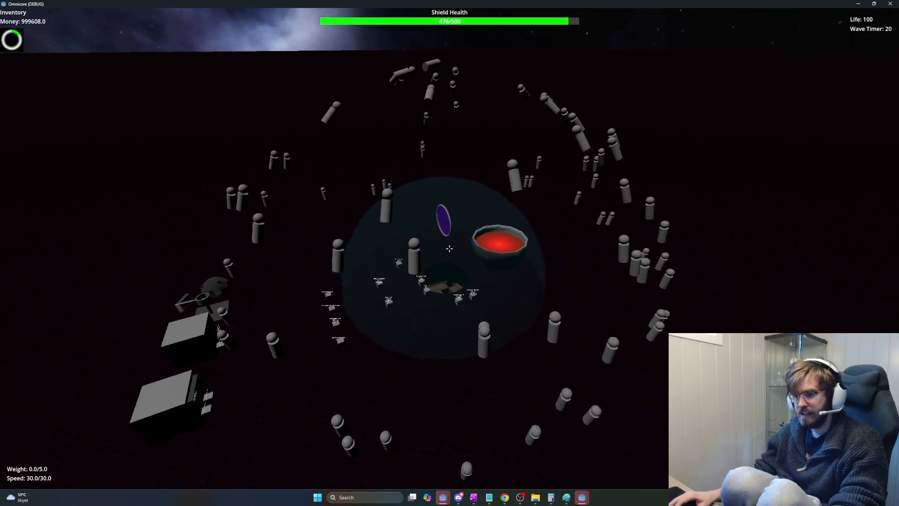
{"action": "scroll", "coordinate": [449, 248], "scroll_direction": "up", "scroll_amount": 5}
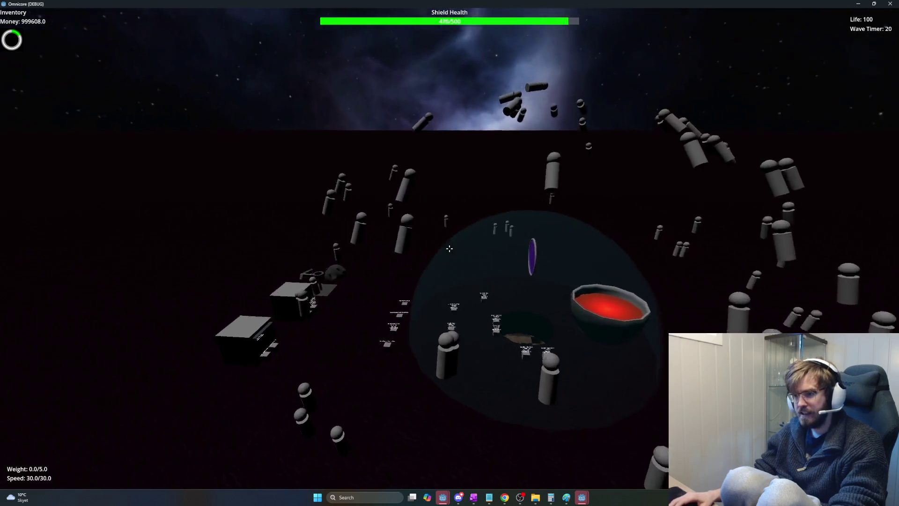
{"action": "scroll", "coordinate": [449, 248], "scroll_direction": "down", "scroll_amount": 5}
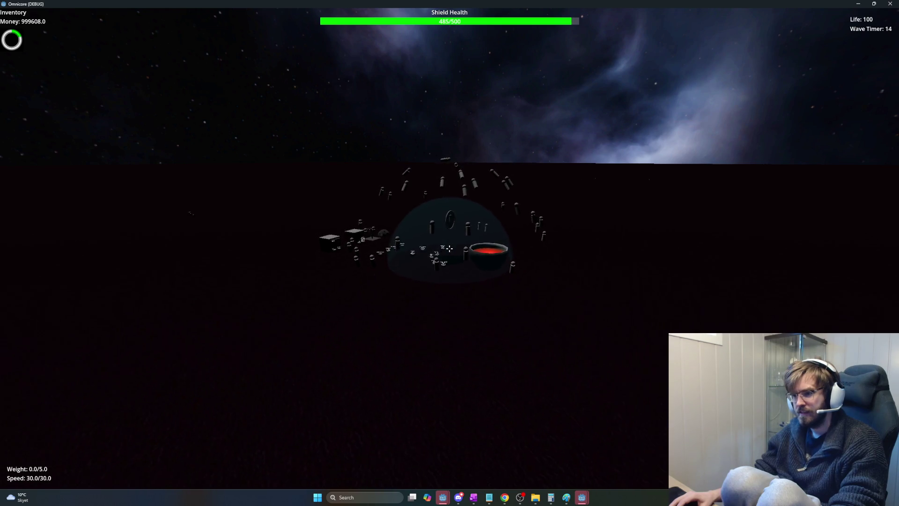
{"action": "scroll", "coordinate": [450, 248], "scroll_direction": "up", "scroll_amount": 3}
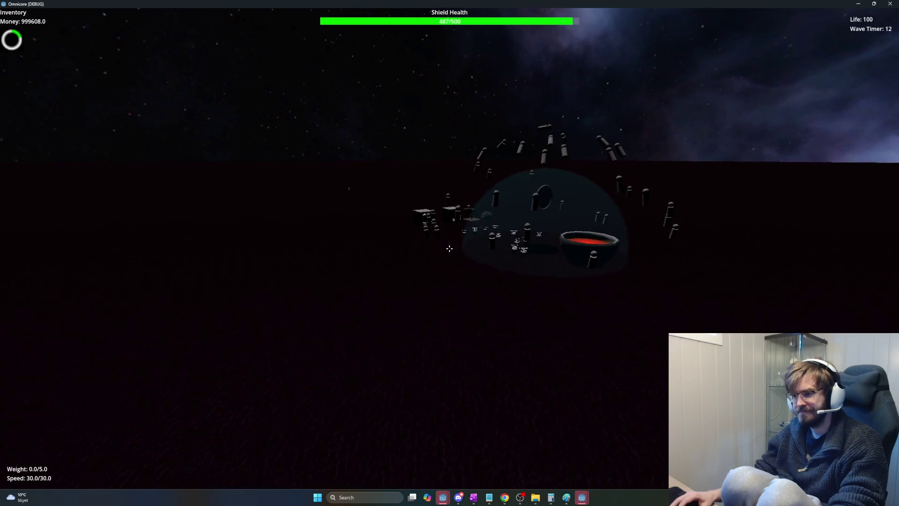
{"action": "scroll", "coordinate": [449, 248], "scroll_direction": "up", "scroll_amount": 5}
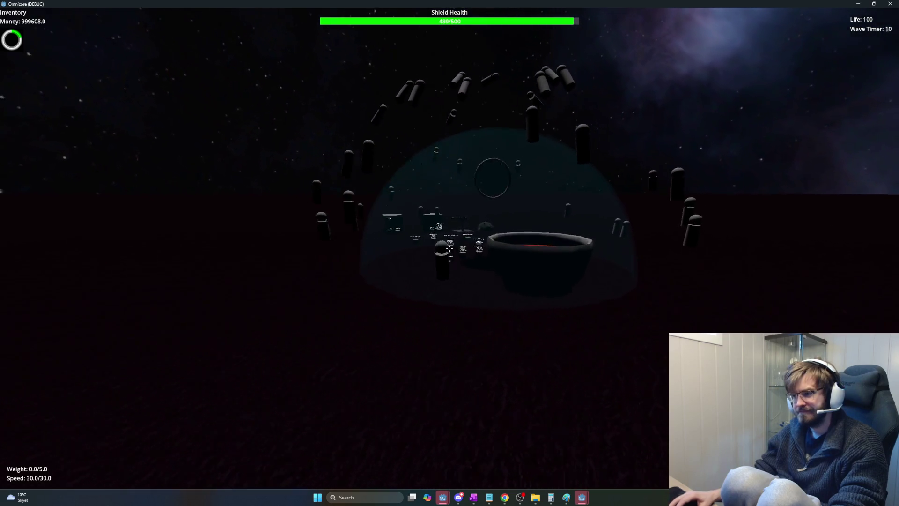
{"action": "scroll", "coordinate": [449, 248], "scroll_direction": "down", "scroll_amount": 5}
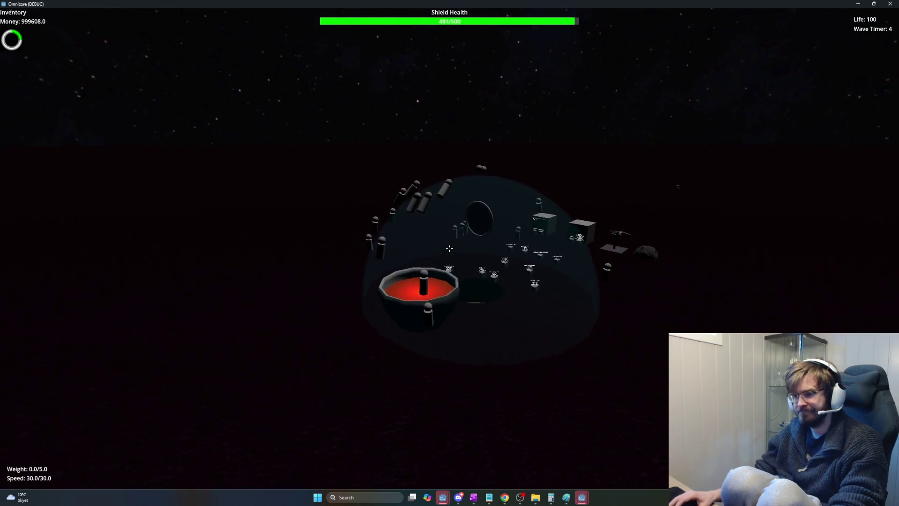
{"action": "scroll", "coordinate": [450, 248], "scroll_direction": "up", "scroll_amount": 5}
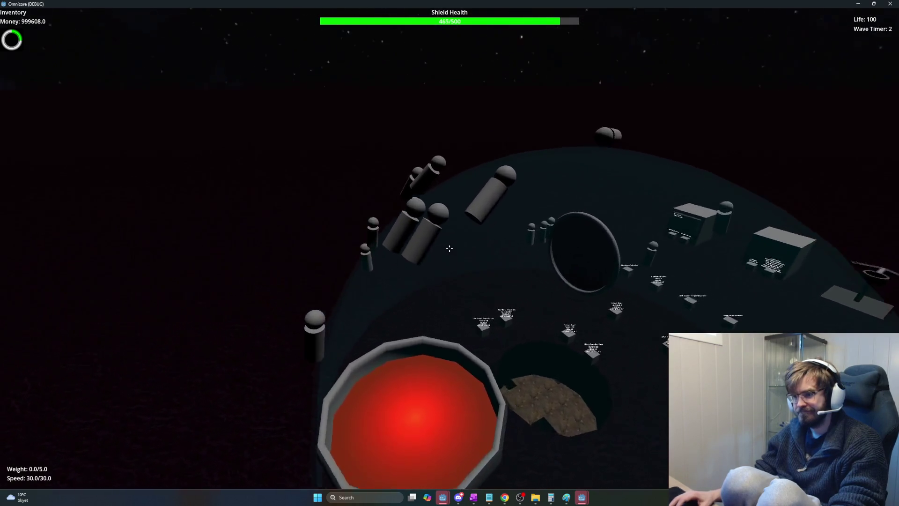
{"action": "scroll", "coordinate": [450, 248], "scroll_direction": "up", "scroll_amount": 5}
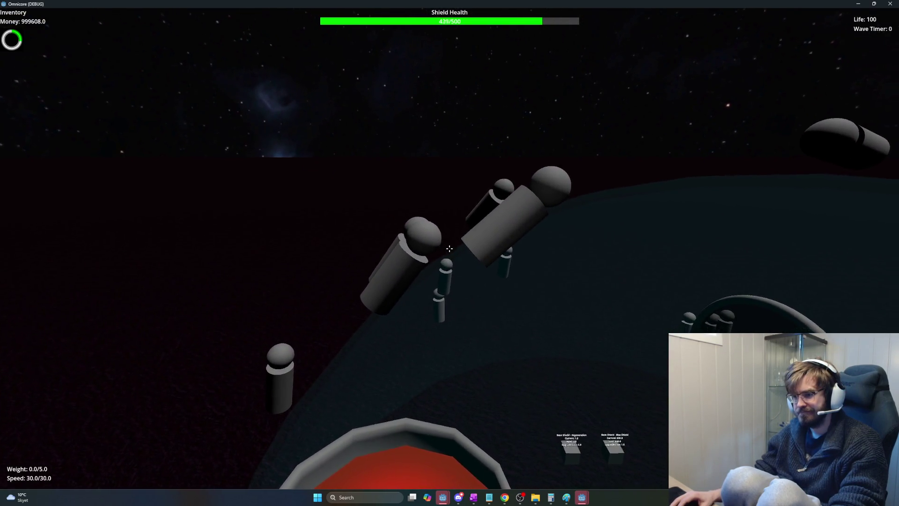
{"action": "scroll", "coordinate": [450, 249], "scroll_direction": "down", "scroll_amount": 10}
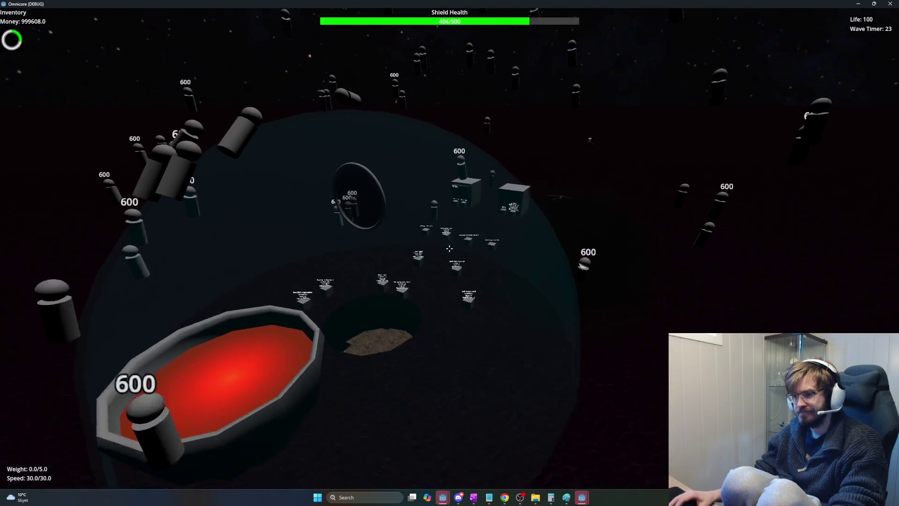
{"action": "scroll", "coordinate": [449, 248], "scroll_direction": "down", "scroll_amount": 10}
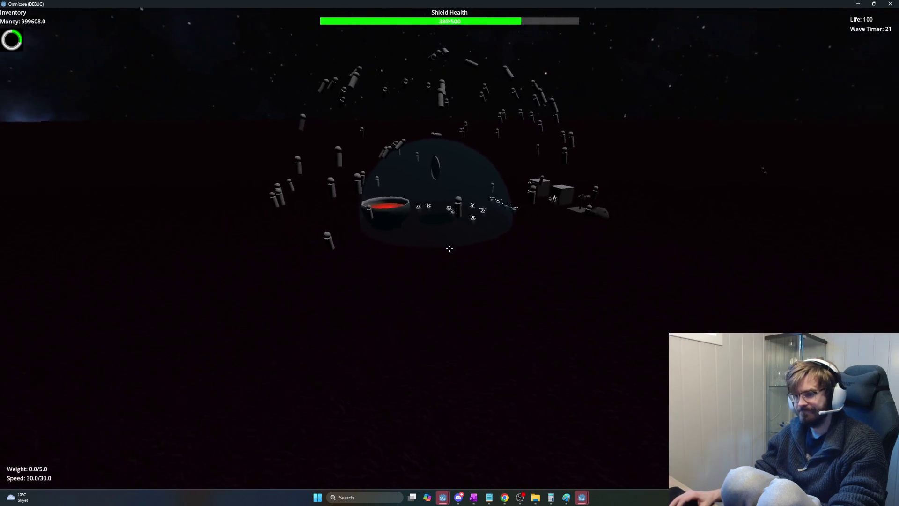
{"action": "scroll", "coordinate": [450, 248], "scroll_direction": "down", "scroll_amount": 2}
- Orbit around the dome and zoom to follow the wave draining the shield health
{"action": "key", "text": "Left"}
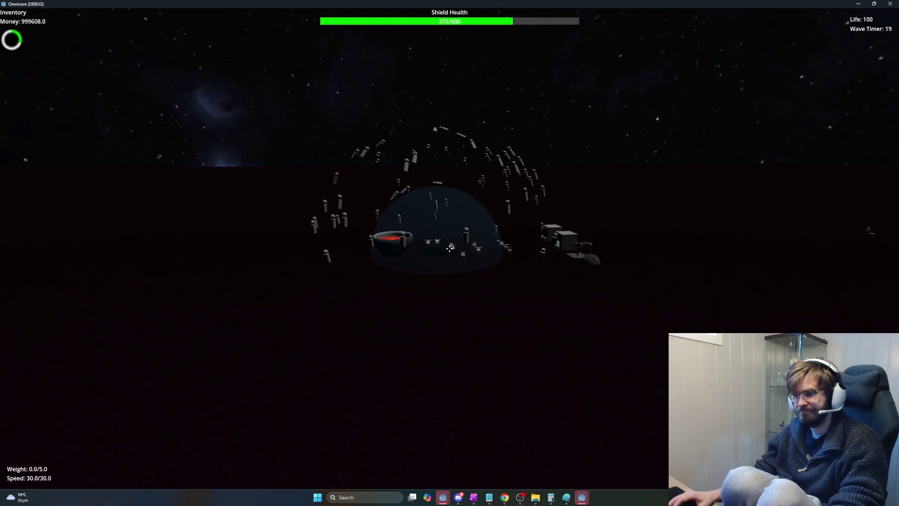
{"action": "scroll", "coordinate": [449, 248], "scroll_direction": "up", "scroll_amount": 5}
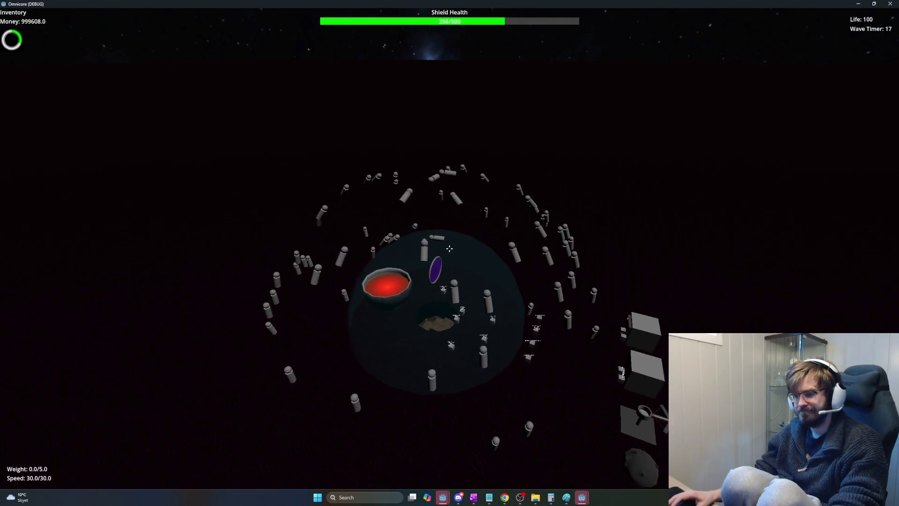
{"action": "scroll", "coordinate": [449, 248], "scroll_direction": "up", "scroll_amount": 5}
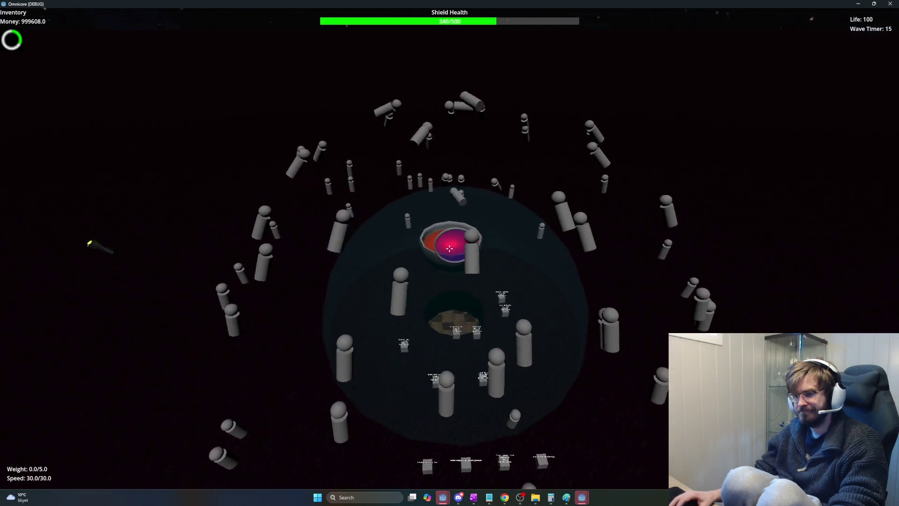
{"action": "scroll", "coordinate": [449, 248], "scroll_direction": "down", "scroll_amount": 8}
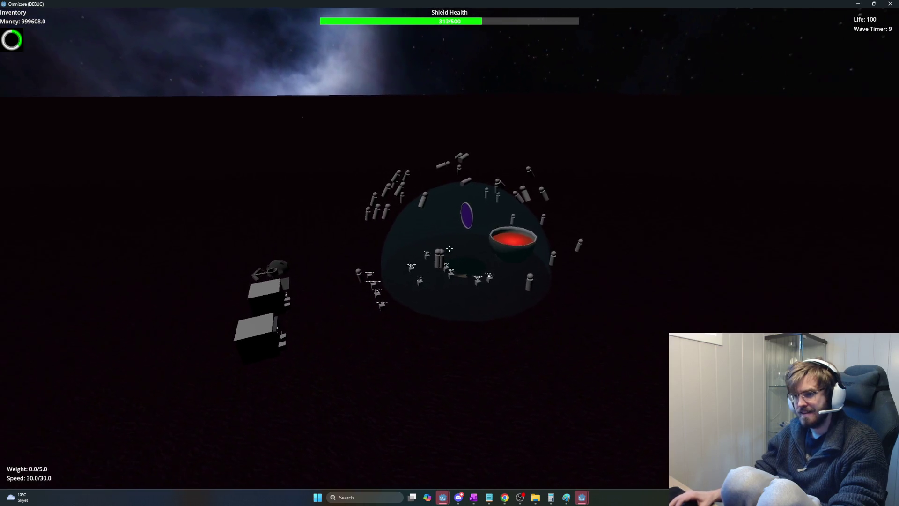
{"action": "scroll", "coordinate": [449, 248], "scroll_direction": "up", "scroll_amount": 5}
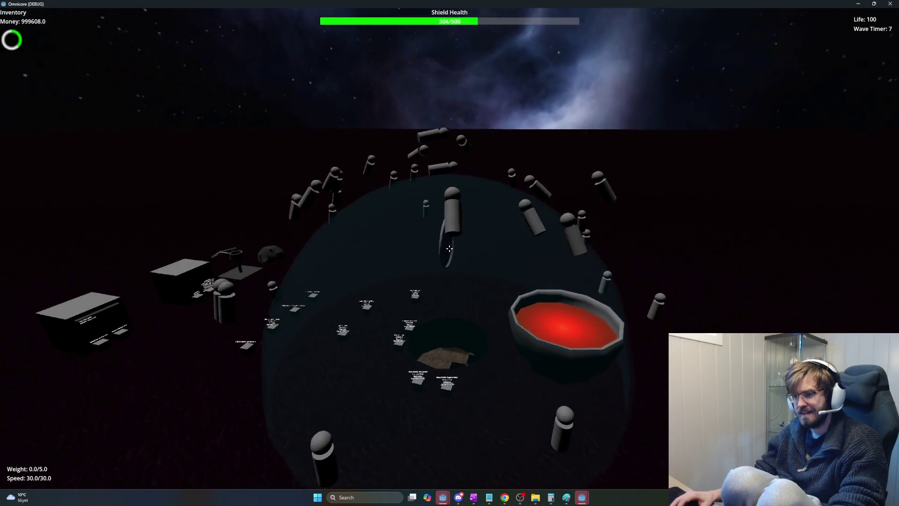